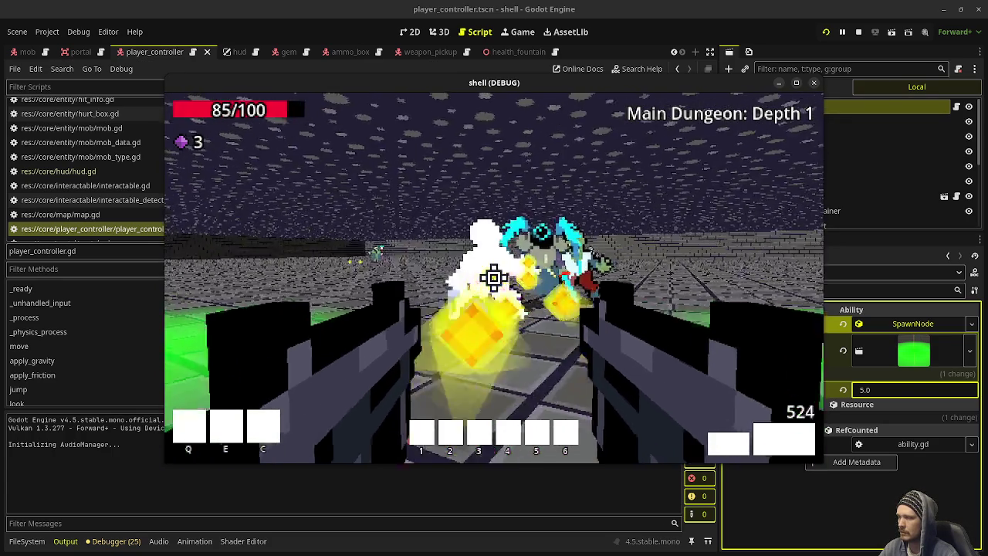
- End the dungeon game's debug session and resume editing player_controller.gd
{"action": "left_click_drag", "start_coordinate": [494, 278], "coordinate": [494, 278]}
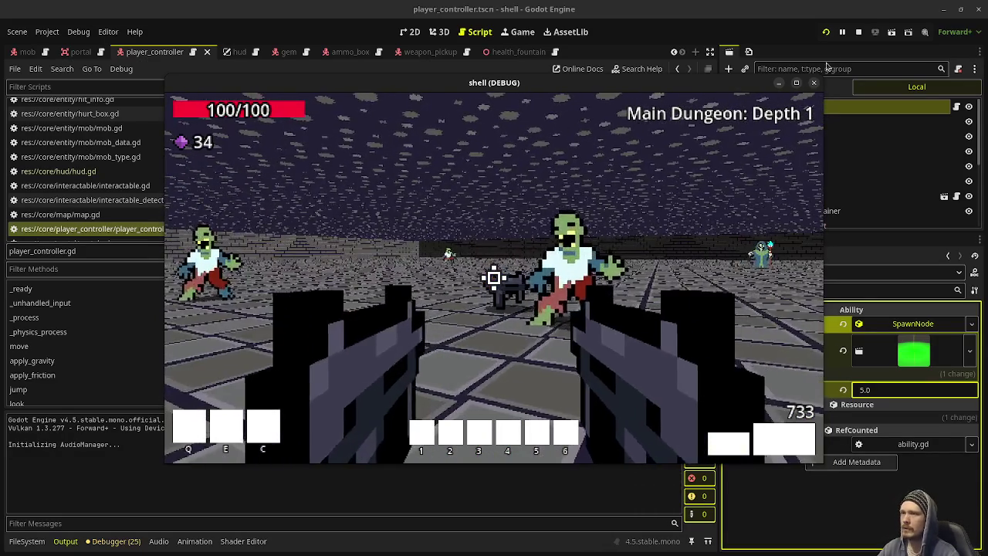
{"action": "left_click", "coordinate": [859, 31]}
{"action": "left_click", "coordinate": [413, 255]}
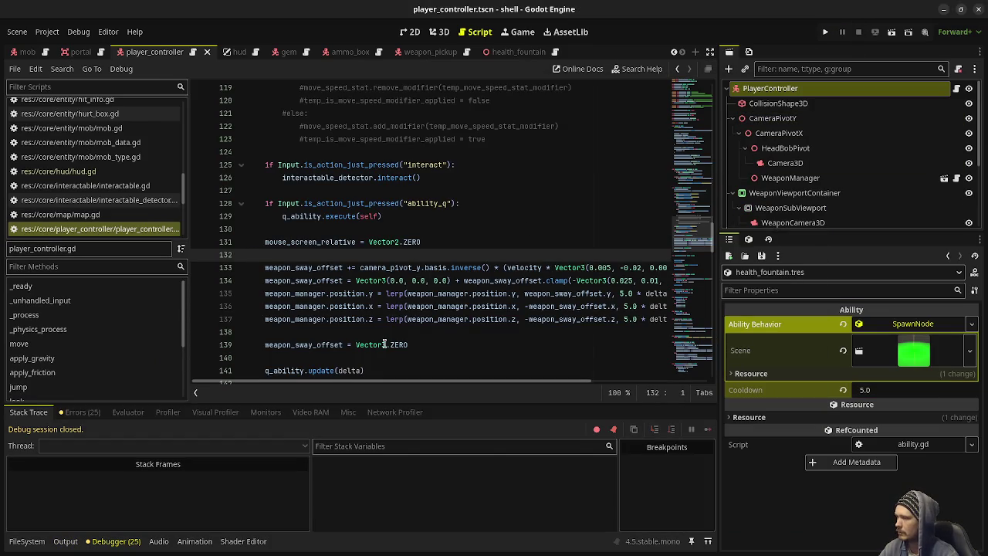
- Select adrenaline.tres in res://data/abilities, then scroll the tree up to the core ability folder
{"action": "mouse_move", "coordinate": [386, 345]}
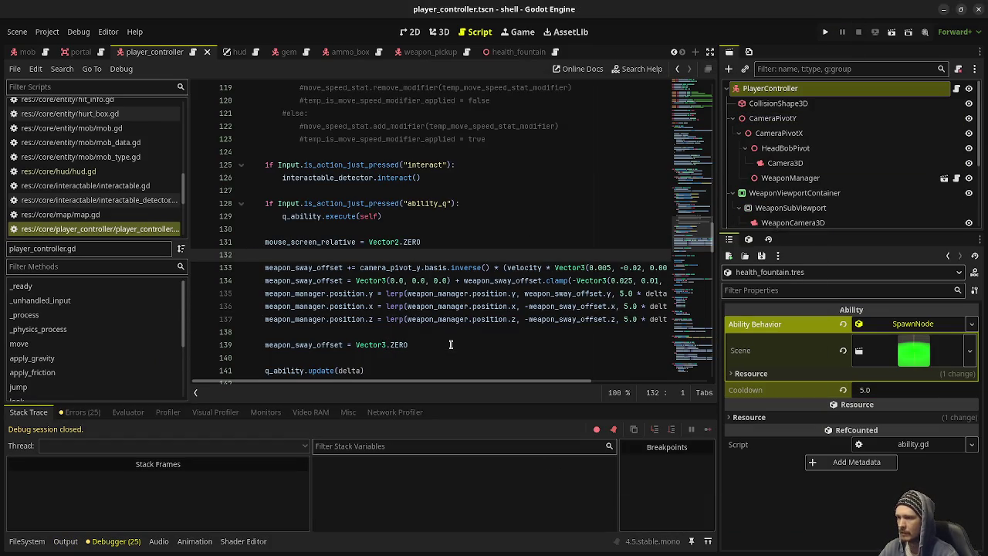
{"action": "left_click", "coordinate": [26, 542]}
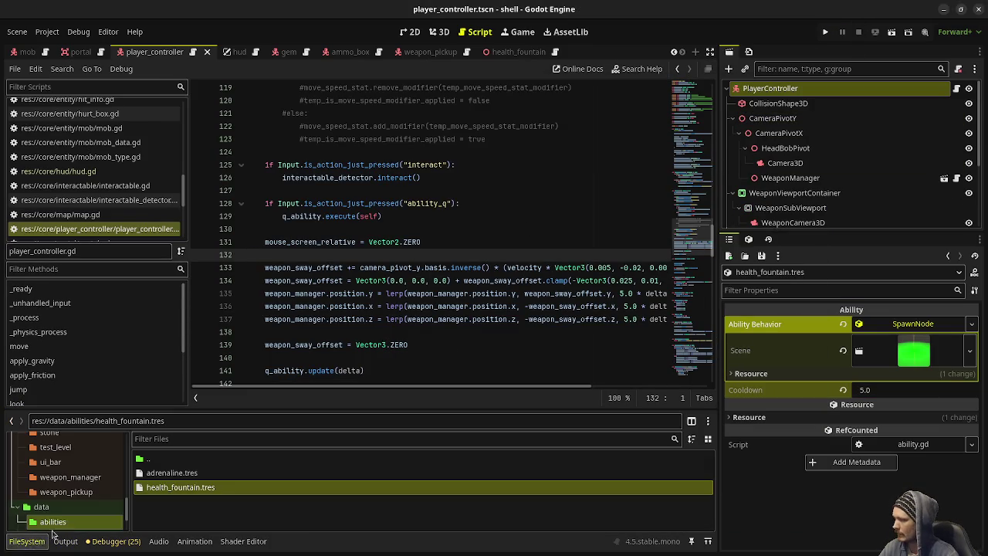
{"action": "left_click", "coordinate": [170, 474]}
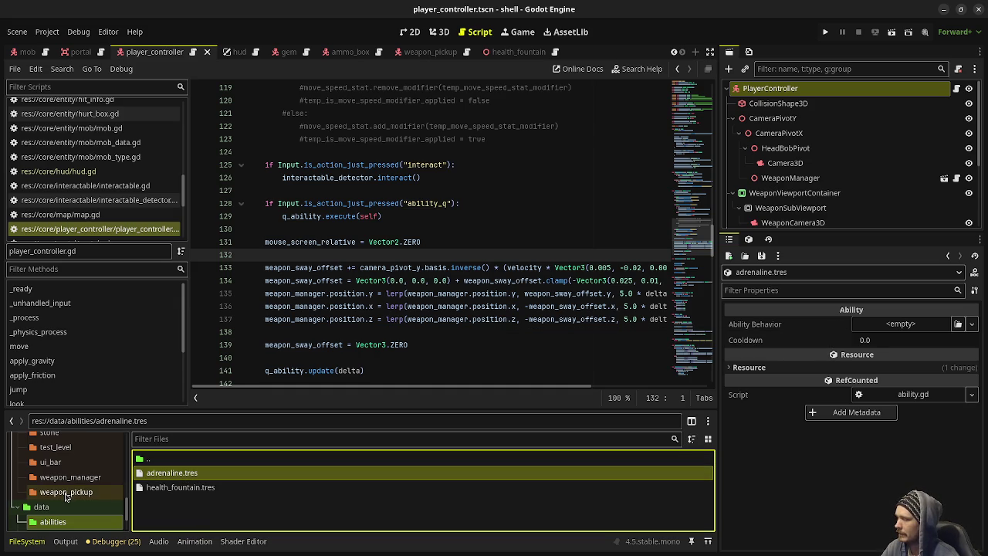
{"action": "scroll", "coordinate": [74, 494], "scroll_direction": "up", "scroll_amount": 3}
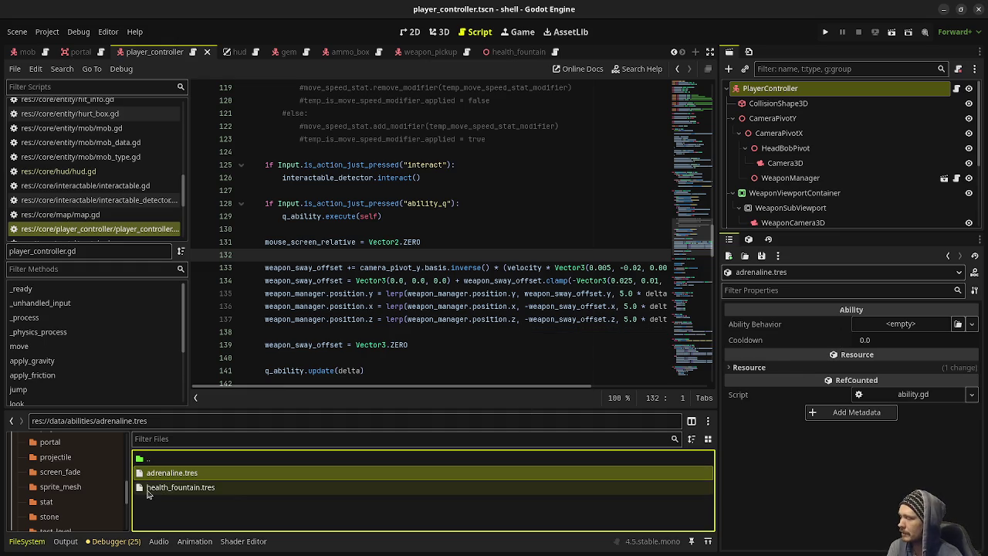
{"action": "scroll", "coordinate": [74, 487], "scroll_direction": "down", "scroll_amount": 2}
{"action": "scroll", "coordinate": [74, 486], "scroll_direction": "up", "scroll_amount": 10}
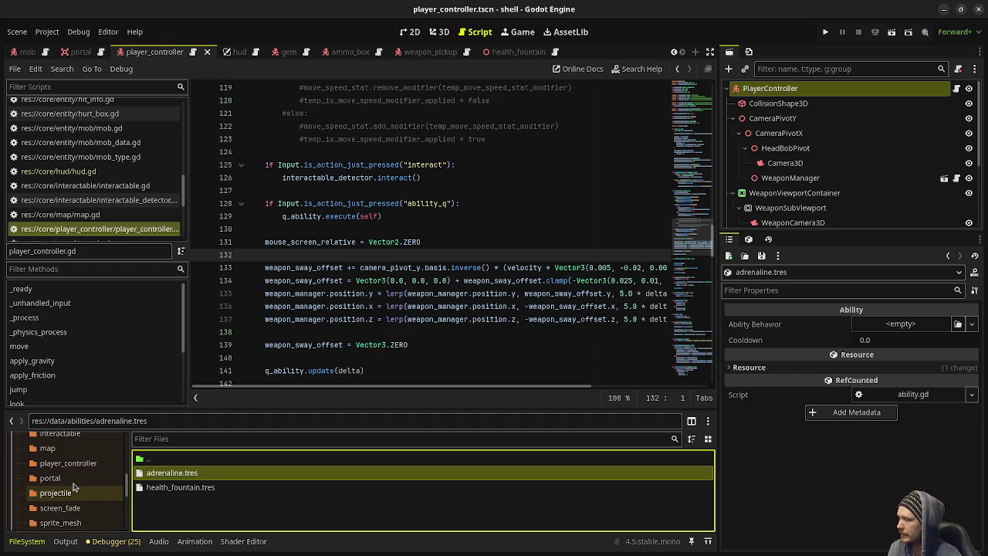
{"action": "scroll", "coordinate": [74, 487], "scroll_direction": "up", "scroll_amount": 5}
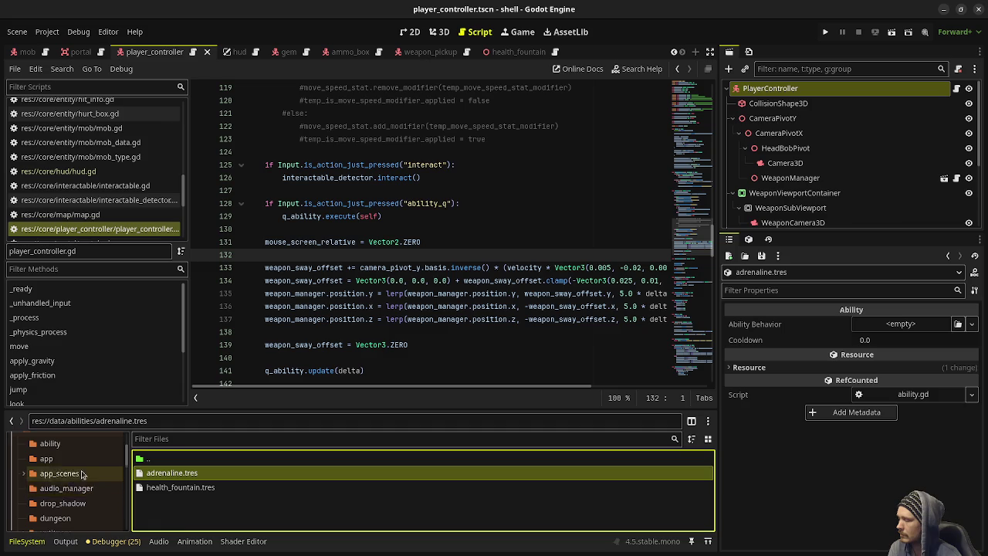
{"action": "left_click", "coordinate": [74, 468]}
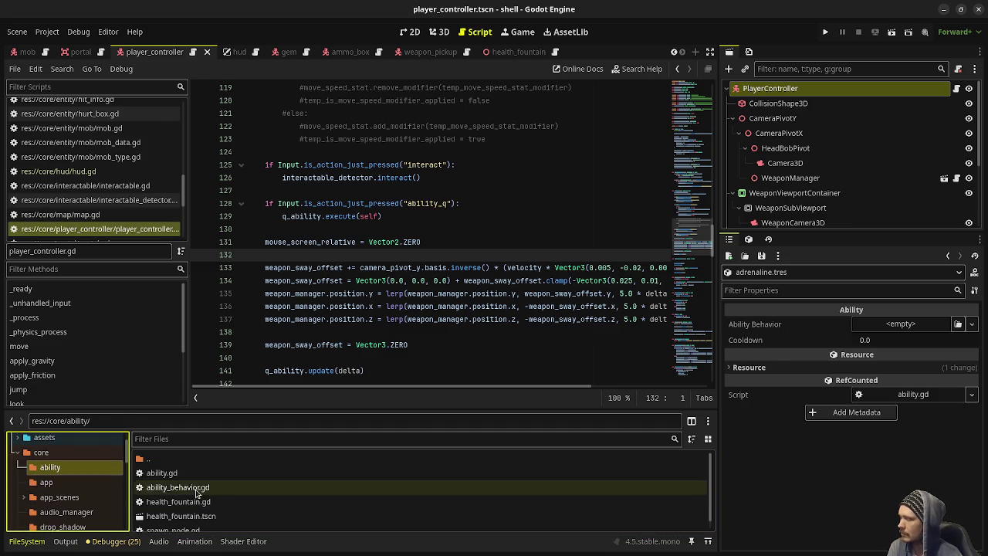
- Open ability_behavior.gd and add a '# duration' comment below the class_name line
{"action": "double_click", "coordinate": [176, 487]}
{"action": "left_click", "coordinate": [344, 231]}
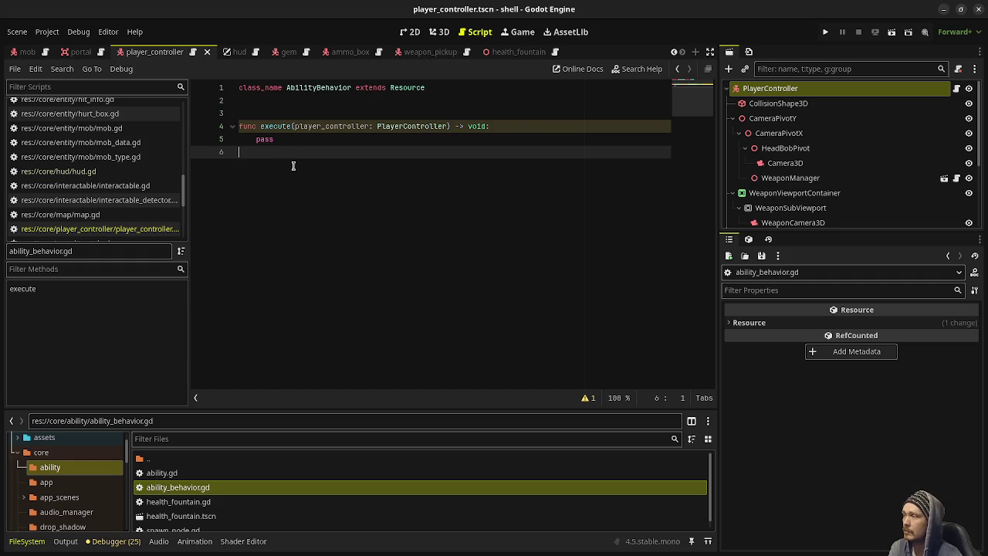
{"action": "double_click", "coordinate": [319, 88]}
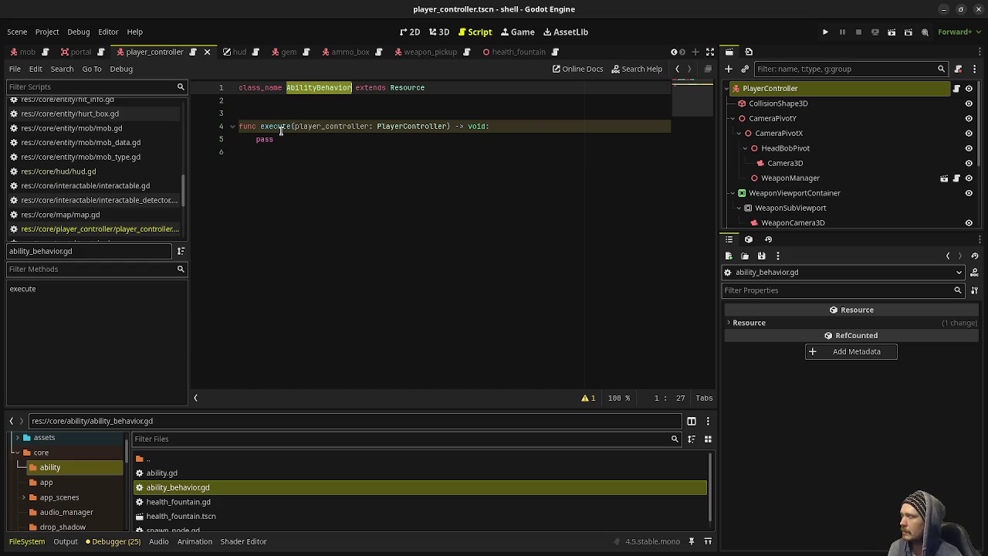
{"action": "left_click", "coordinate": [318, 103]}
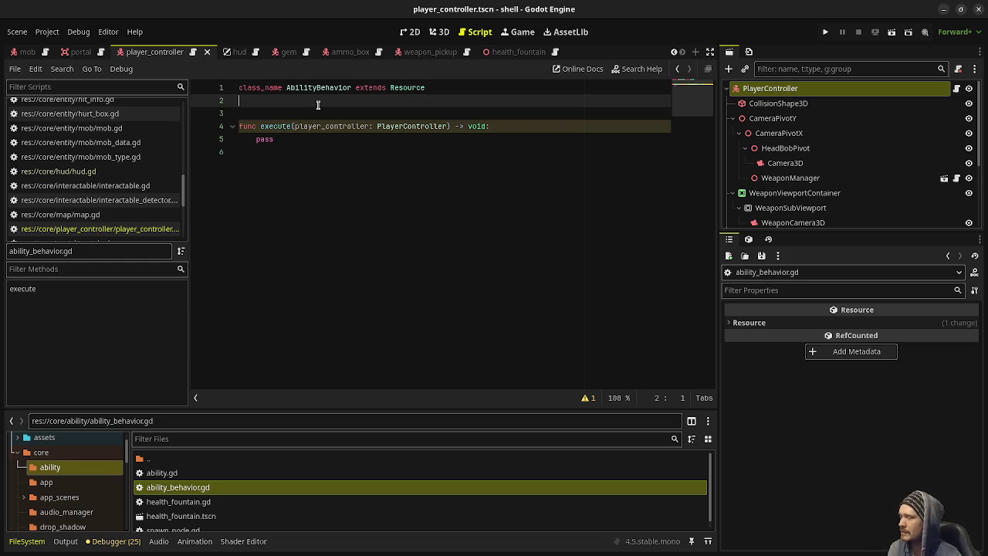
{"action": "key", "text": "Return"}
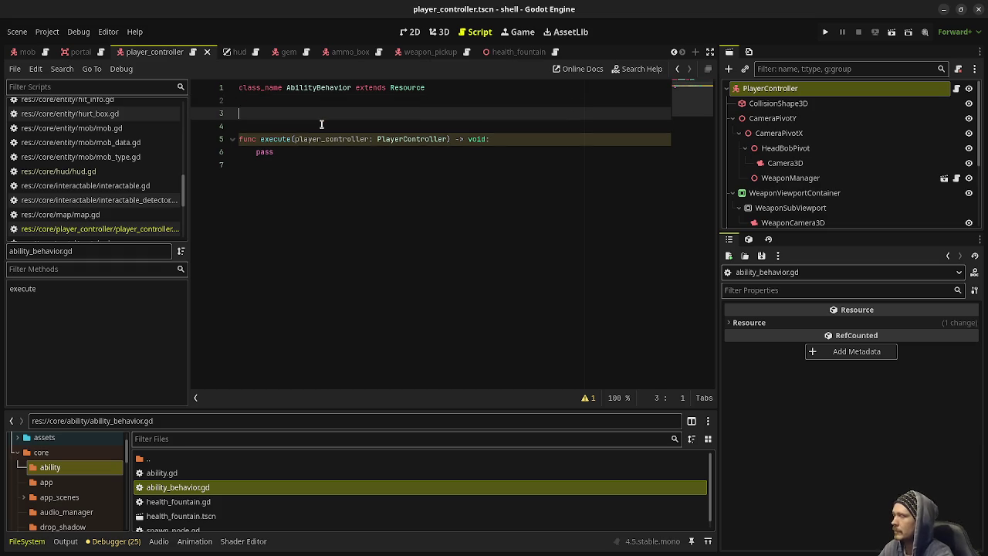
{"action": "type", "text": "# "}
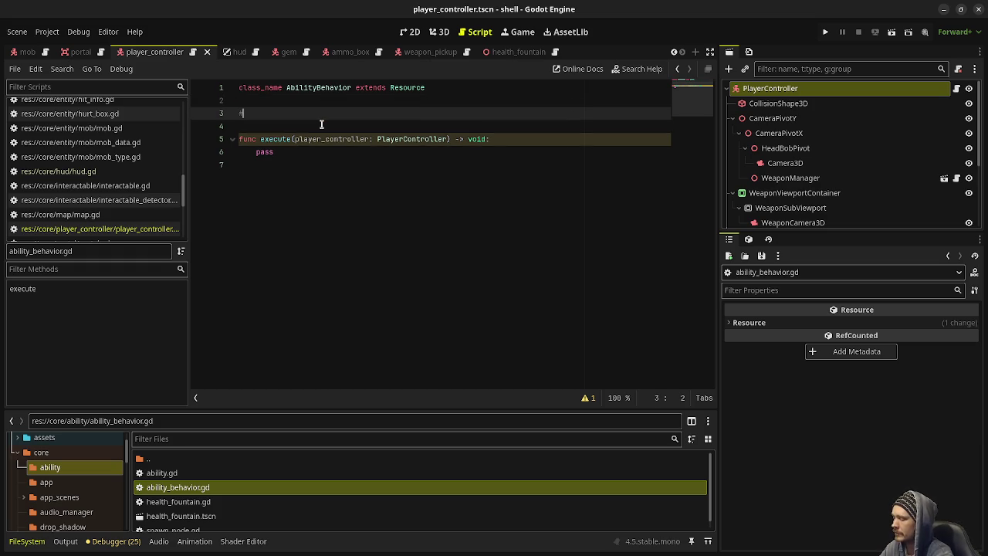
{"action": "type", "text": "duration"}
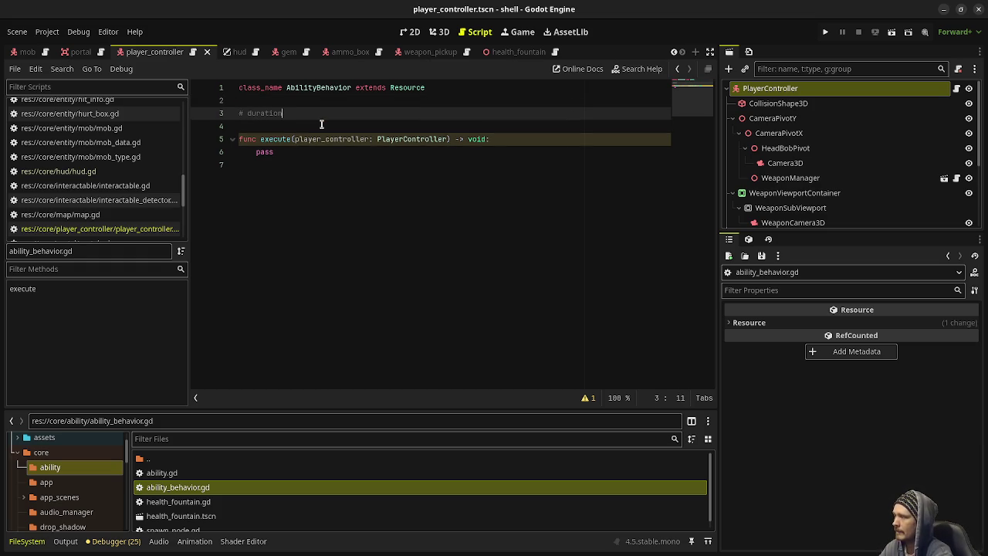
- Glance at ability.gd, then return to ability_behavior.gd
{"action": "left_click", "coordinate": [287, 210]}
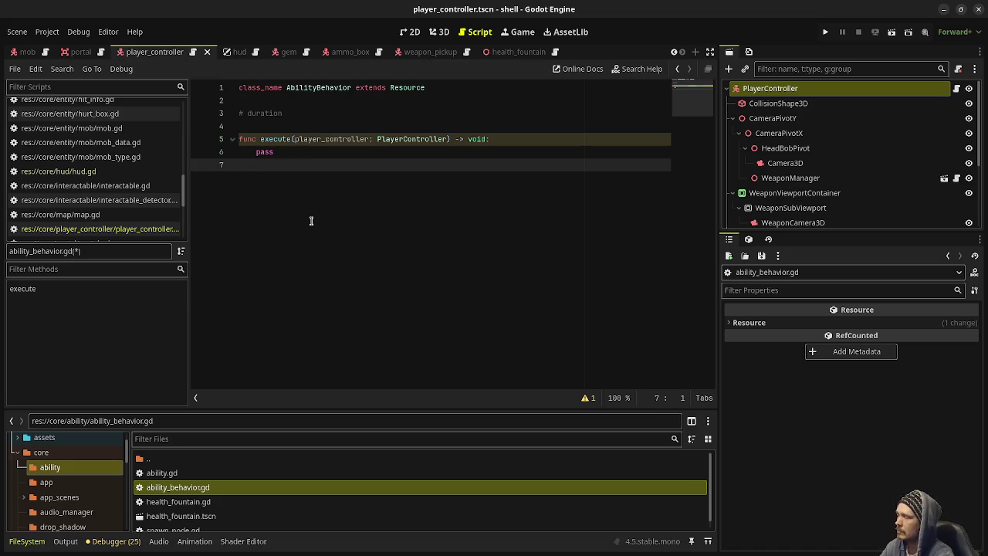
{"action": "double_click", "coordinate": [199, 473]}
{"action": "double_click", "coordinate": [203, 491]}
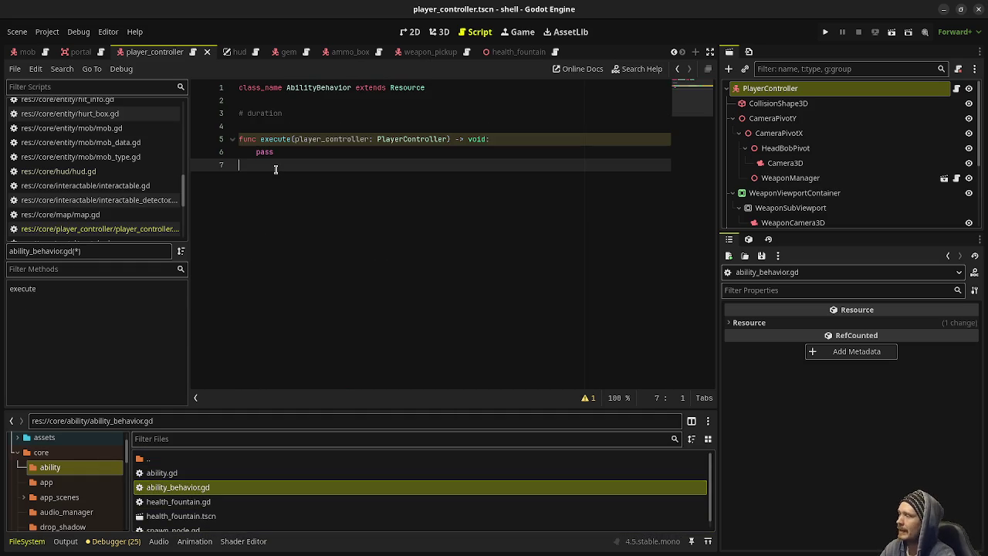
- Add on_apply() -> void and on_finished() -> void stub functions with pass bodies
{"action": "key", "text": "Return"}
{"action": "key", "text": "Return"}
{"action": "type", "text": "fu"}
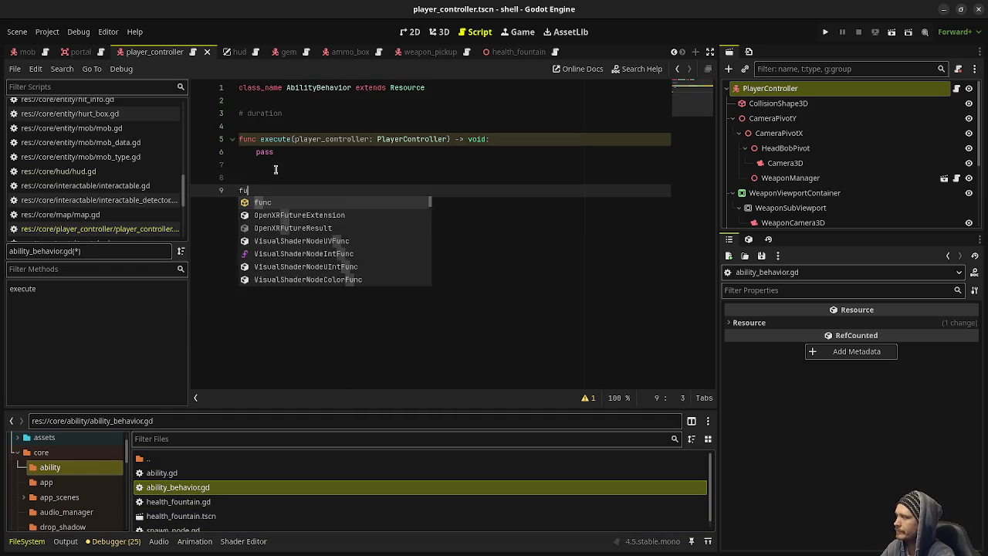
{"action": "type", "text": "nc on_appl"}
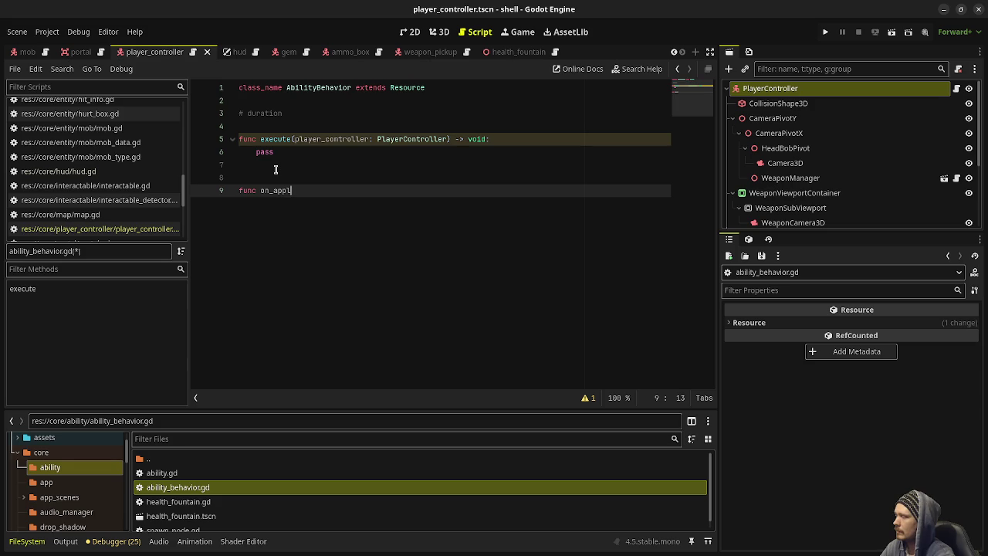
{"action": "type", "text": "y() -> void:"}
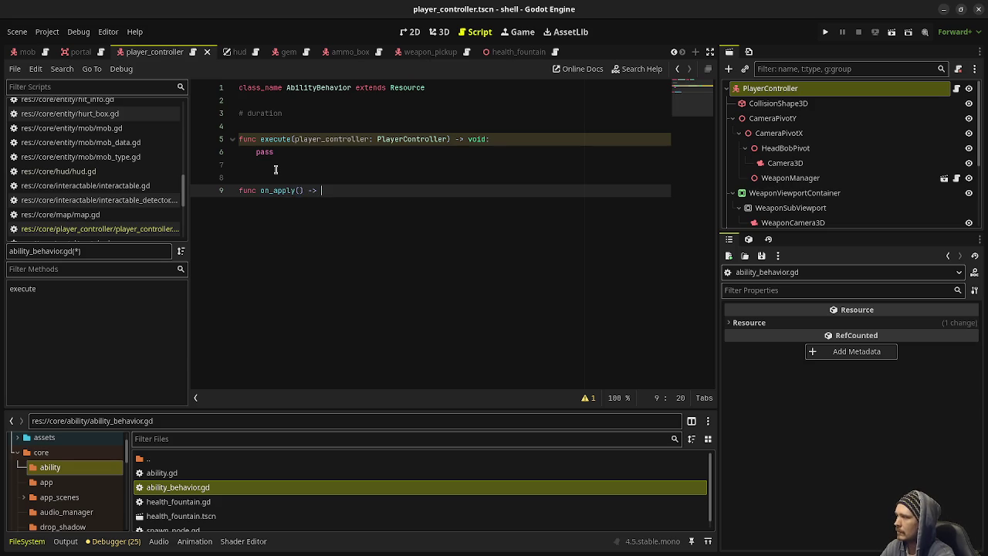
{"action": "key", "text": "Return"}
{"action": "type", "text": "pass"}
{"action": "key", "text": "Return"}
{"action": "key", "text": "Return"}
{"action": "key", "text": "Return"}
{"action": "type", "text": "func "}
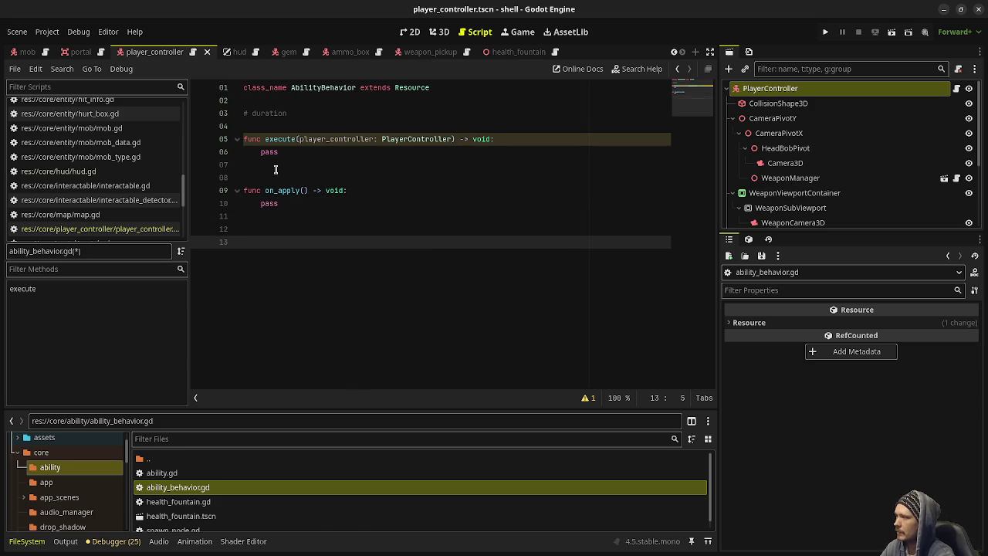
{"action": "type", "text": "on"}
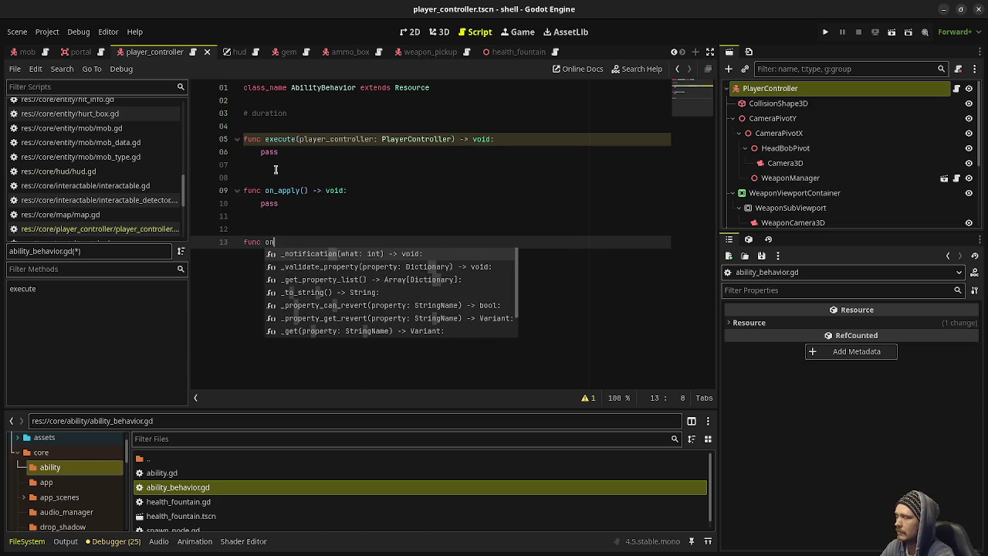
{"action": "type", "text": "_fi"}
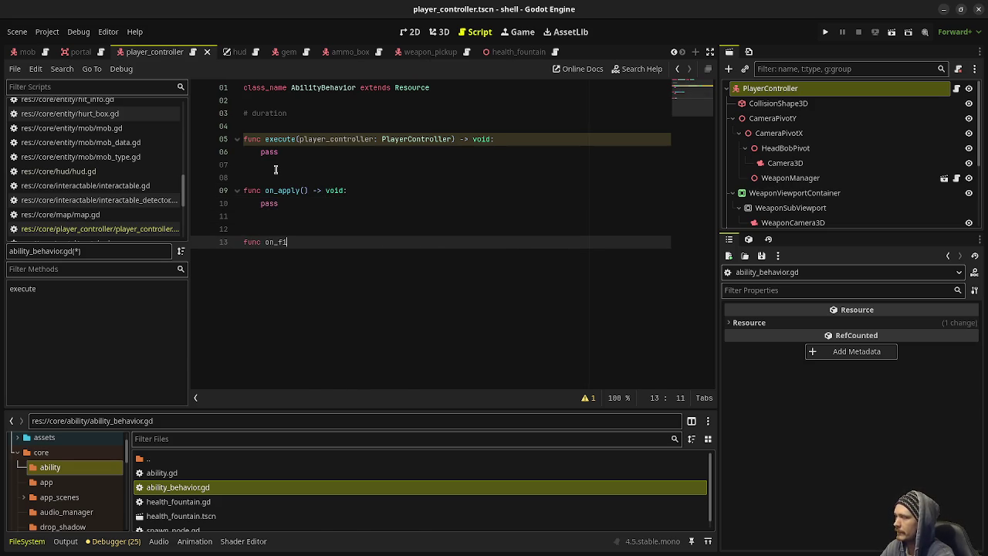
{"action": "type", "text": "nished() -> void:"}
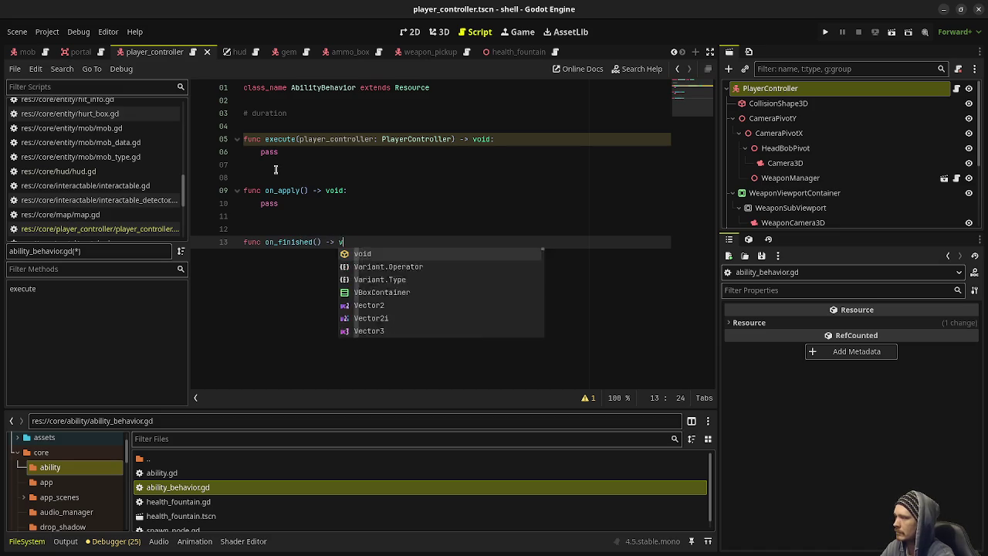
{"action": "key", "text": "Return"}
{"action": "type", "text": "pass"}
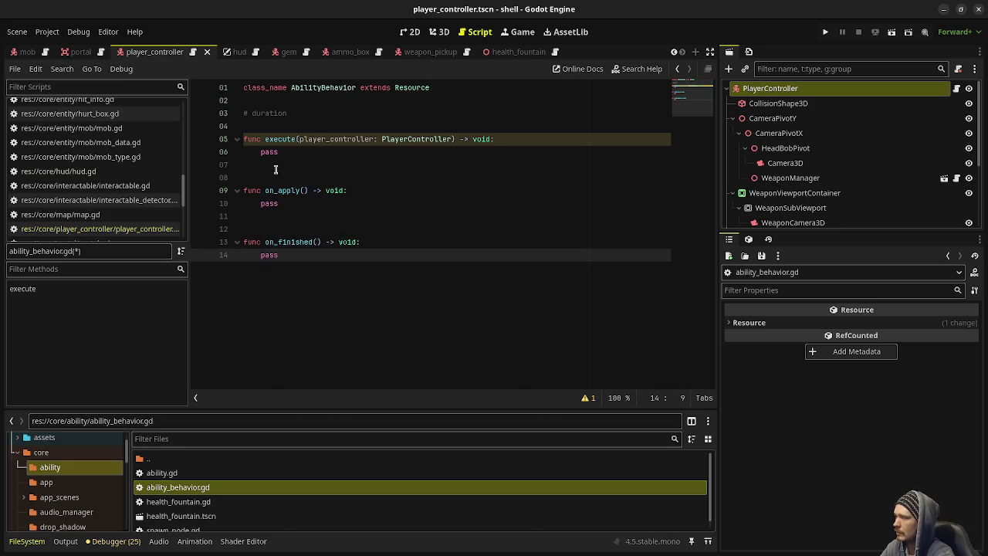
- Add an on_tick() -> void stub with pass and save the script
{"action": "key", "text": "Return"}
{"action": "key", "text": "Return"}
{"action": "key", "text": "Return"}
{"action": "key", "text": "BackSpace"}
{"action": "type", "text": "func on_"}
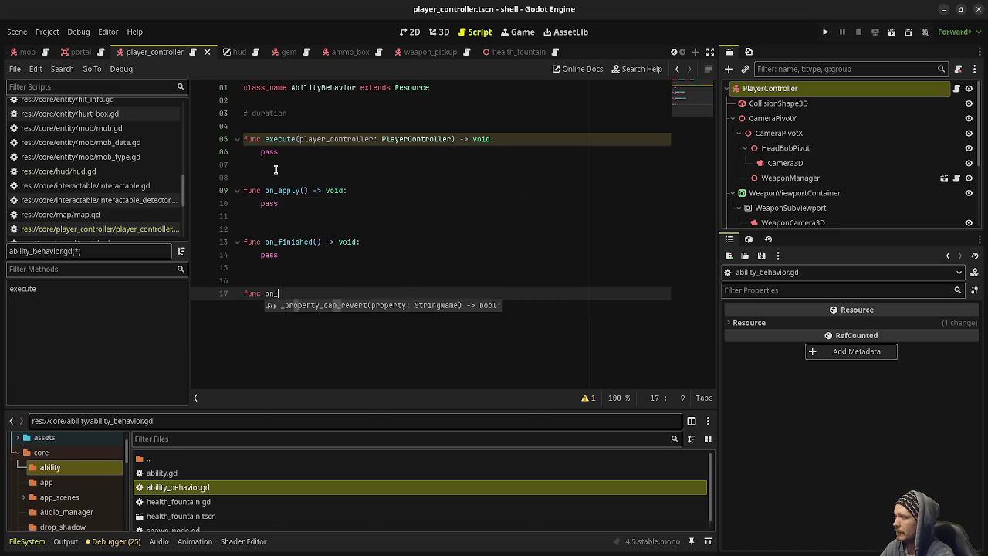
{"action": "type", "text": "tick() -> void:"}
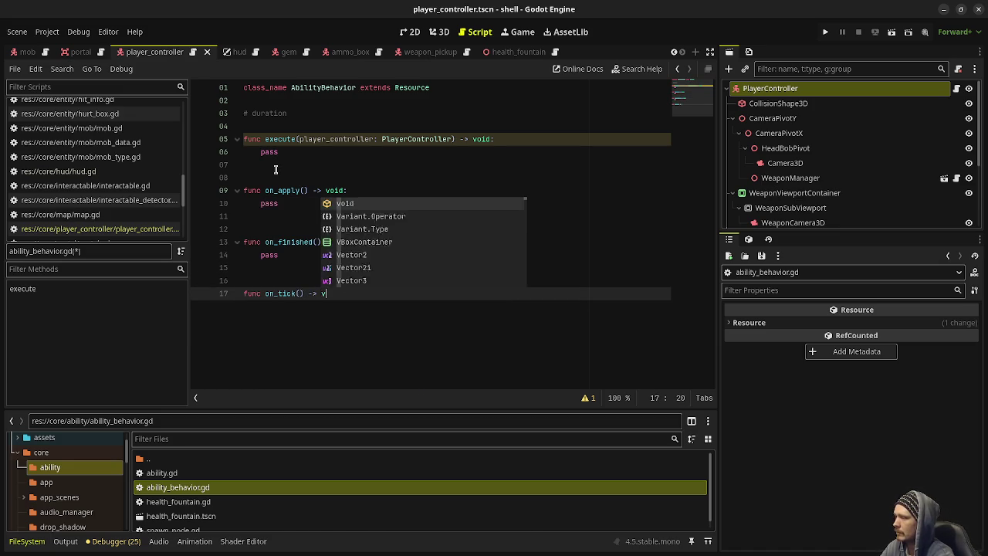
{"action": "key", "text": "Return"}
{"action": "type", "text": "pass"}
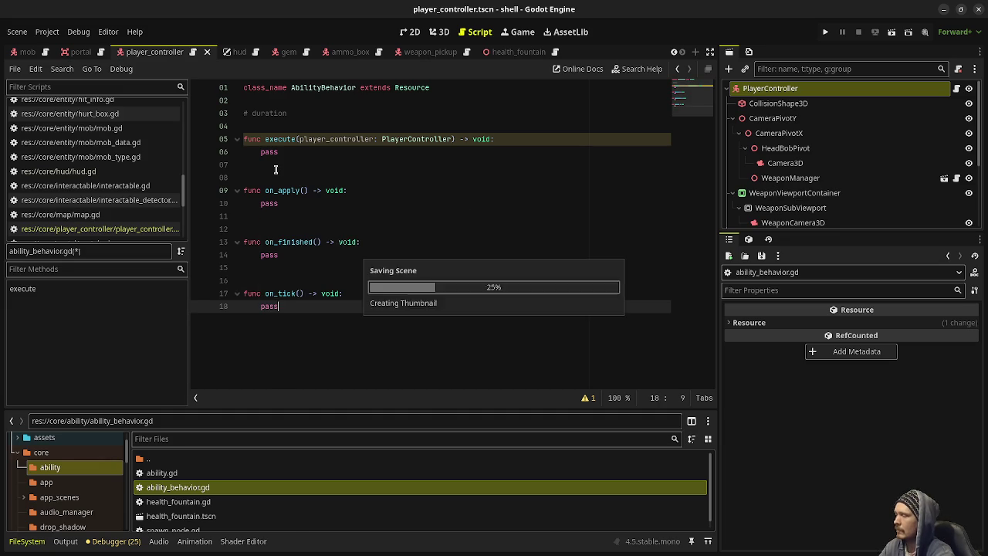
{"action": "key", "text": "ctrl+s"}
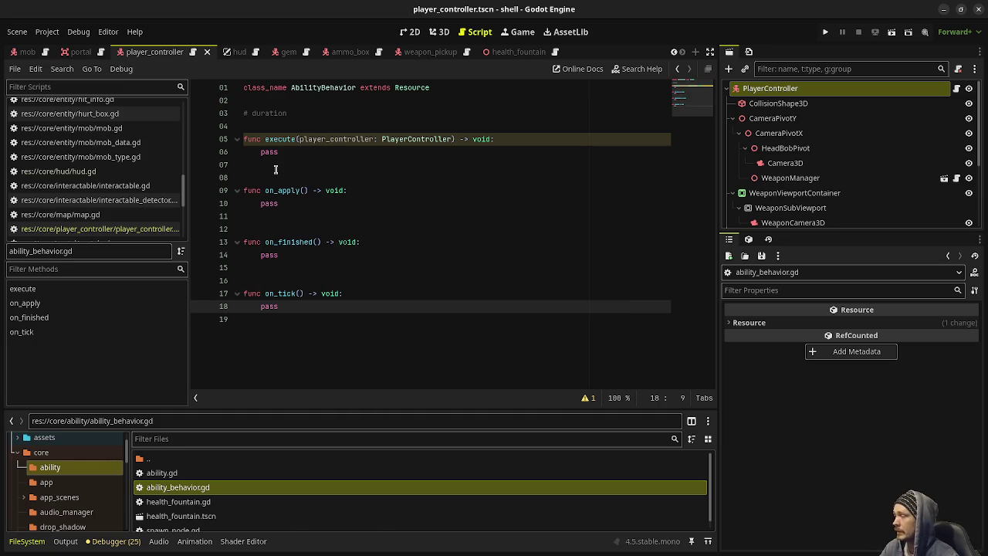
- Select the on_apply, on_finished and on_tick stubs together and delete them
{"action": "left_click", "coordinate": [272, 203]}
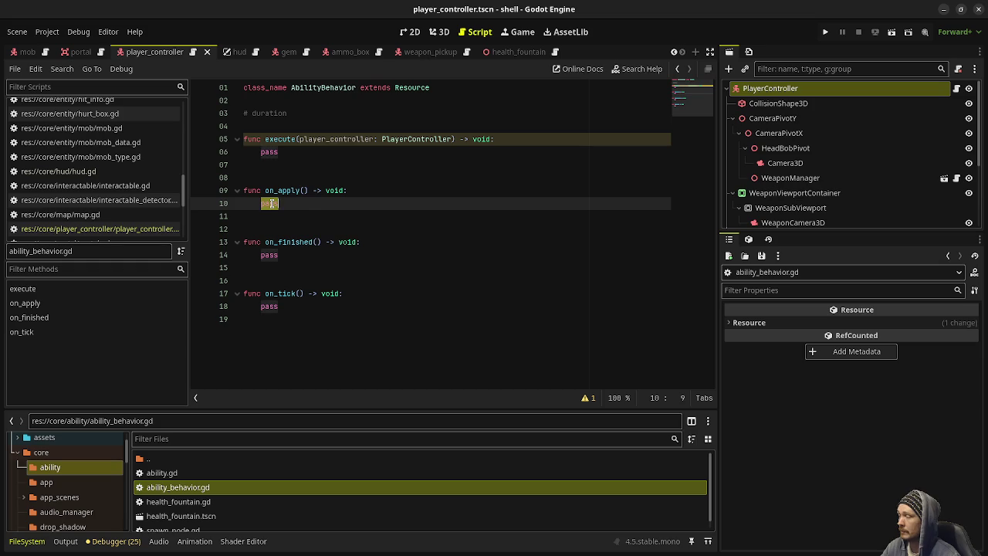
{"action": "left_click", "coordinate": [290, 139]}
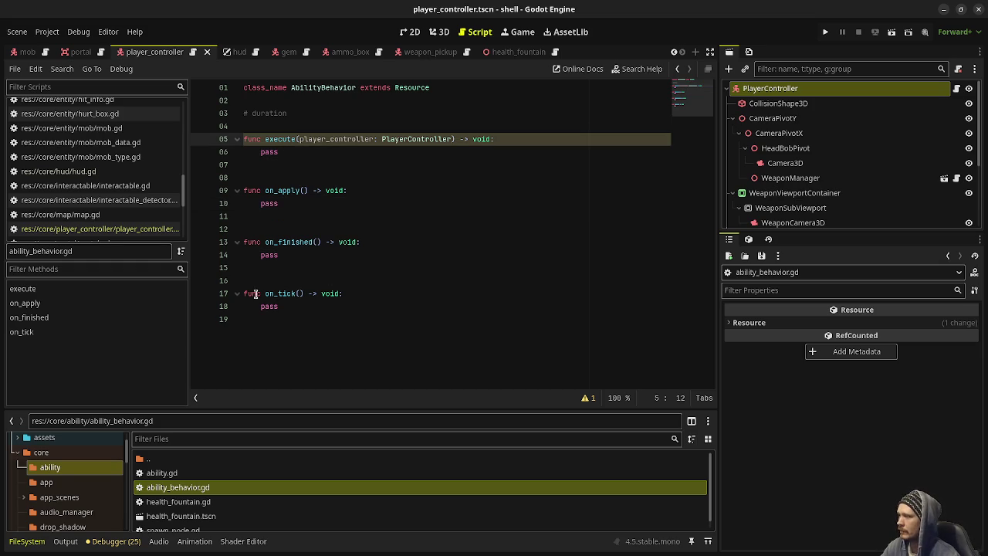
{"action": "double_click", "coordinate": [268, 203]}
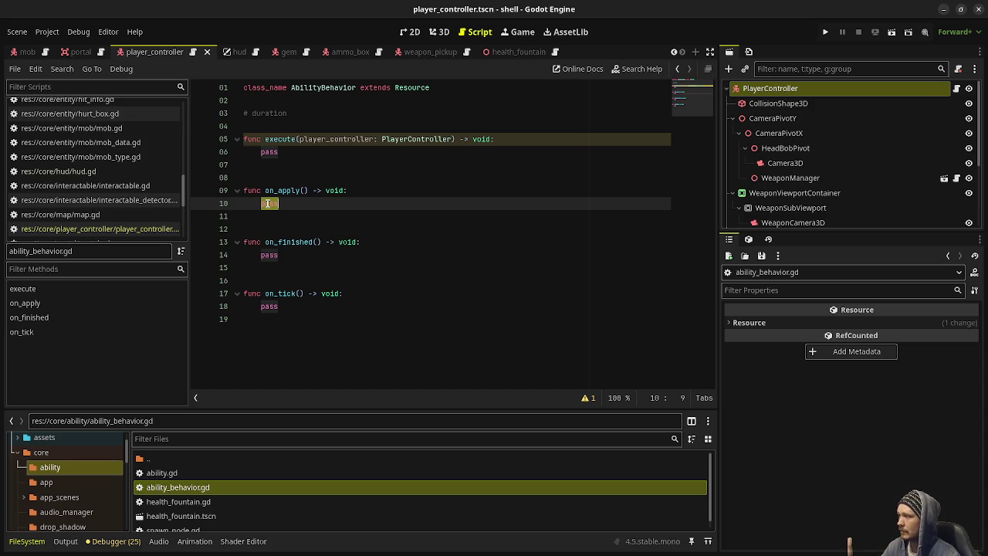
{"action": "double_click", "coordinate": [275, 256]}
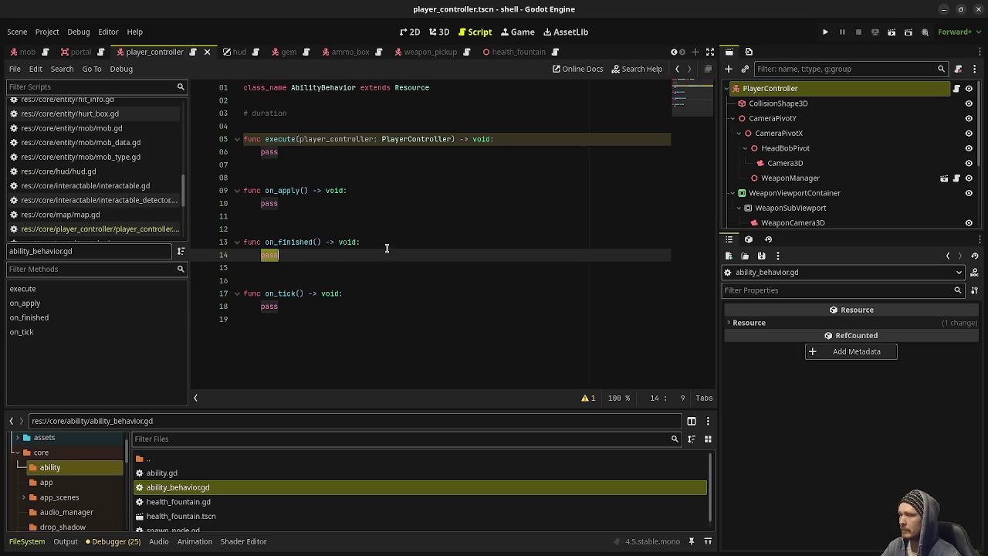
{"action": "left_click_drag", "start_coordinate": [369, 324], "coordinate": [245, 178]}
{"action": "key", "text": "BackSpace"}
{"action": "key", "text": "BackSpace"}
{"action": "key", "text": "BackSpace"}
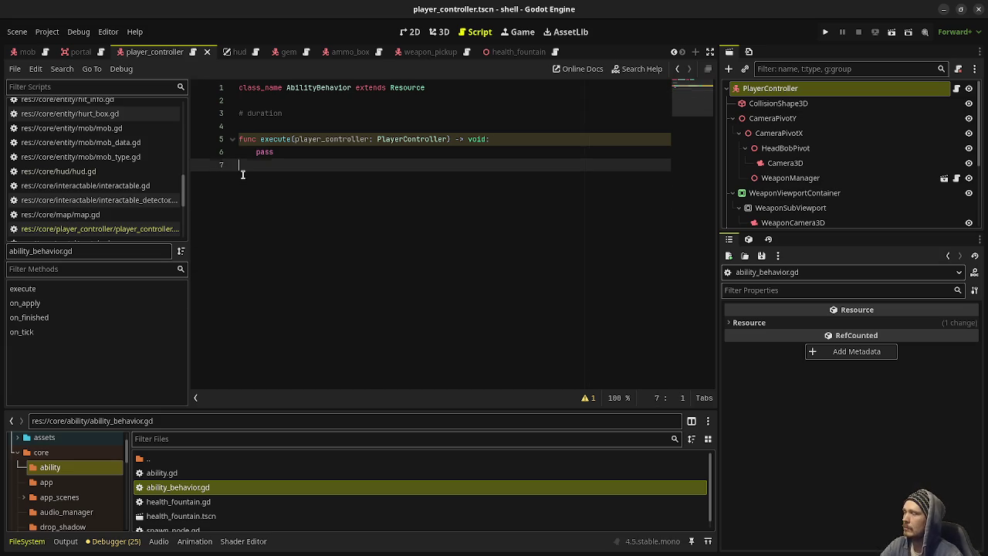
- Delete the '# duration' line, put a blank line above execute, and save ability_behavior.gd
{"action": "left_click_drag", "start_coordinate": [292, 122], "coordinate": [290, 106]}
{"action": "key", "text": "BackSpace"}
{"action": "key", "text": "Return"}
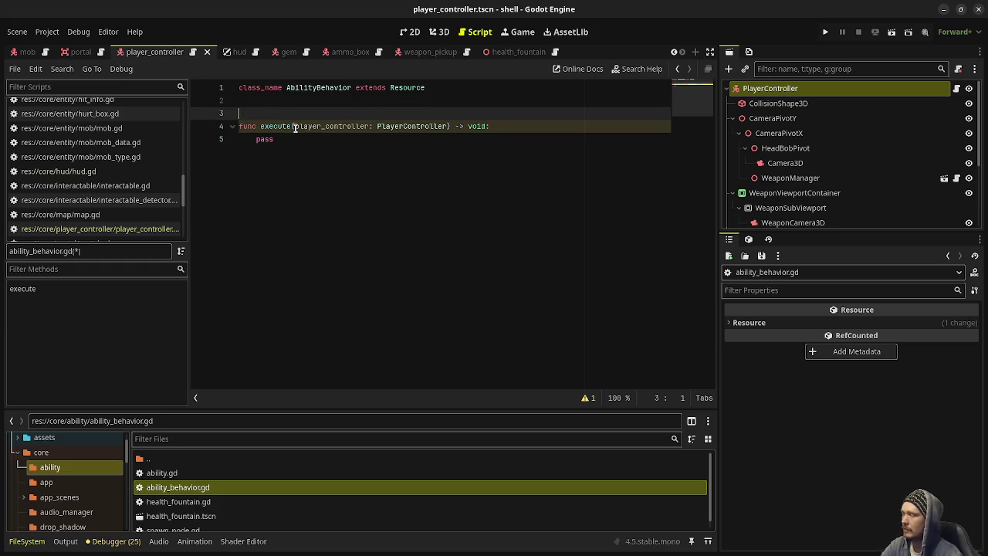
{"action": "key", "text": "ctrl+s"}
{"action": "left_click", "coordinate": [325, 159]}
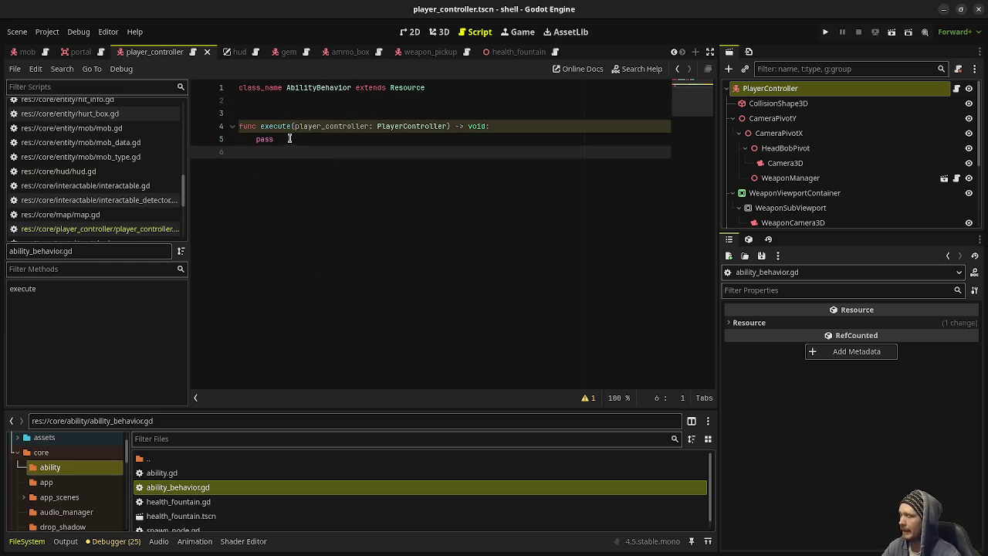
{"action": "double_click", "coordinate": [267, 137]}
{"action": "double_click", "coordinate": [345, 126]}
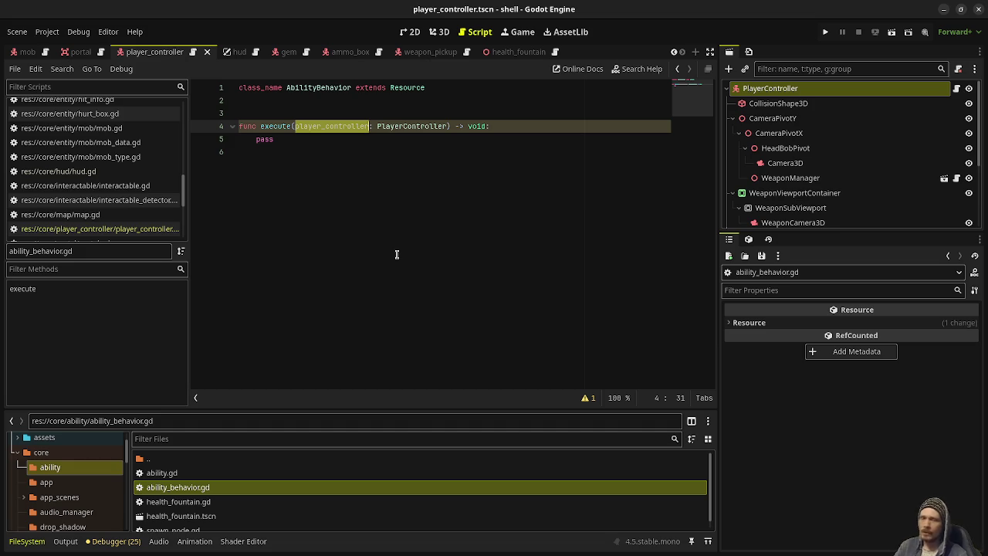
{"action": "key", "text": "super"}
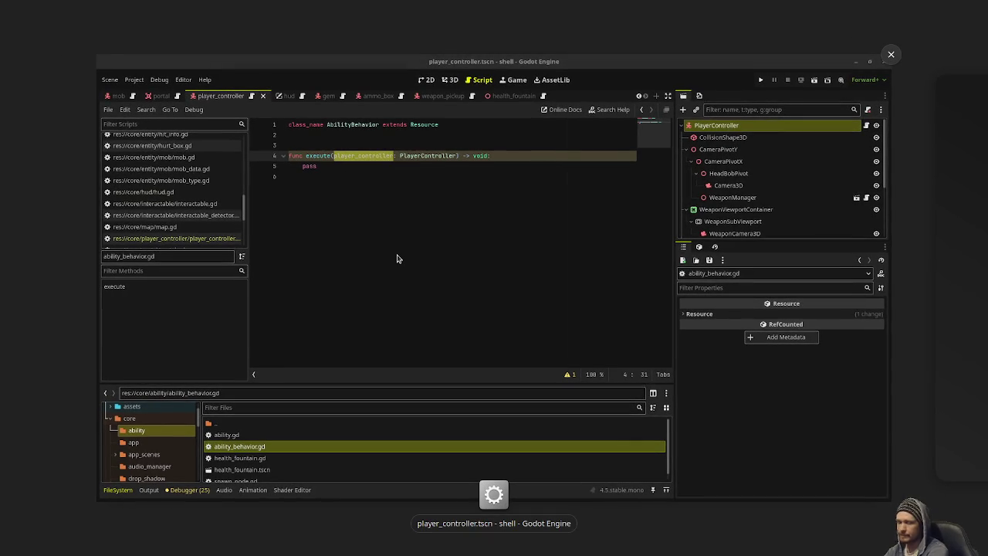
{"action": "key", "text": "super"}
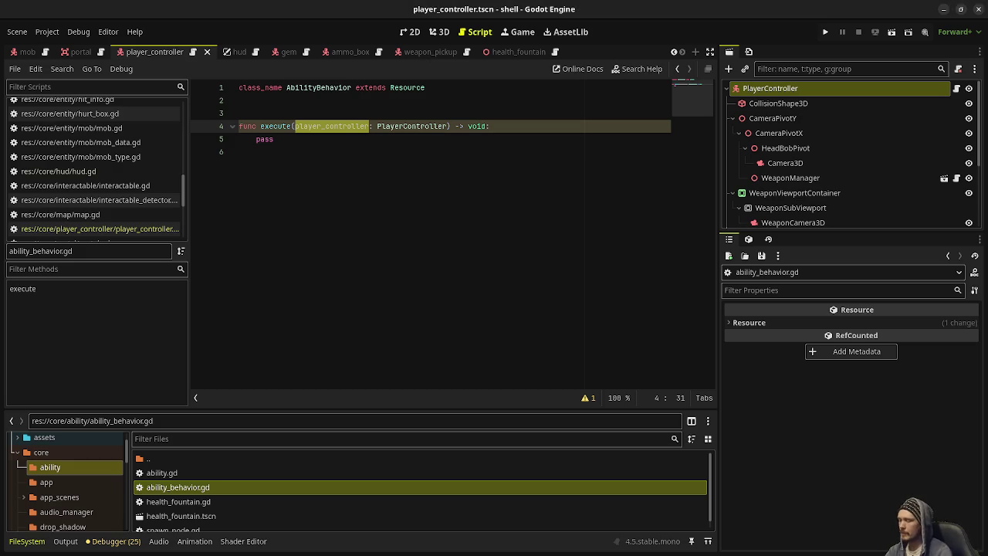
{"action": "key", "text": "super"}
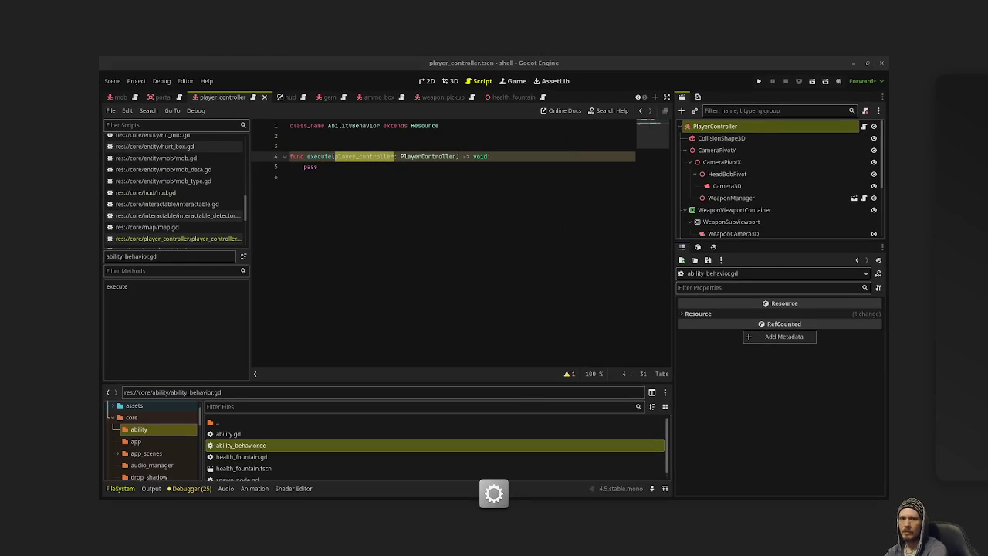
{"action": "key", "text": "super"}
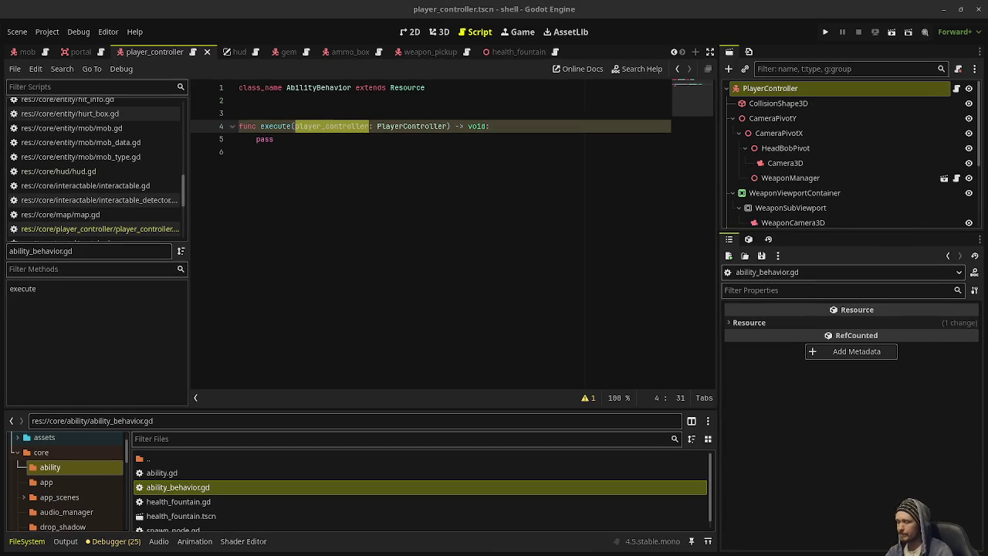
{"action": "key", "text": "super"}
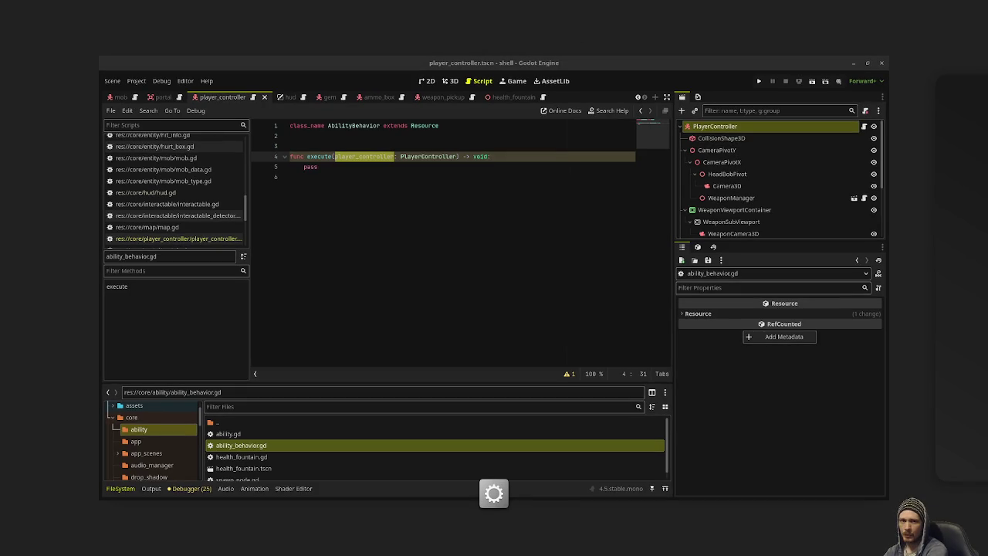
{"action": "key", "text": "super"}
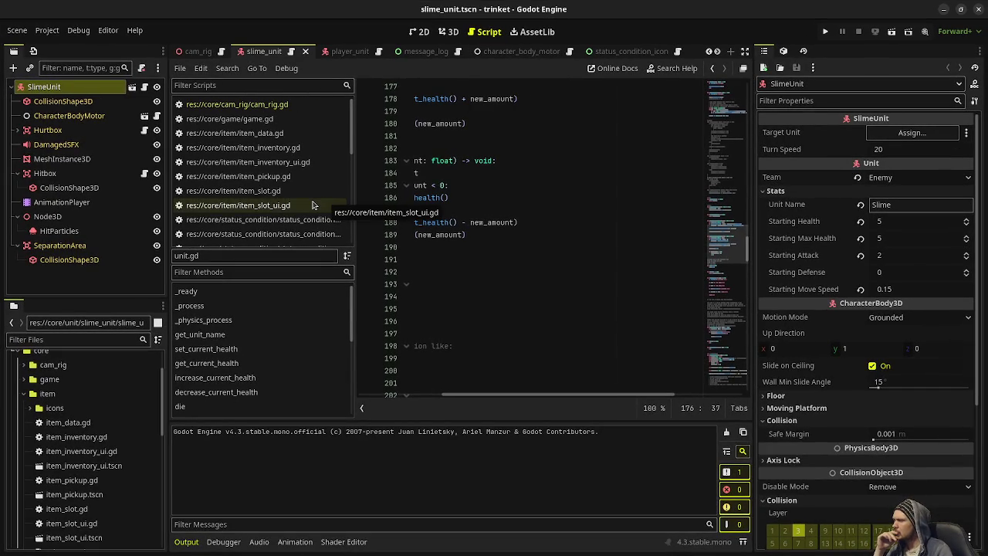
- Open status_condition.gd, scroll through its exports and functions, and enable distraction-free mode
{"action": "left_click", "coordinate": [278, 220]}
{"action": "scroll", "coordinate": [278, 221], "scroll_direction": "down", "scroll_amount": 3}
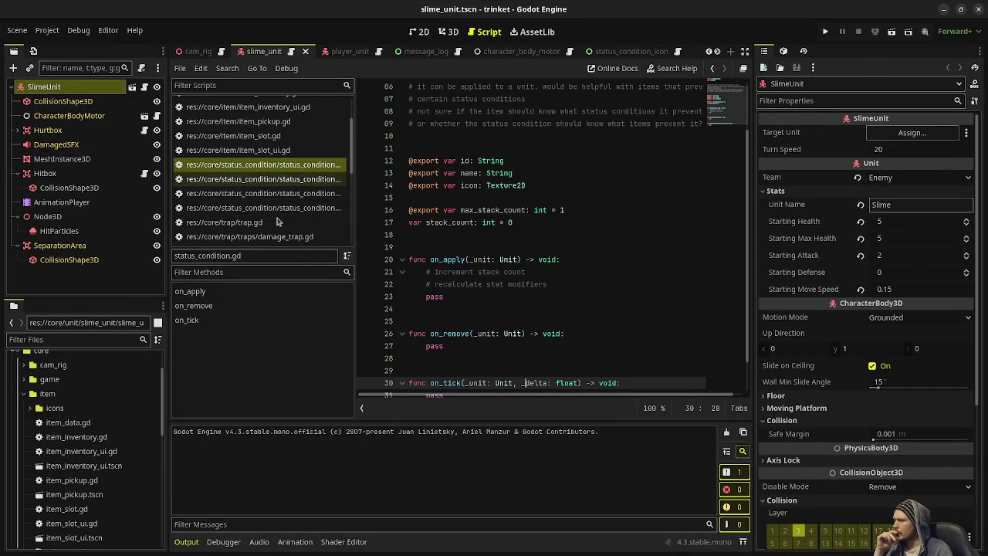
{"action": "scroll", "coordinate": [278, 222], "scroll_direction": "down", "scroll_amount": 4}
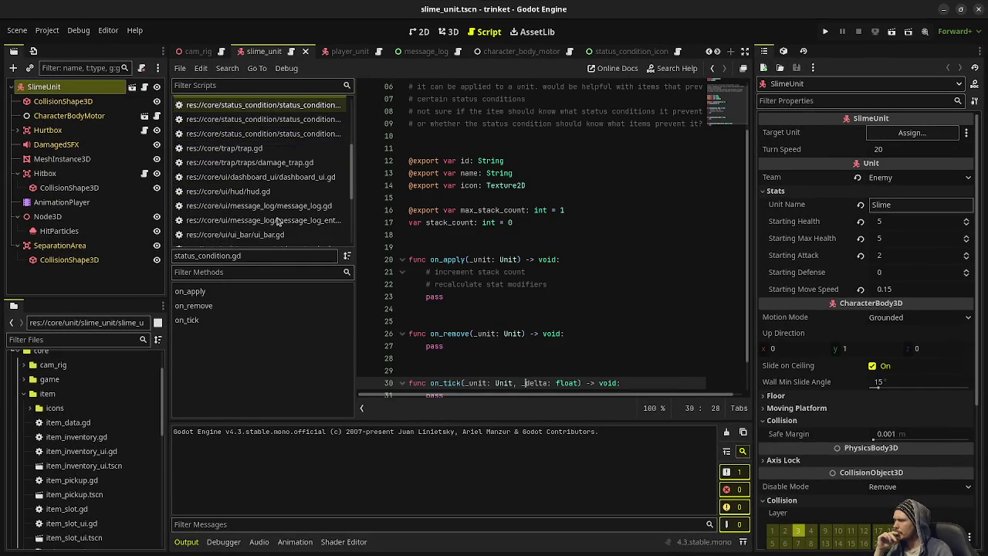
{"action": "scroll", "coordinate": [278, 222], "scroll_direction": "down", "scroll_amount": 4}
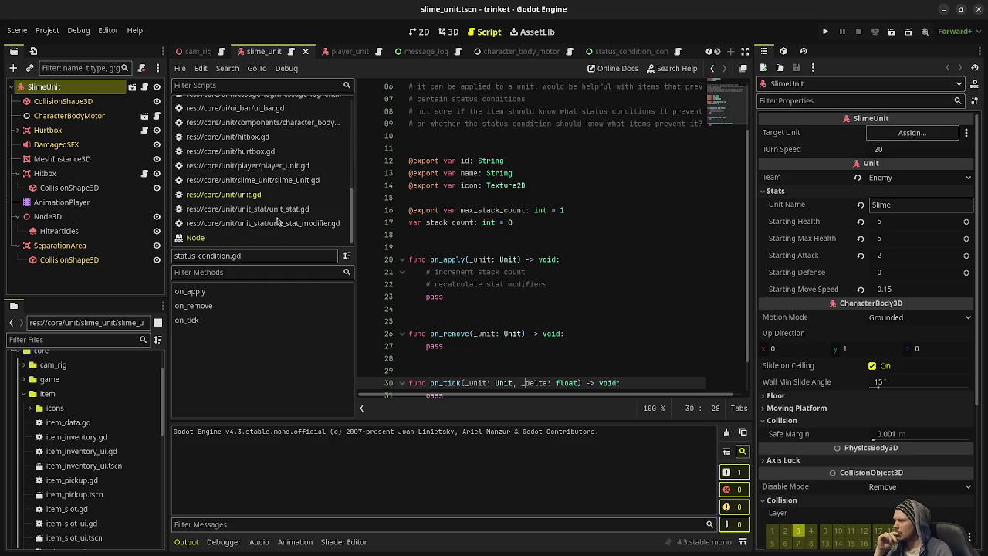
{"action": "scroll", "coordinate": [271, 226], "scroll_direction": "up", "scroll_amount": 8}
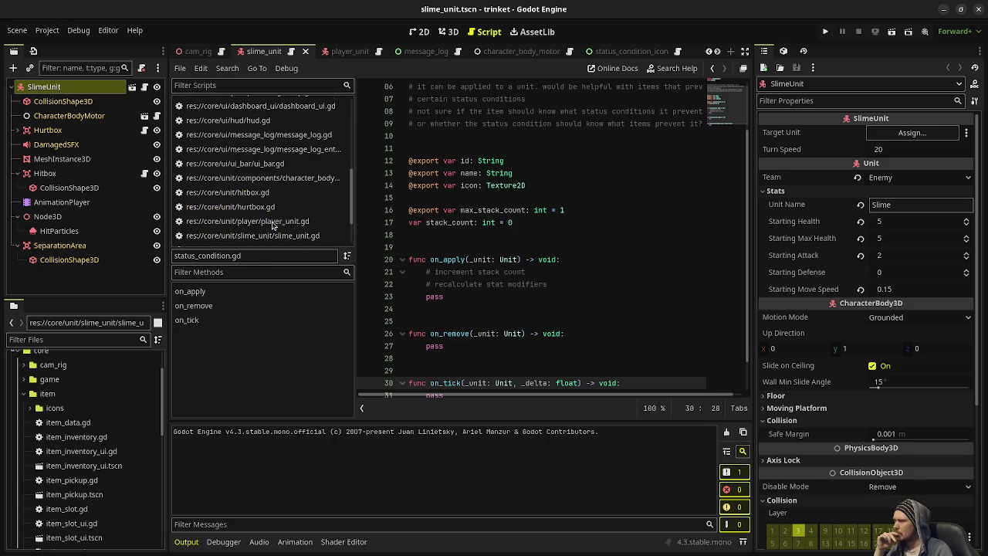
{"action": "left_click", "coordinate": [281, 146]}
{"action": "left_click", "coordinate": [282, 133]}
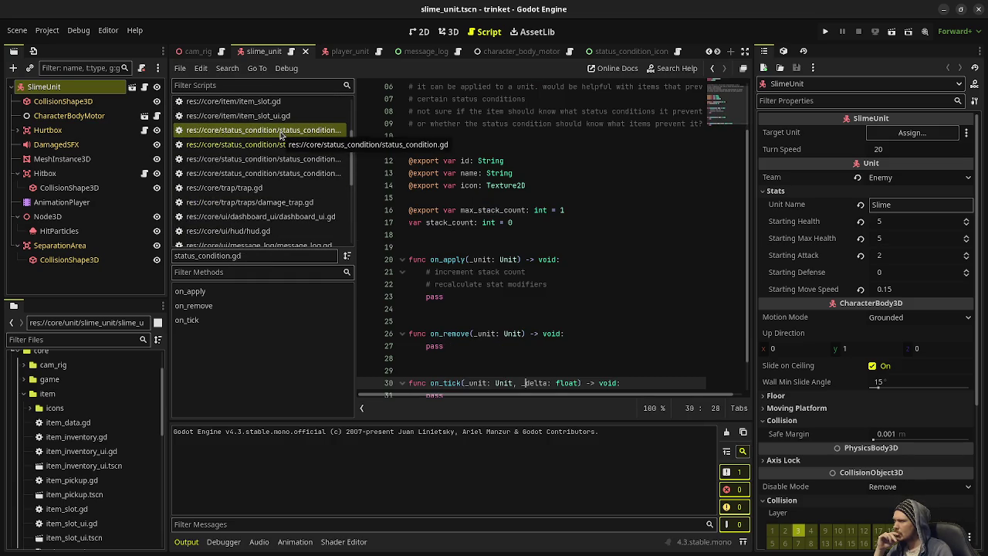
{"action": "scroll", "coordinate": [549, 209], "scroll_direction": "up", "scroll_amount": 2}
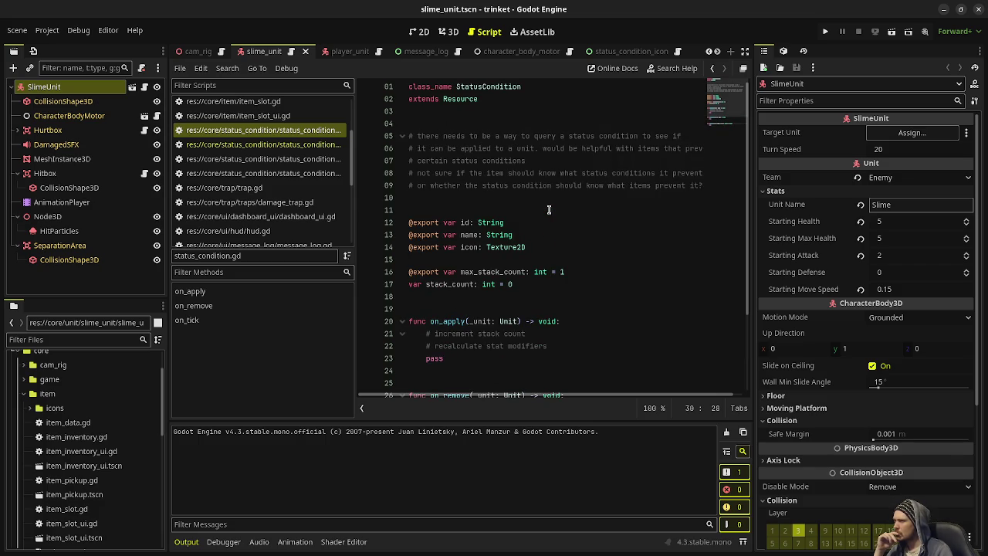
{"action": "left_click", "coordinate": [745, 51]}
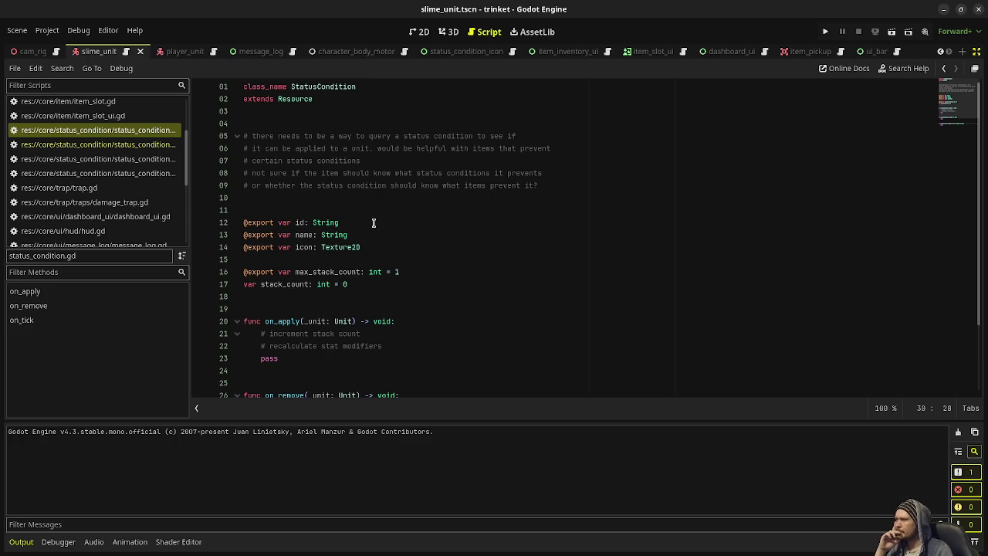
- Widen the script list, then view status_condition_icon, status_condition_weakened and status_condition_starving scripts
{"action": "scroll", "coordinate": [371, 216], "scroll_direction": "down", "scroll_amount": 3}
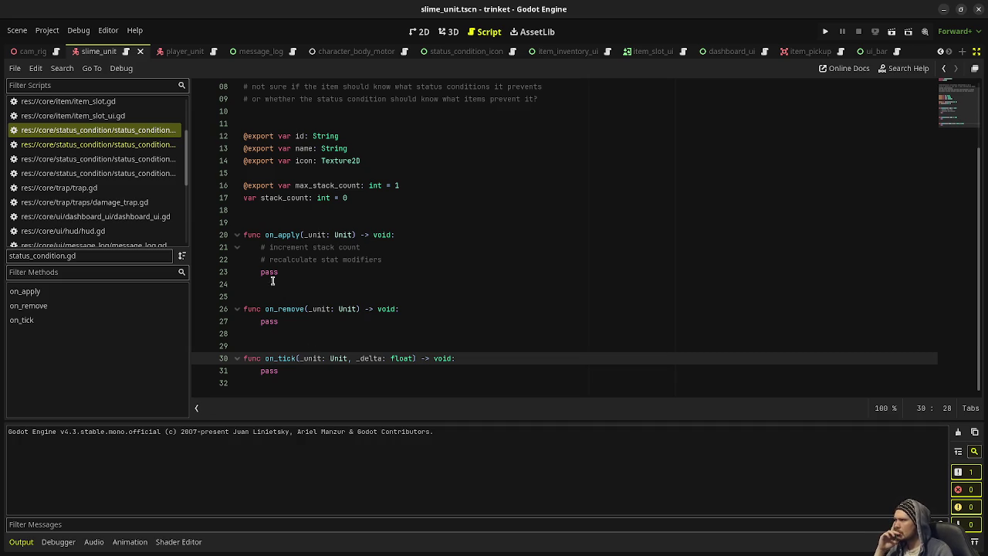
{"action": "mouse_move", "coordinate": [190, 162]}
{"action": "left_mouse_down"}
{"action": "mouse_move", "coordinate": [407, 181]}
{"action": "mouse_move", "coordinate": [394, 182]}
{"action": "left_mouse_up"}
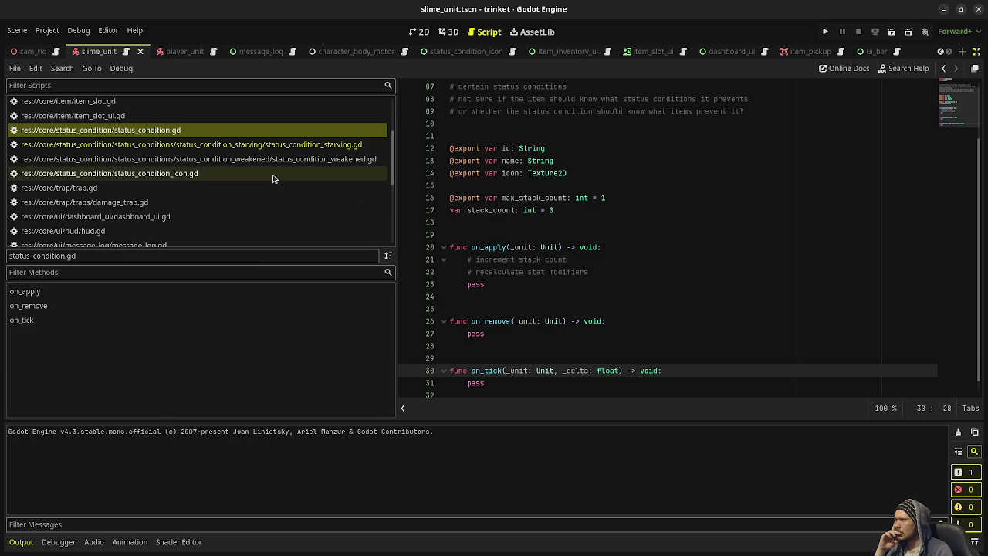
{"action": "left_click", "coordinate": [214, 175]}
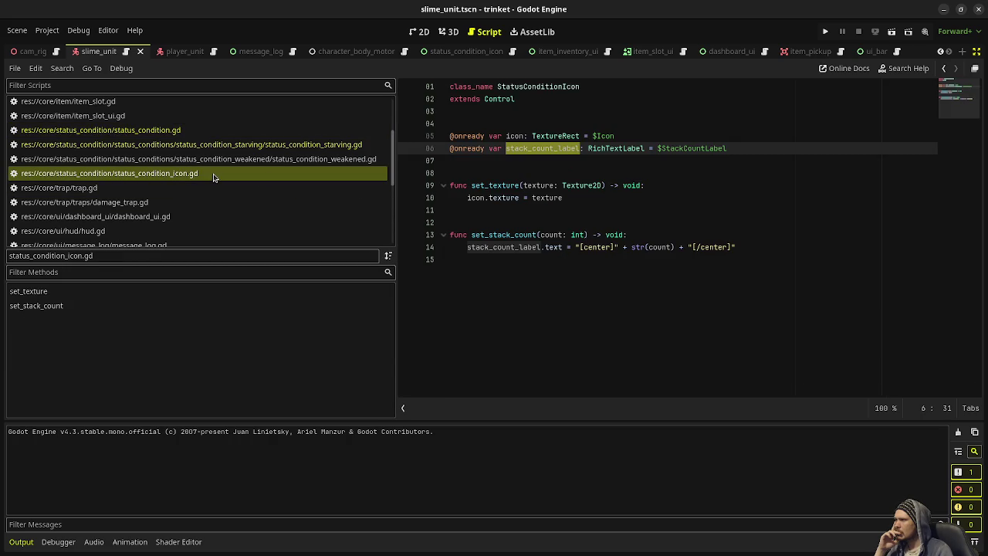
{"action": "left_click", "coordinate": [166, 160]}
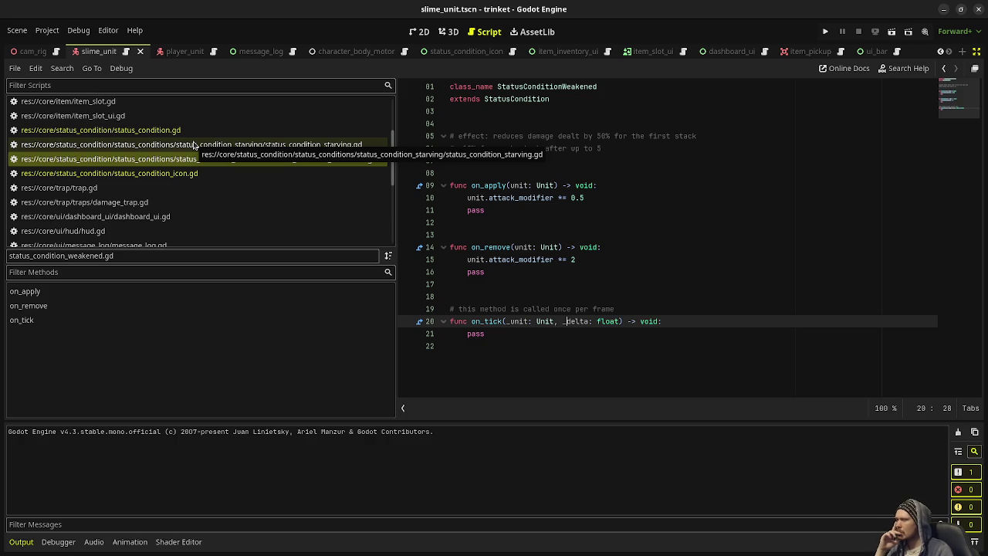
{"action": "left_click", "coordinate": [194, 144]}
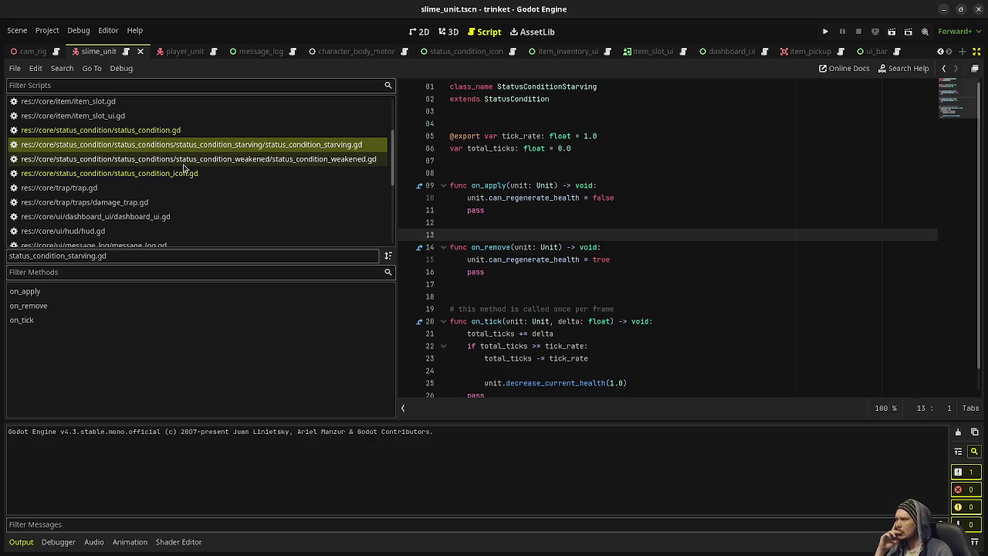
- Scroll through the starving script and filter the script list by 'stat'
{"action": "scroll", "coordinate": [184, 168], "scroll_direction": "down", "scroll_amount": 4}
{"action": "scroll", "coordinate": [184, 168], "scroll_direction": "down", "scroll_amount": 5}
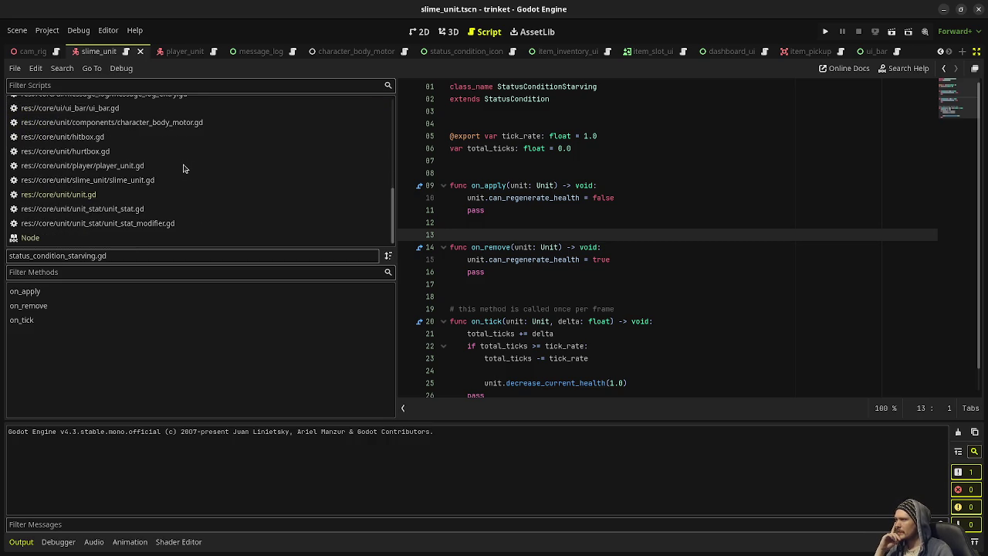
{"action": "left_click", "coordinate": [173, 81]}
{"action": "type", "text": "s"}
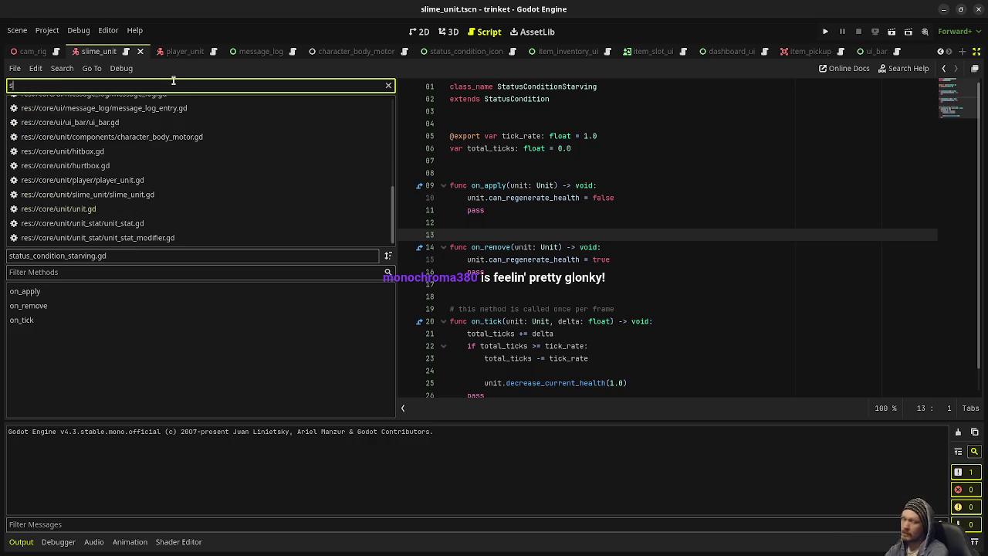
{"action": "type", "text": "tat"}
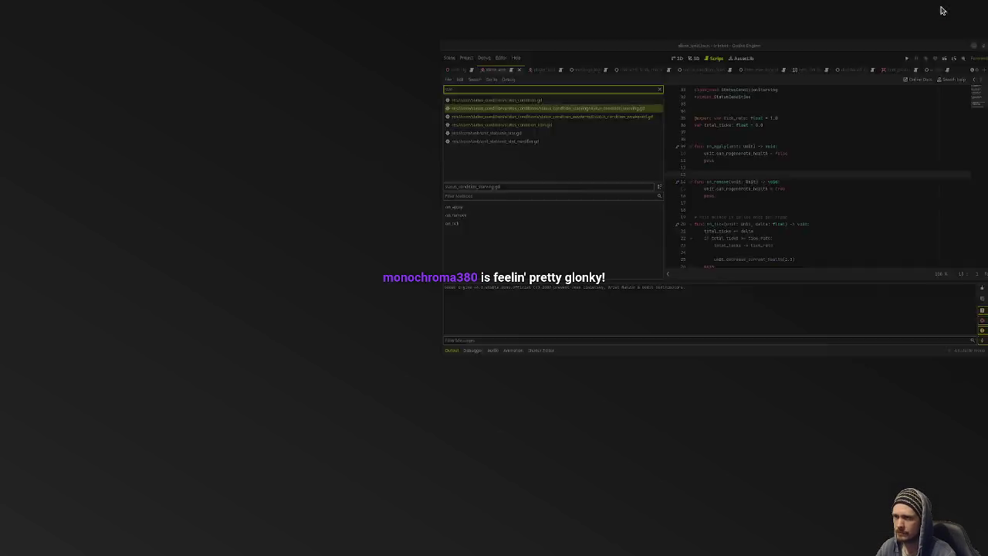
- Use the desktop window overview to bring up the shell project's Godot editor
{"action": "key", "text": "super"}
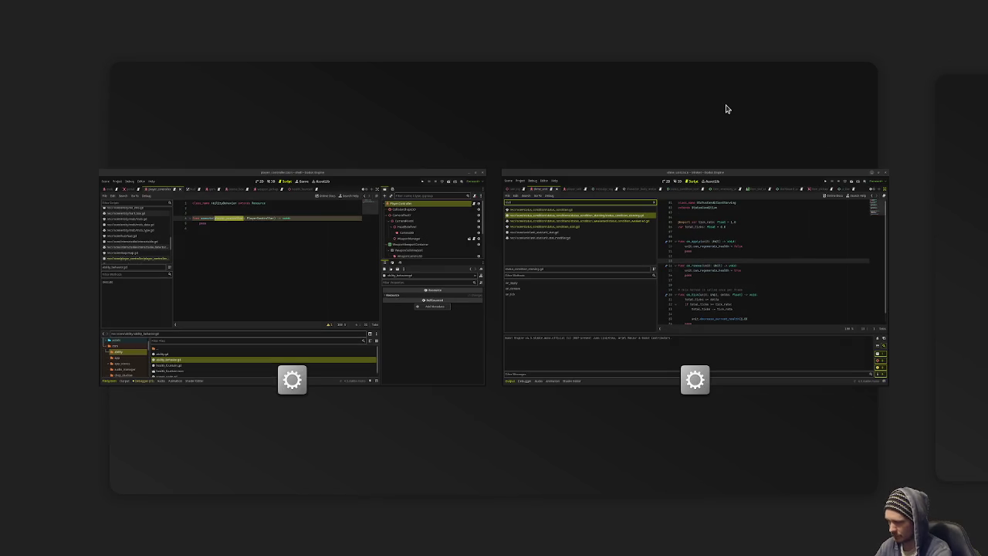
{"action": "key", "text": "Escape"}
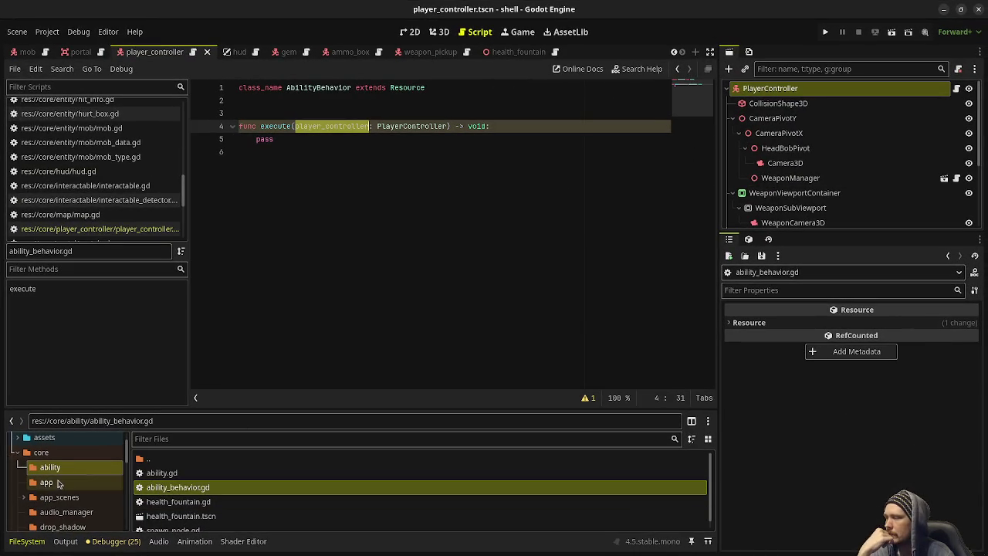
- Open audio_manager.gd and inspect sound_effect_dict and the DirAccess.open loading code in setup
{"action": "left_click", "coordinate": [66, 512]}
{"action": "left_click", "coordinate": [183, 474]}
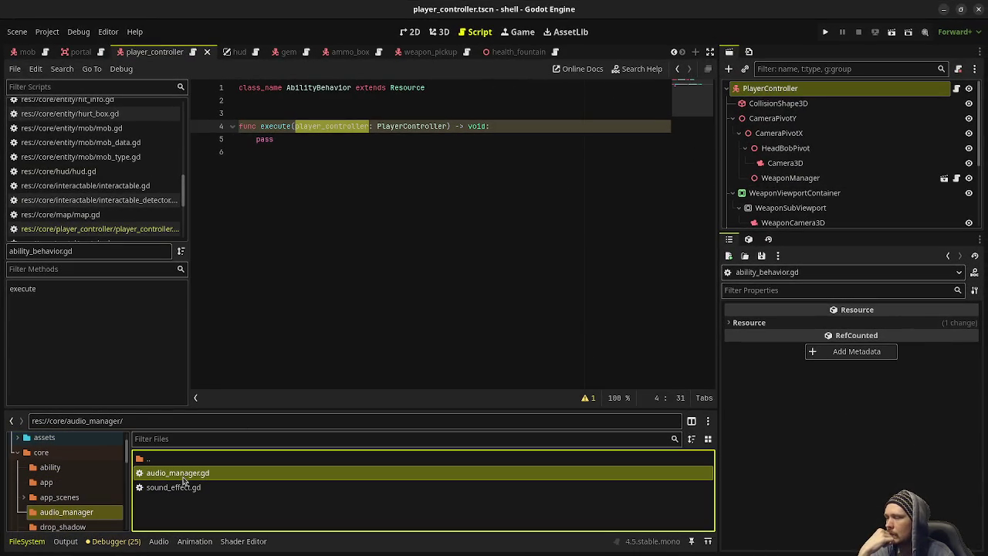
{"action": "double_click", "coordinate": [183, 477]}
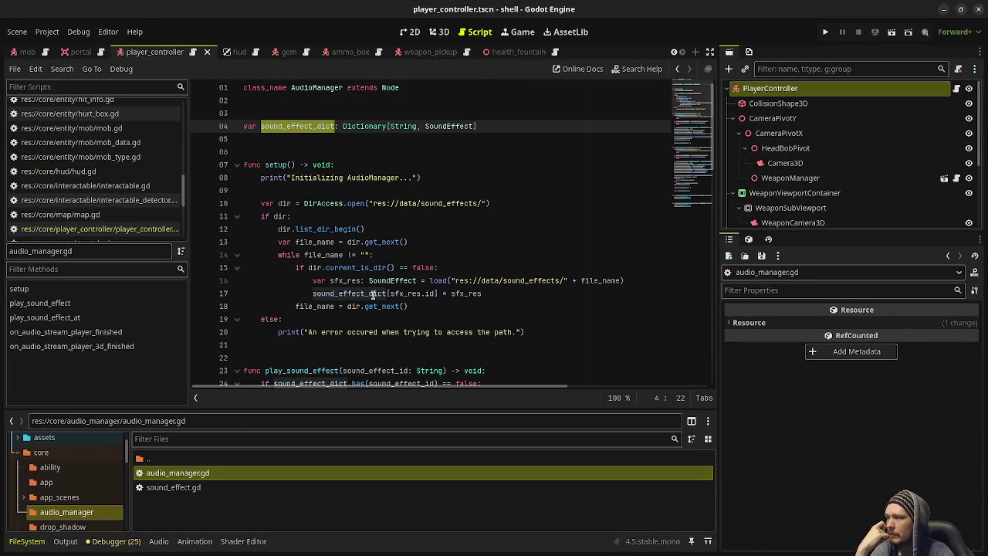
{"action": "mouse_move", "coordinate": [428, 280]}
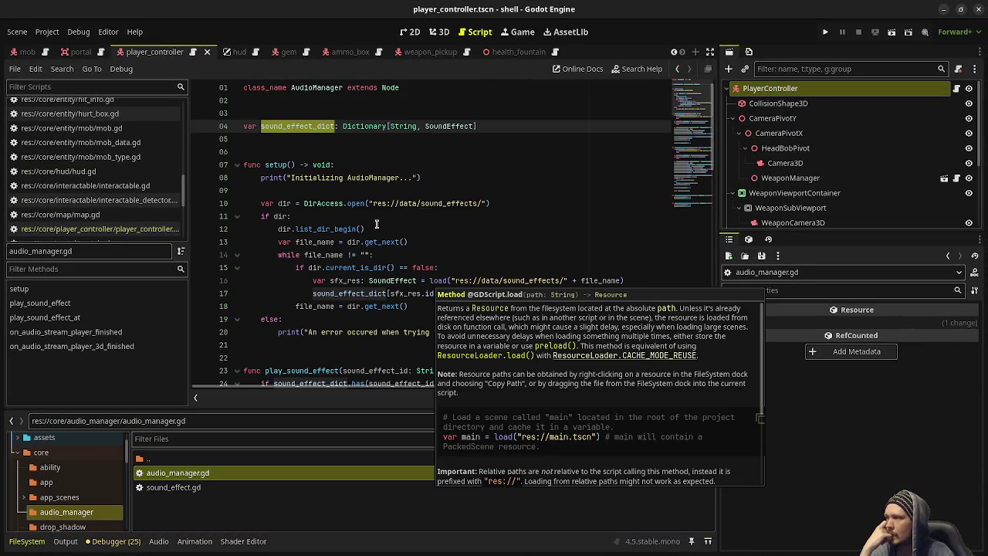
{"action": "left_click", "coordinate": [317, 127]}
{"action": "double_click", "coordinate": [332, 126]}
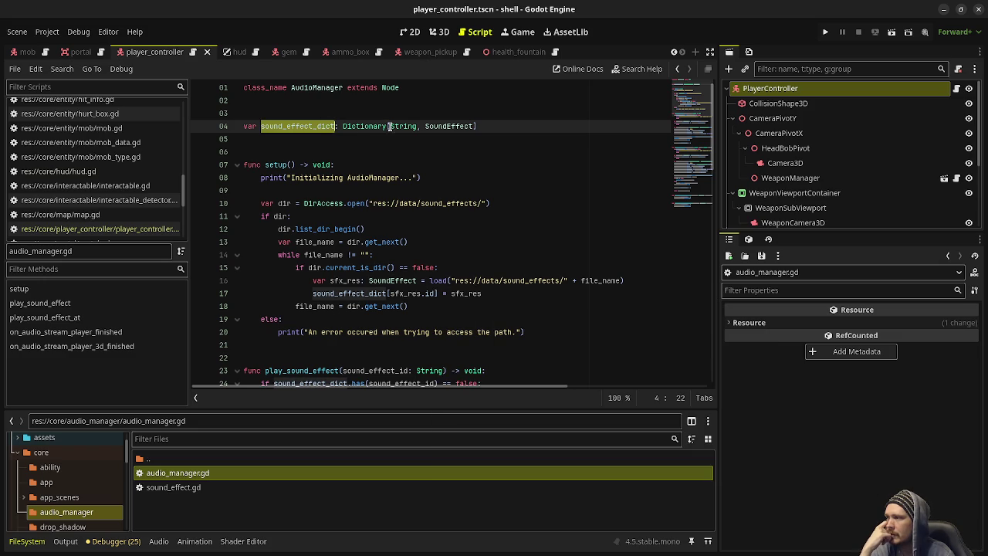
{"action": "double_click", "coordinate": [444, 126]}
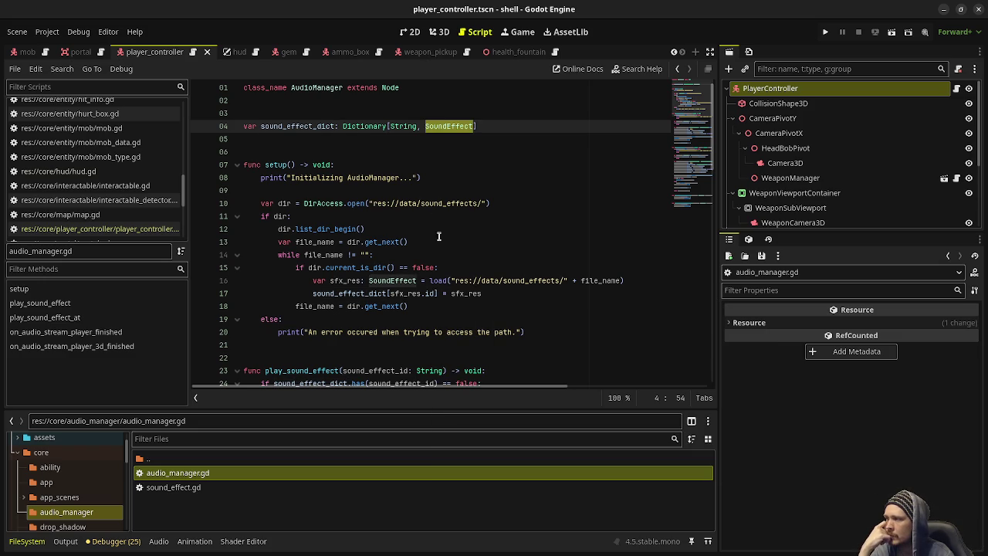
{"action": "mouse_move", "coordinate": [533, 332]}
{"action": "left_mouse_down"}
{"action": "mouse_move", "coordinate": [171, 191]}
{"action": "mouse_move", "coordinate": [192, 169]}
{"action": "left_mouse_up"}
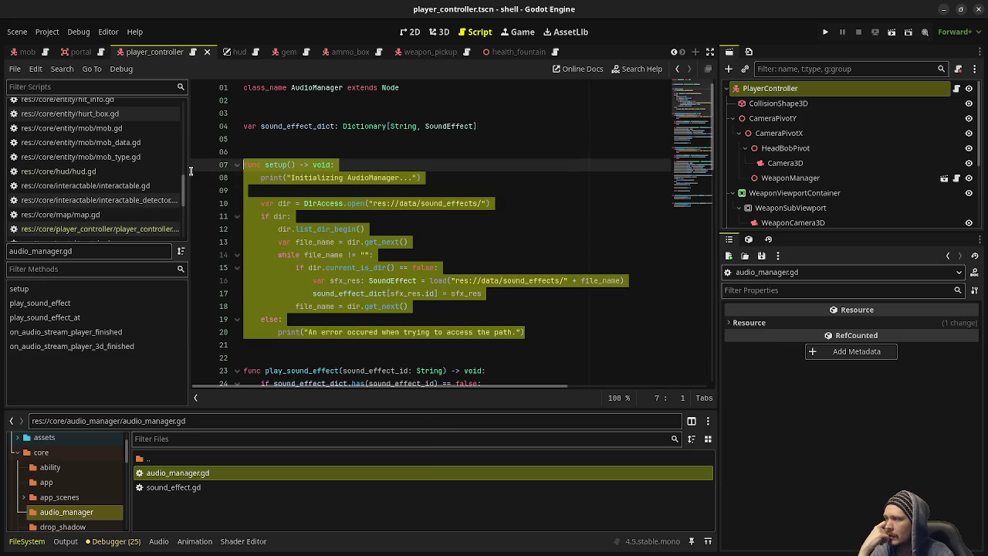
{"action": "left_click", "coordinate": [479, 242]}
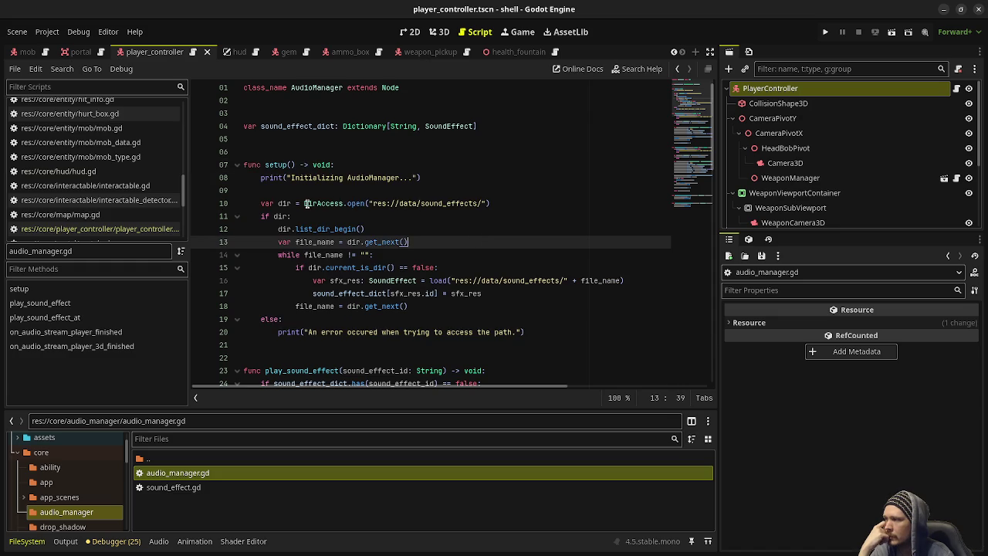
{"action": "left_click_drag", "start_coordinate": [304, 203], "coordinate": [495, 203]}
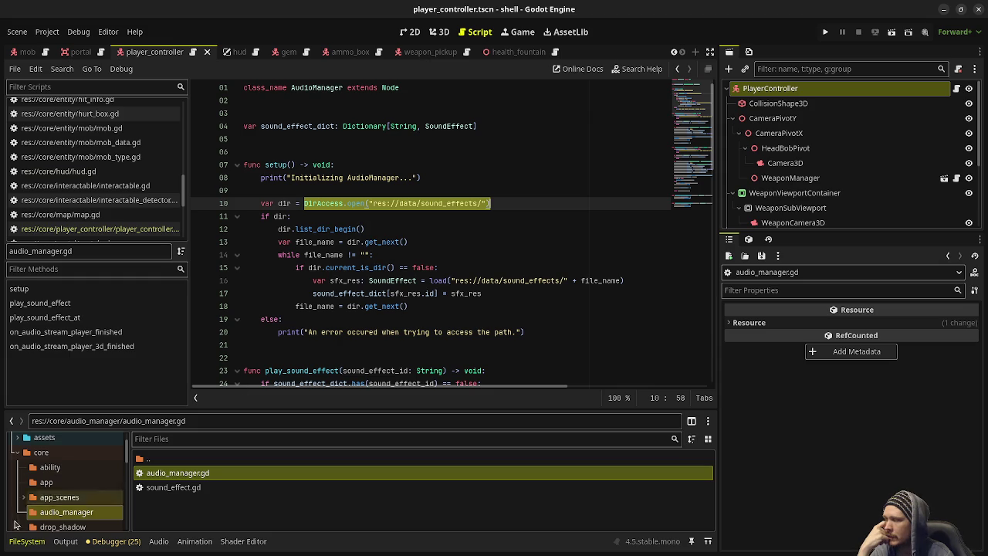
- Examine the load call on line 16 and fold the play_sound_effect functions to review them
{"action": "scroll", "coordinate": [93, 478], "scroll_direction": "down", "scroll_amount": 4}
{"action": "scroll", "coordinate": [77, 487], "scroll_direction": "down", "scroll_amount": 5}
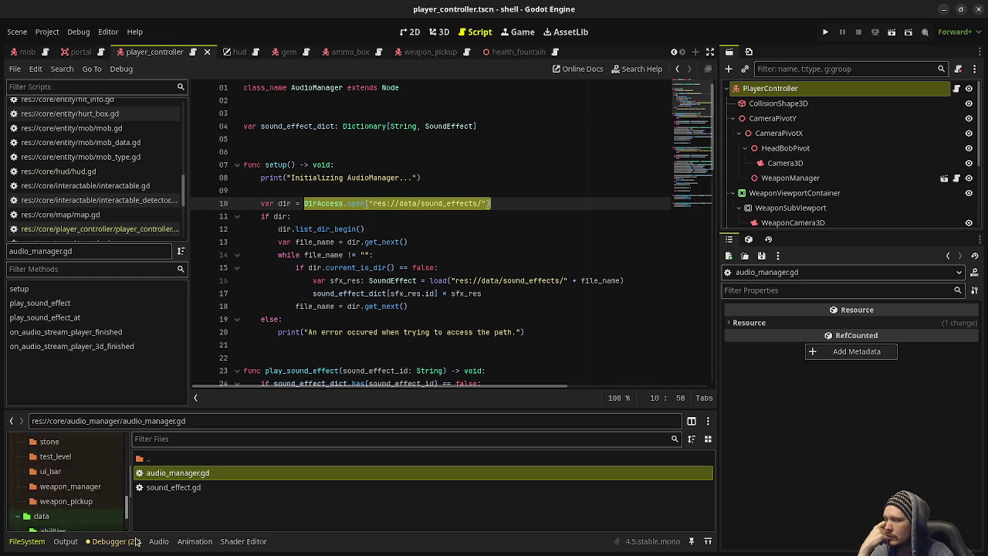
{"action": "left_click", "coordinate": [63, 504]}
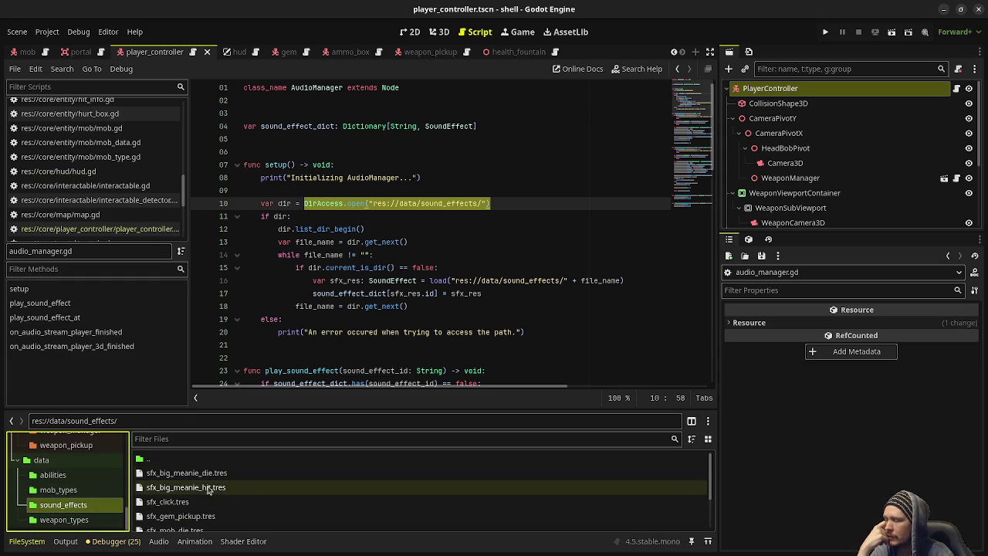
{"action": "left_click_drag", "start_coordinate": [434, 280], "coordinate": [629, 280]}
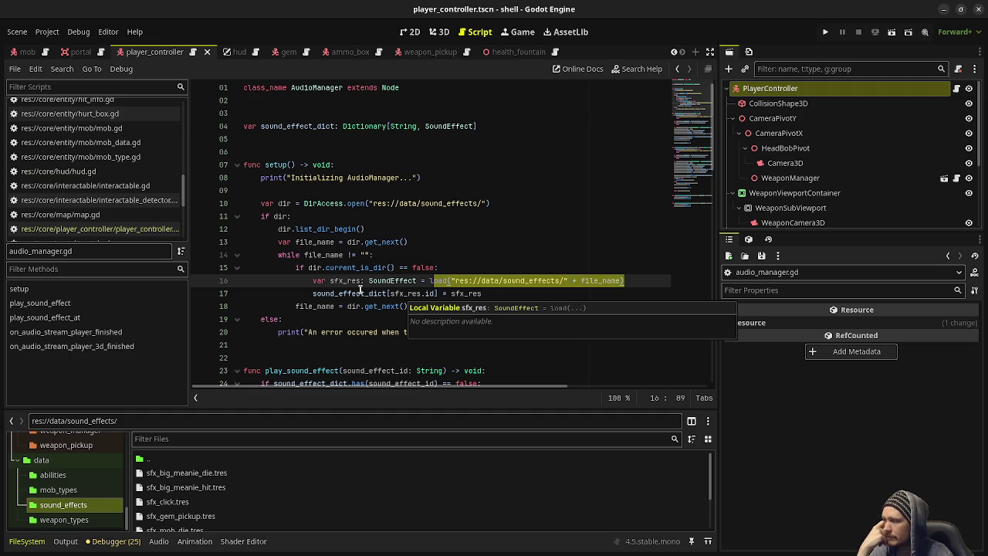
{"action": "scroll", "coordinate": [366, 304], "scroll_direction": "down", "scroll_amount": 6}
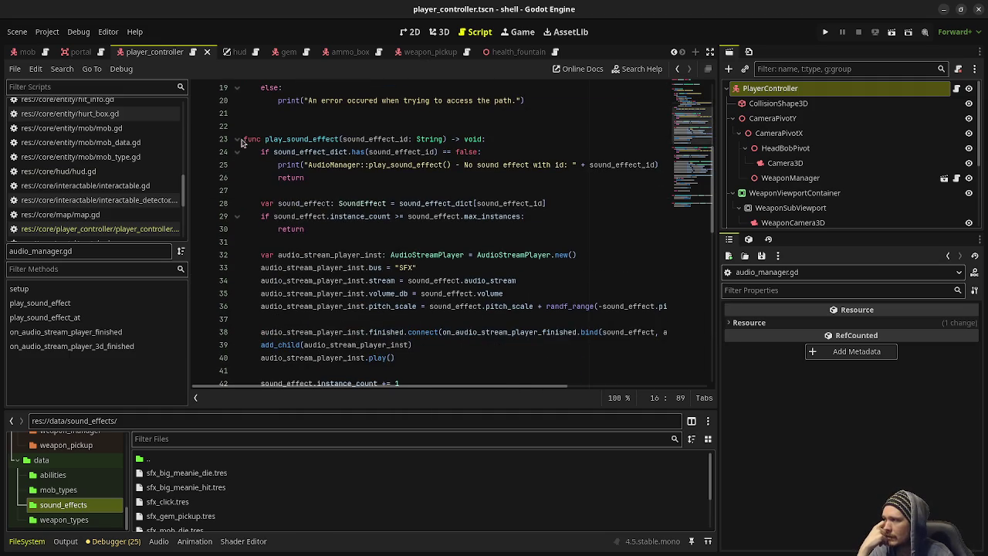
{"action": "left_click", "coordinate": [237, 139]}
{"action": "left_click", "coordinate": [233, 184]}
{"action": "left_click", "coordinate": [236, 178]}
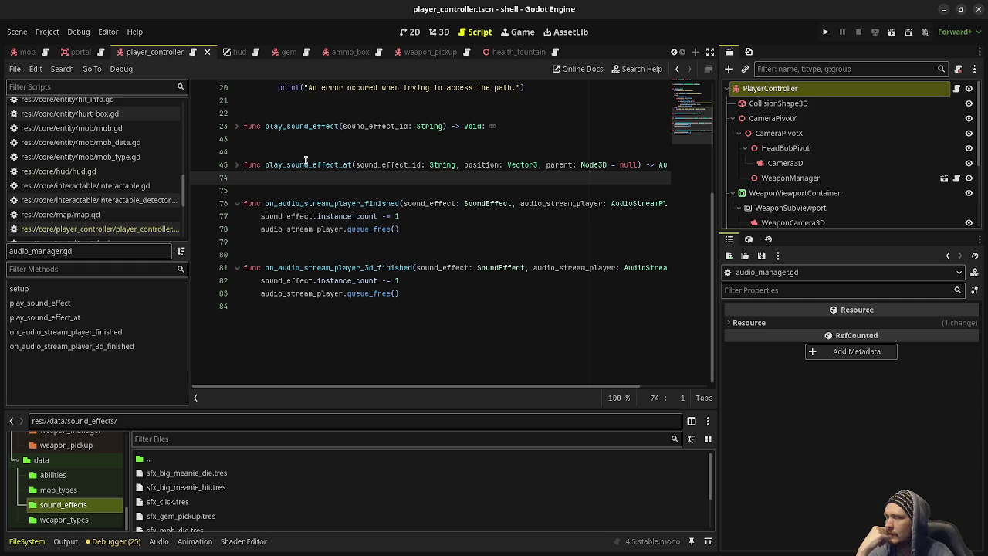
{"action": "left_click", "coordinate": [237, 126]}
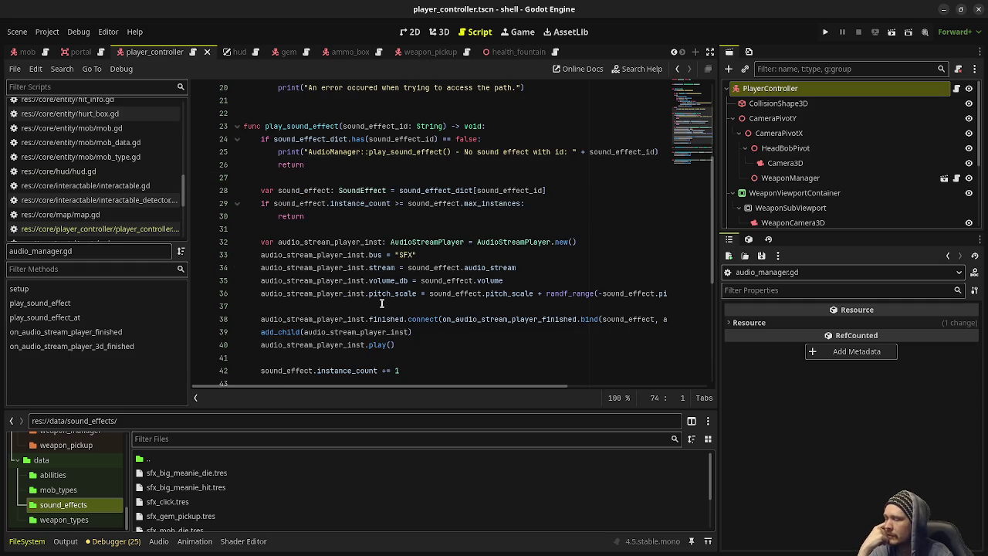
{"action": "double_click", "coordinate": [524, 241]}
- Expand play_sound_effect_at to check its position parameter, then open sound_effect.gd
{"action": "scroll", "coordinate": [509, 301], "scroll_direction": "up", "scroll_amount": 1}
{"action": "scroll", "coordinate": [495, 300], "scroll_direction": "down", "scroll_amount": 4}
{"action": "scroll", "coordinate": [485, 300], "scroll_direction": "down", "scroll_amount": 2}
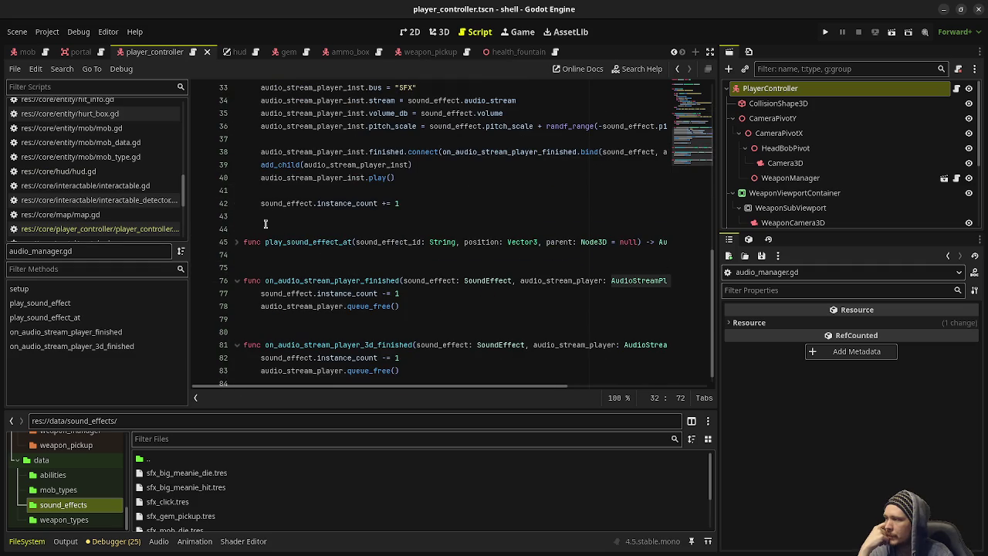
{"action": "left_click", "coordinate": [236, 242]}
{"action": "left_click", "coordinate": [558, 240]}
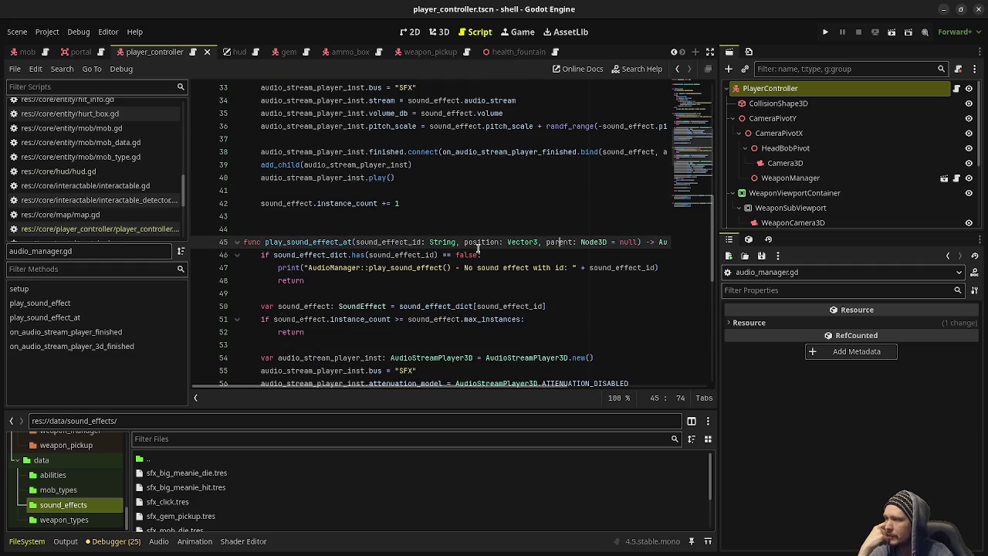
{"action": "double_click", "coordinate": [480, 244]}
{"action": "scroll", "coordinate": [433, 307], "scroll_direction": "down", "scroll_amount": 5}
{"action": "scroll", "coordinate": [432, 306], "scroll_direction": "down", "scroll_amount": 10}
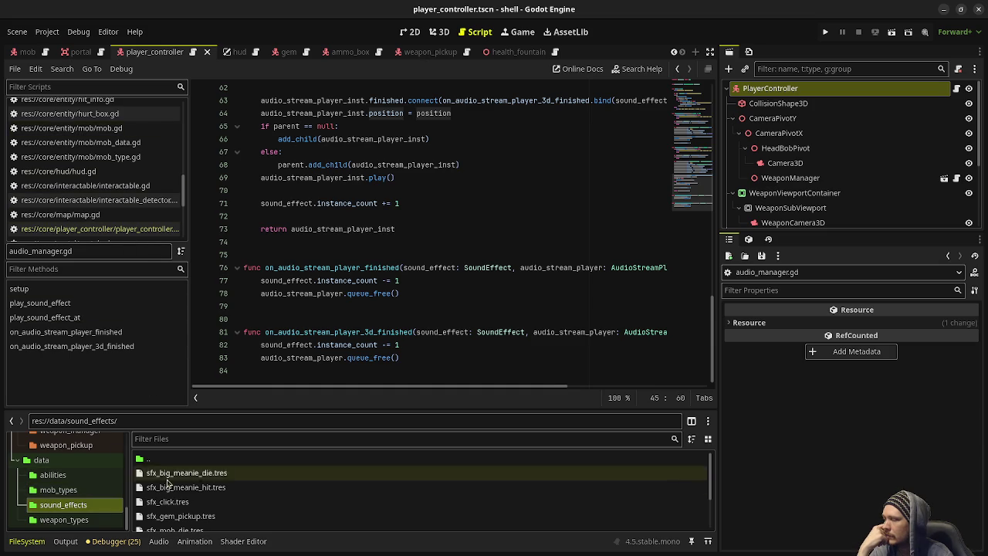
{"action": "scroll", "coordinate": [77, 462], "scroll_direction": "up", "scroll_amount": 5}
{"action": "scroll", "coordinate": [76, 461], "scroll_direction": "up", "scroll_amount": 10}
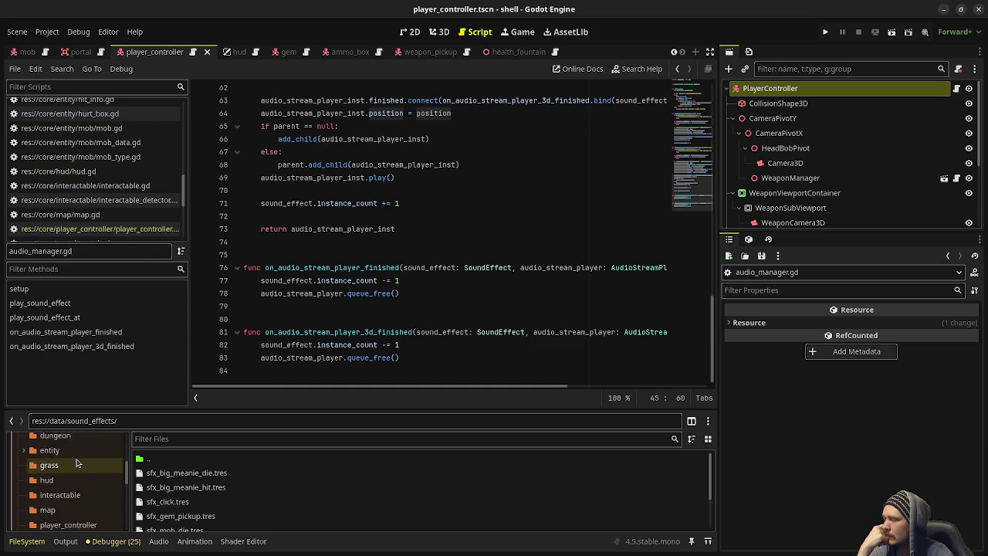
{"action": "left_click", "coordinate": [66, 490]}
{"action": "double_click", "coordinate": [177, 490]}
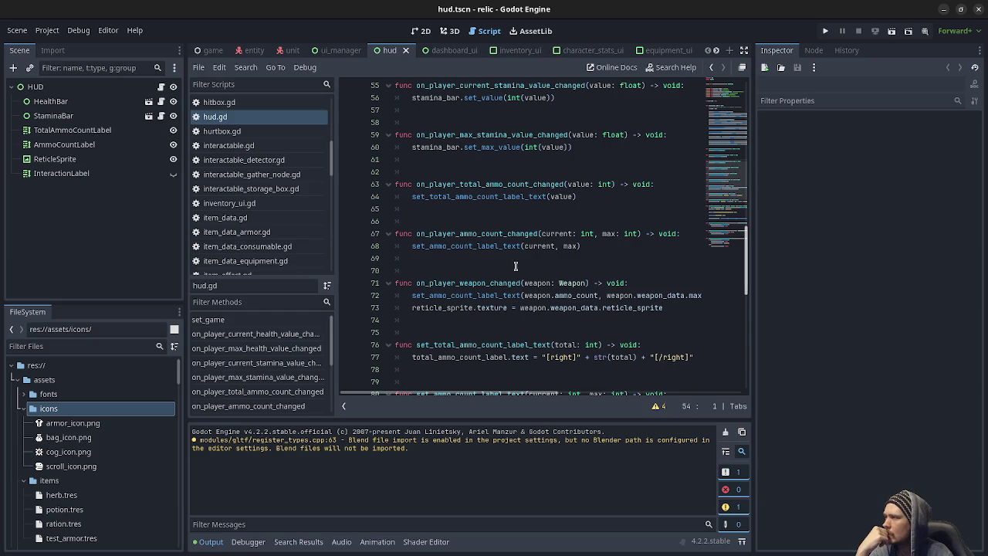
- Scroll through hud.gd, close the relic project's editor window, and bring up the window overview
{"action": "scroll", "coordinate": [260, 203], "scroll_direction": "down", "scroll_amount": 10}
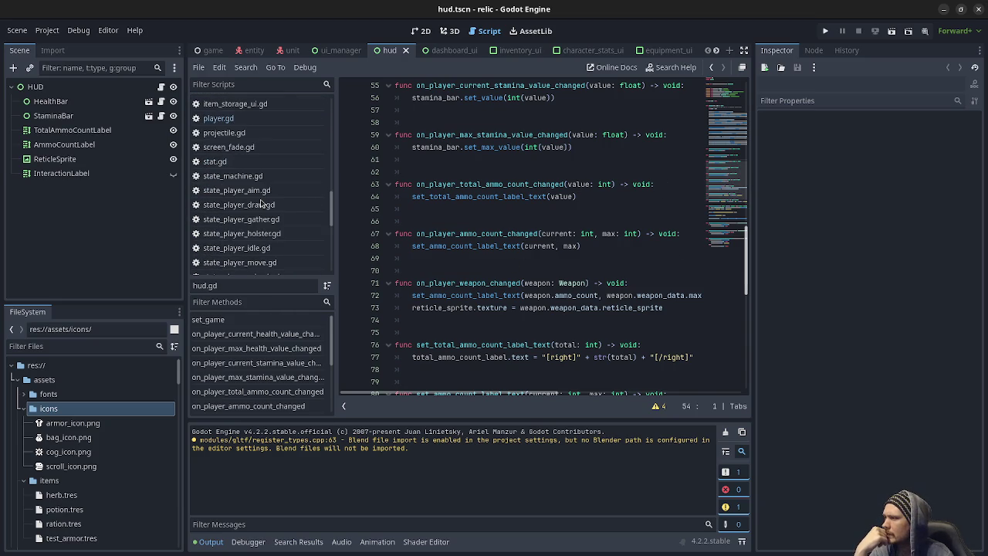
{"action": "scroll", "coordinate": [261, 203], "scroll_direction": "down", "scroll_amount": 5}
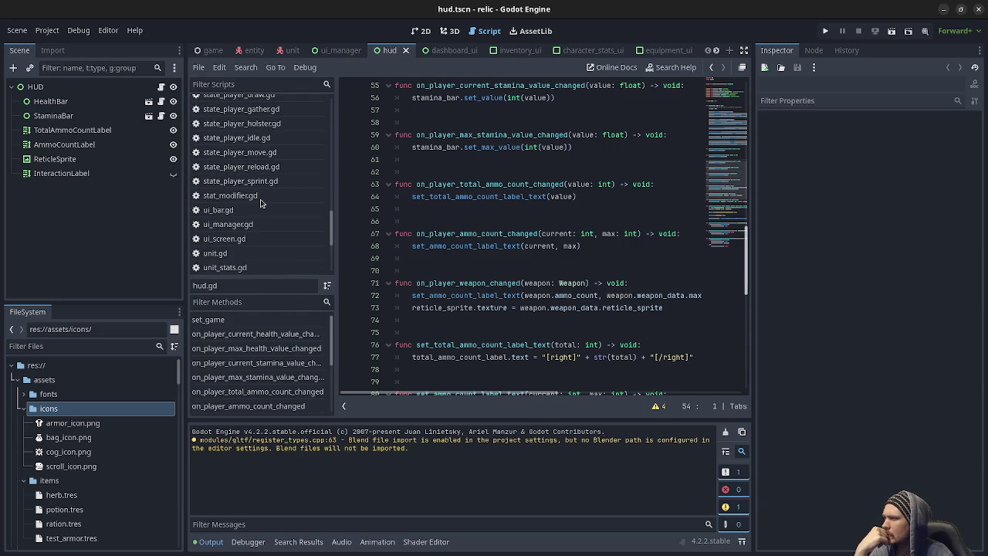
{"action": "scroll", "coordinate": [261, 203], "scroll_direction": "down", "scroll_amount": 5}
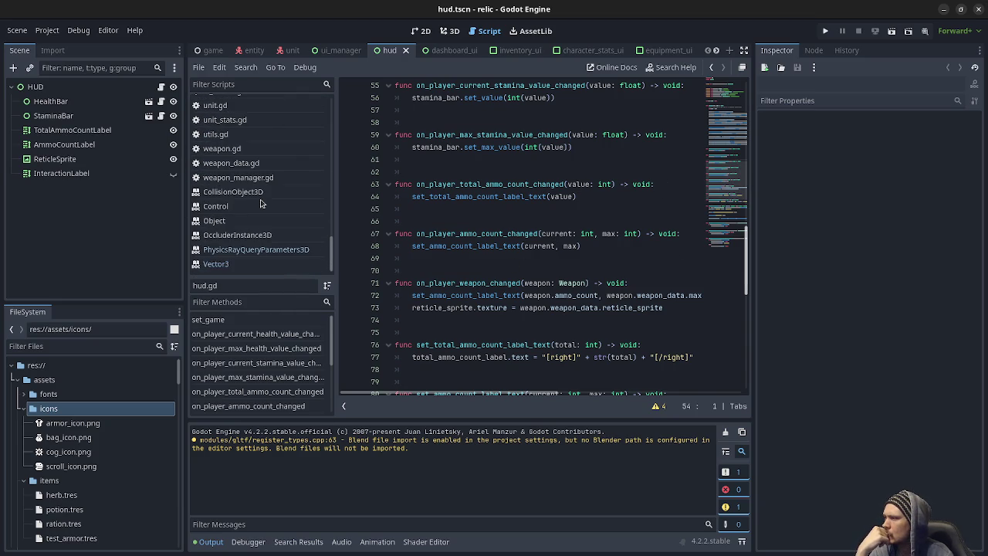
{"action": "scroll", "coordinate": [261, 203], "scroll_direction": "up", "scroll_amount": 5}
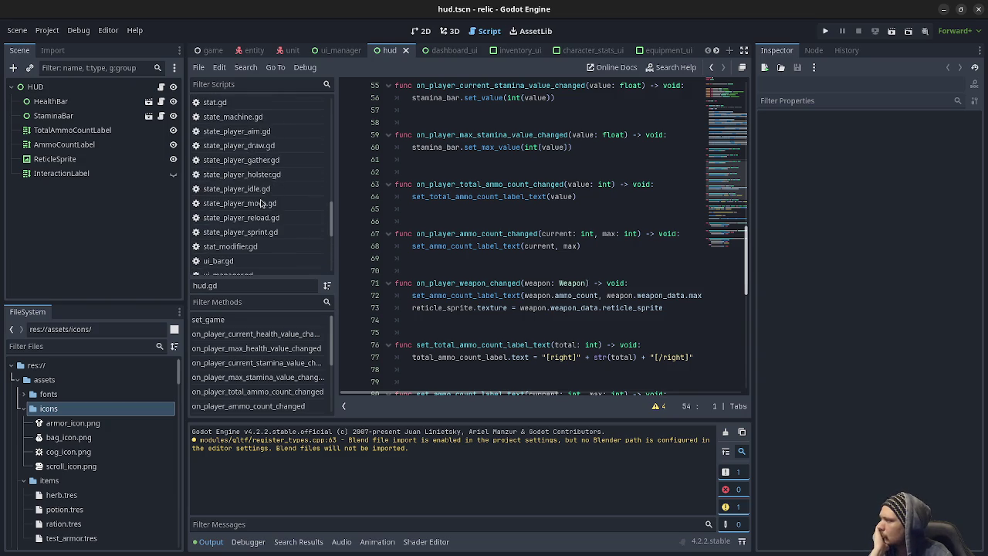
{"action": "scroll", "coordinate": [261, 203], "scroll_direction": "up", "scroll_amount": 10}
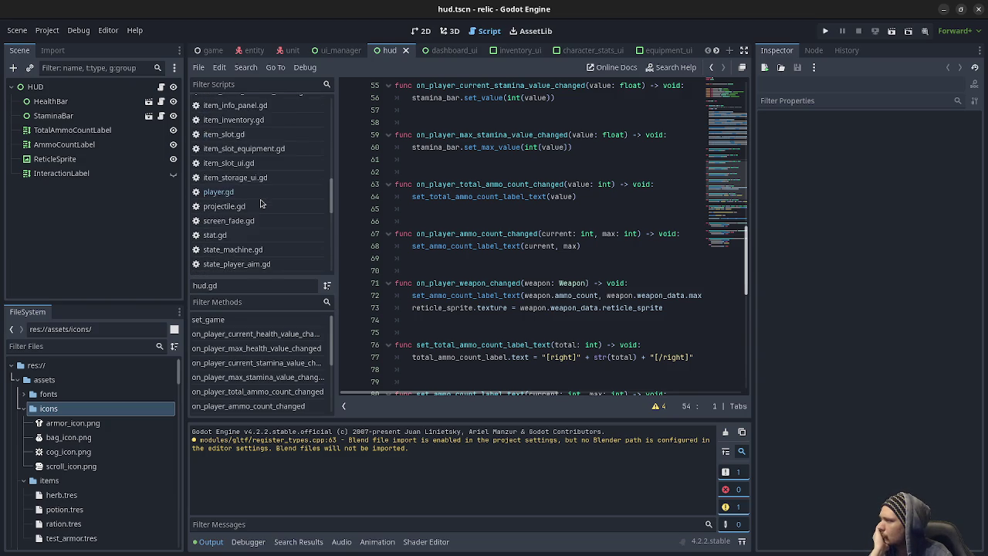
{"action": "scroll", "coordinate": [261, 203], "scroll_direction": "up", "scroll_amount": 10}
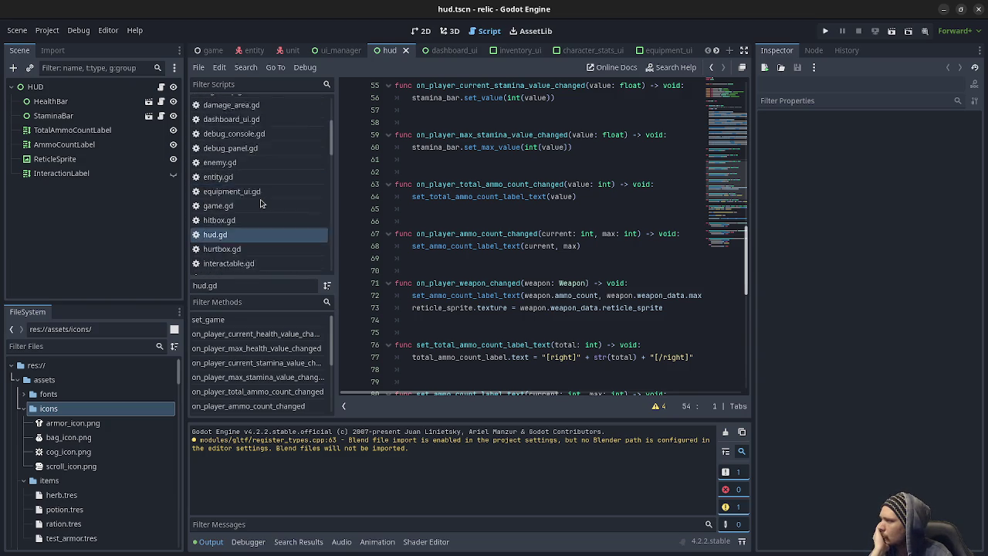
{"action": "scroll", "coordinate": [261, 203], "scroll_direction": "up", "scroll_amount": 2}
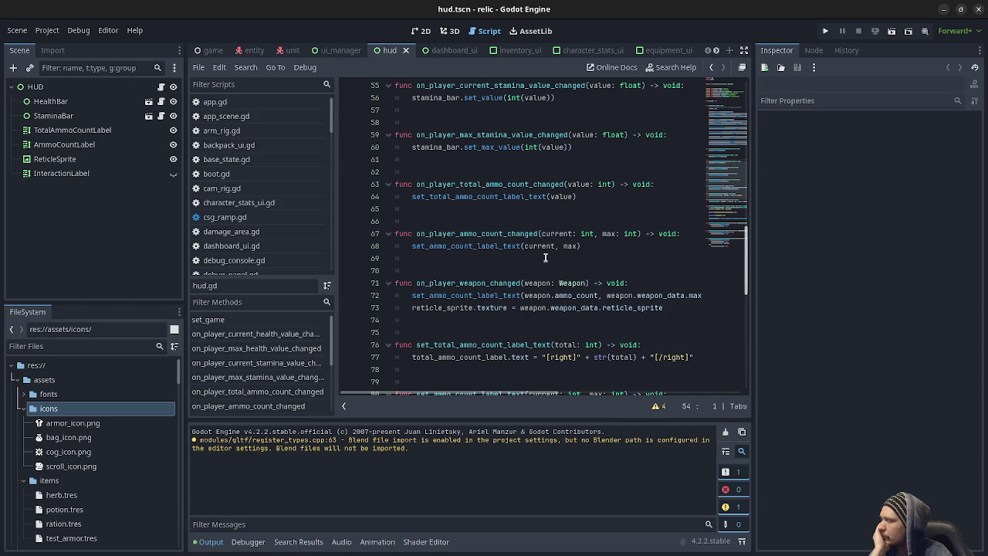
{"action": "left_click", "coordinate": [979, 9]}
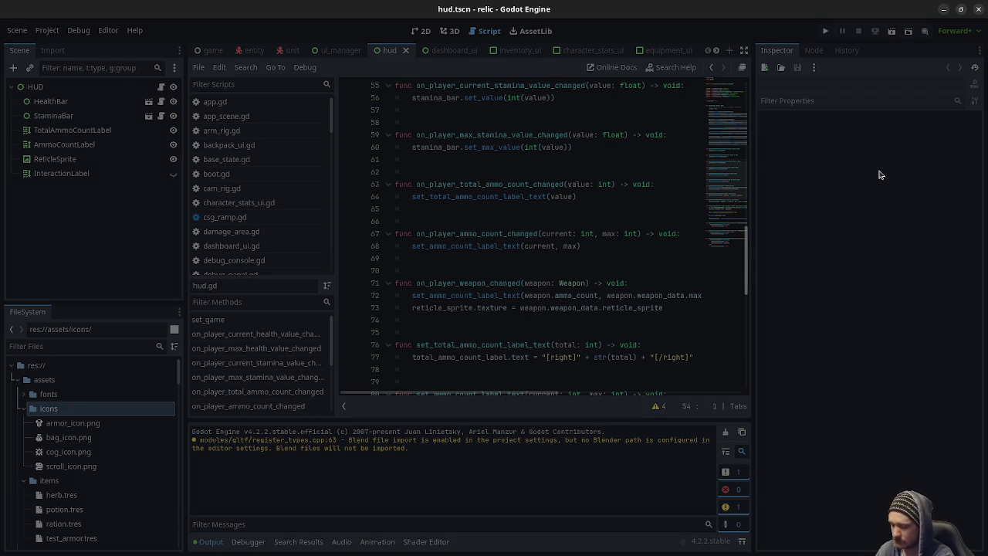
{"action": "key", "text": "super"}
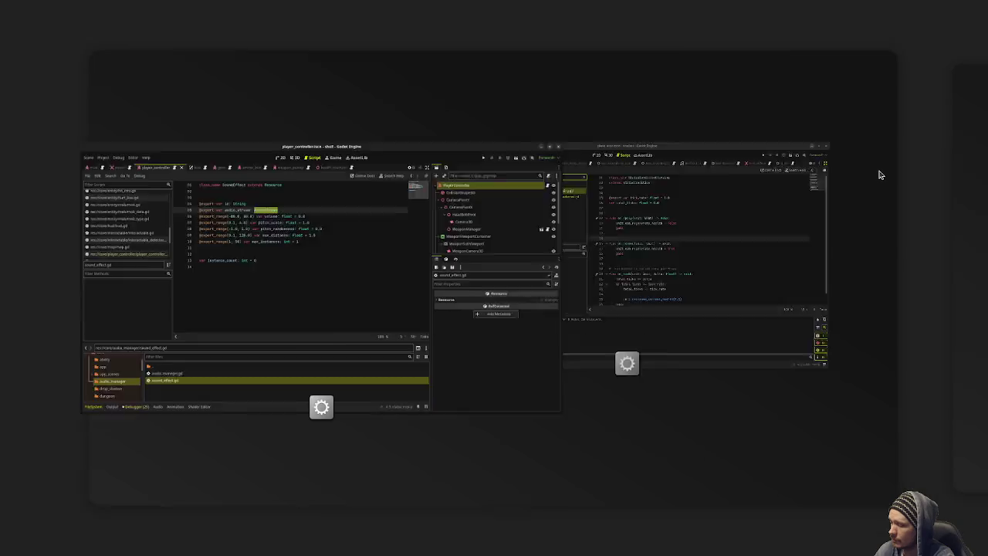
- Bring the other Godot project editor forward and run the project with F5
{"action": "key", "text": "Escape"}
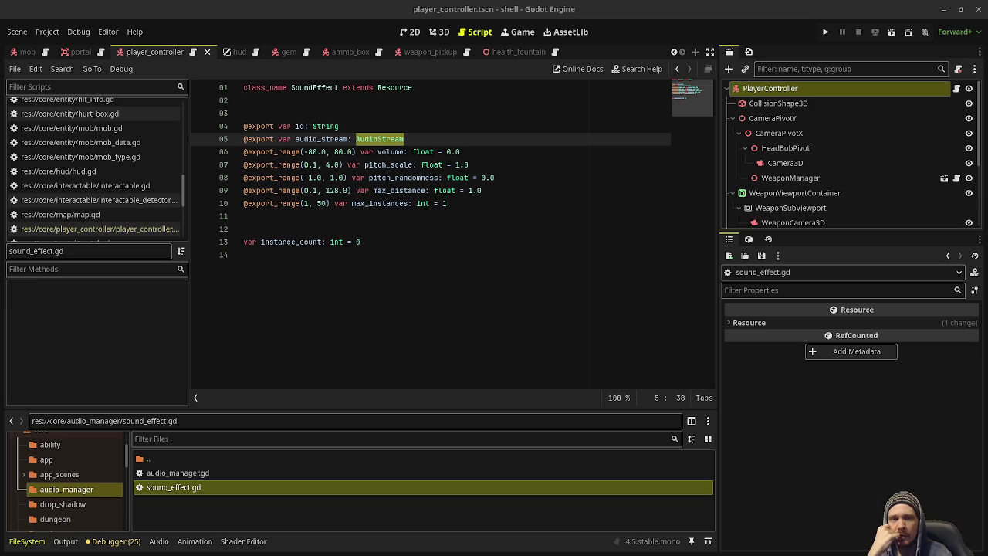
{"action": "key", "text": "F5"}
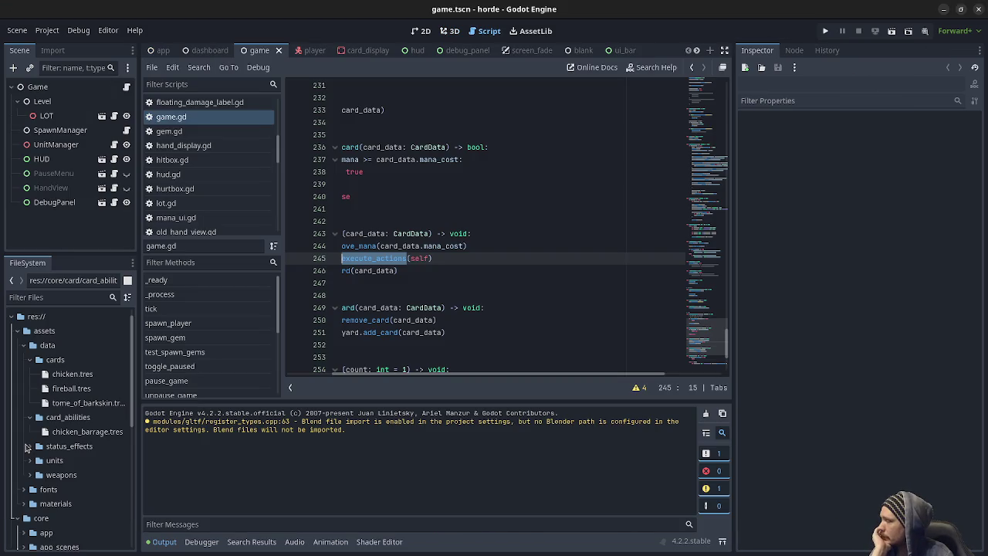
- Open status_effect.gd from the res://core/status_effect folder
{"action": "double_click", "coordinate": [58, 447]}
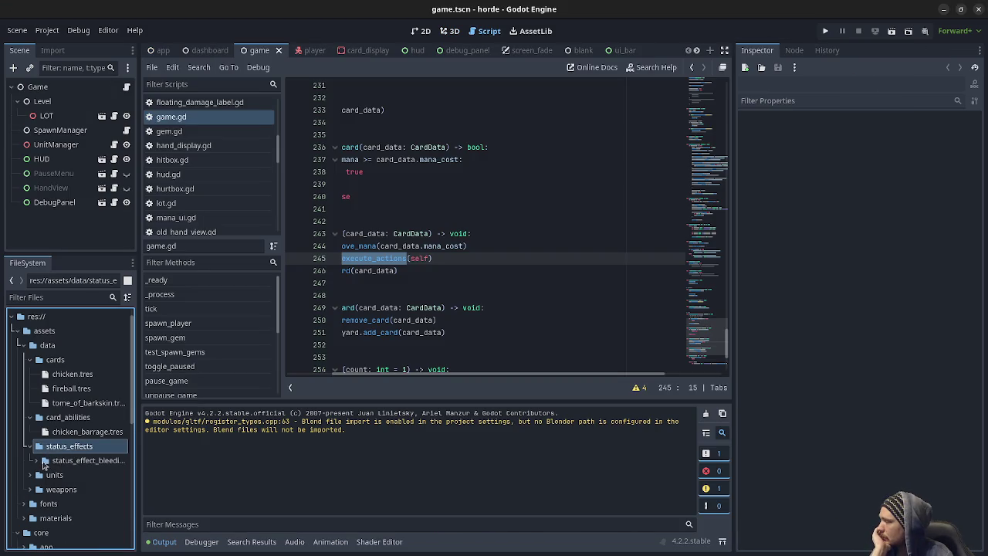
{"action": "scroll", "coordinate": [71, 452], "scroll_direction": "down", "scroll_amount": 5}
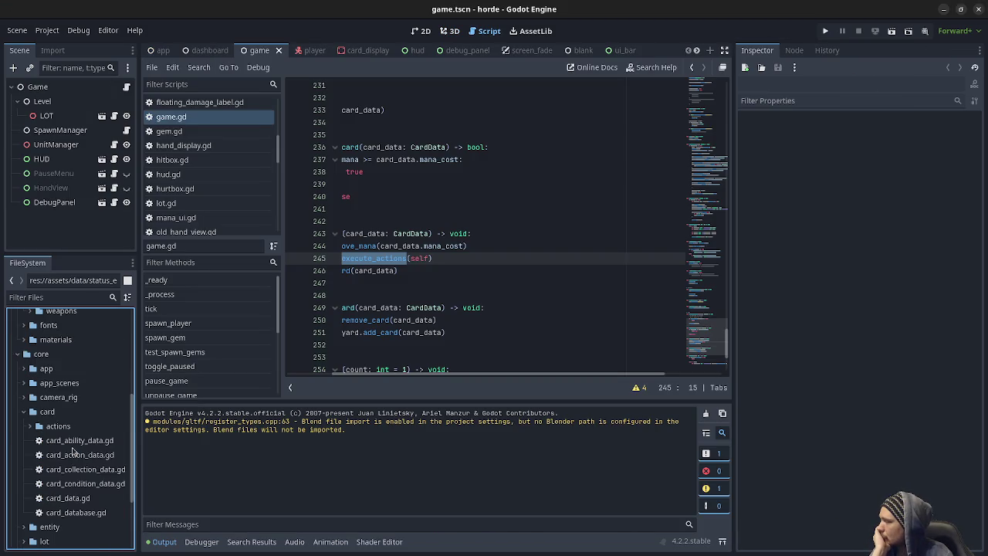
{"action": "left_click", "coordinate": [23, 480]}
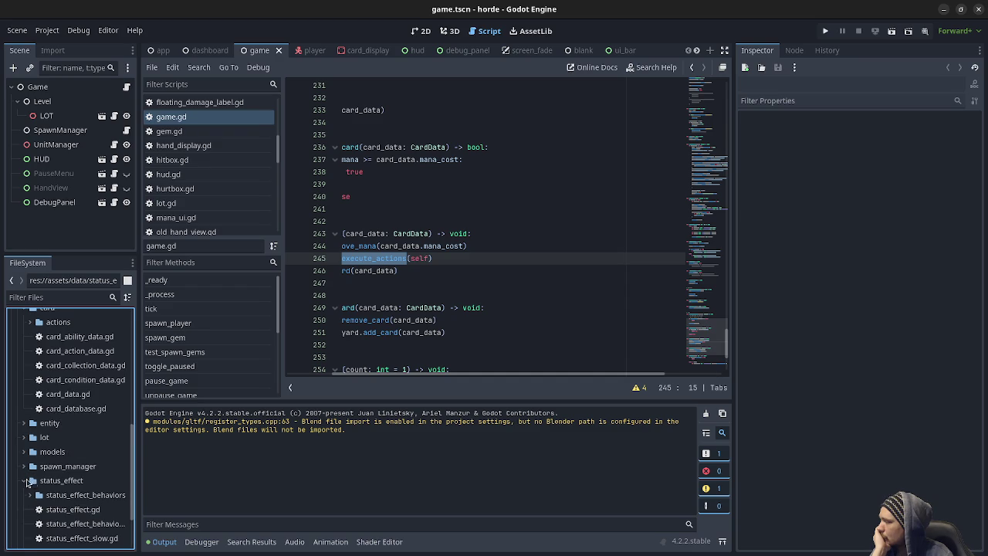
{"action": "left_click", "coordinate": [66, 482]}
{"action": "scroll", "coordinate": [65, 482], "scroll_direction": "down", "scroll_amount": 2}
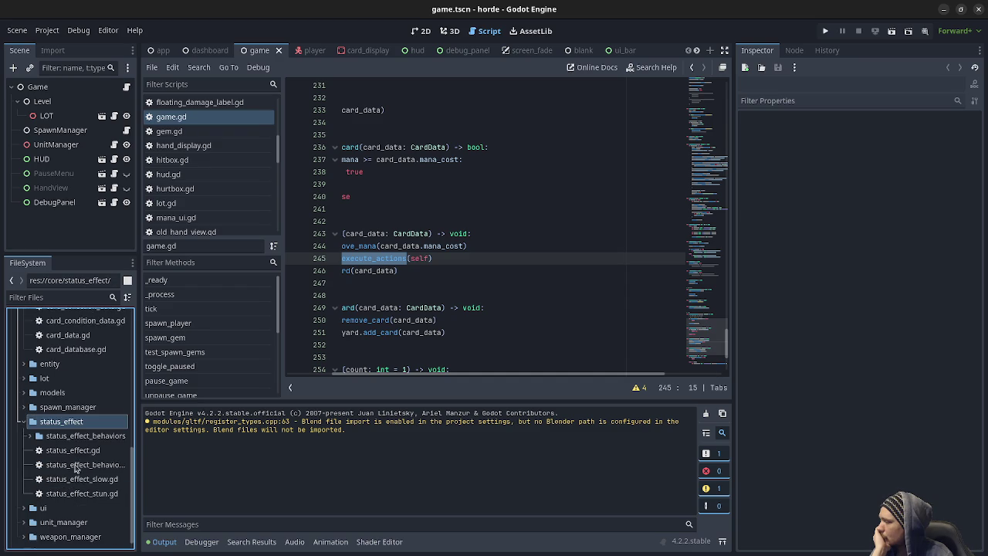
{"action": "double_click", "coordinate": [72, 452]}
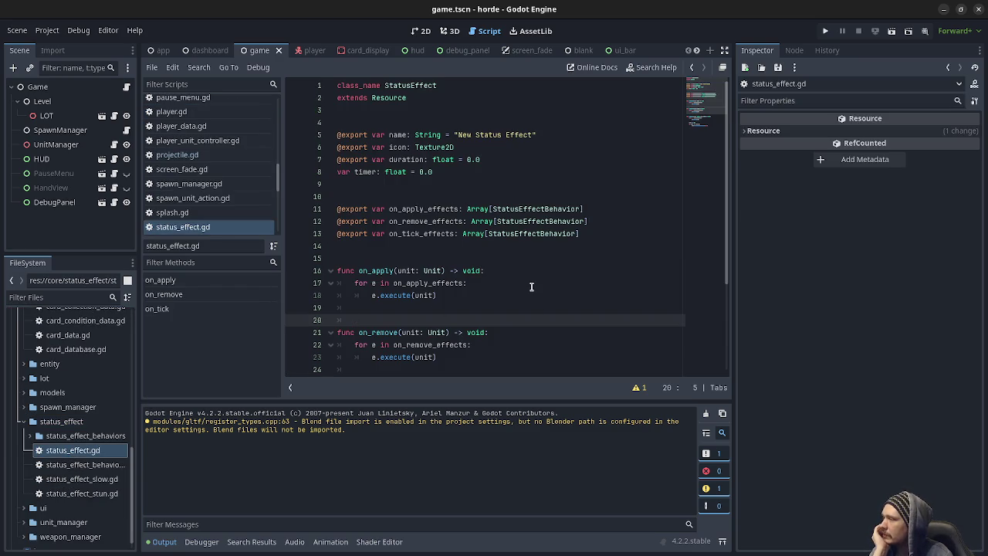
- Review its on_apply, on_remove and on_tick StatusEffectBehavior arrays, then open status_effect_behavior.gd
{"action": "double_click", "coordinate": [422, 210]}
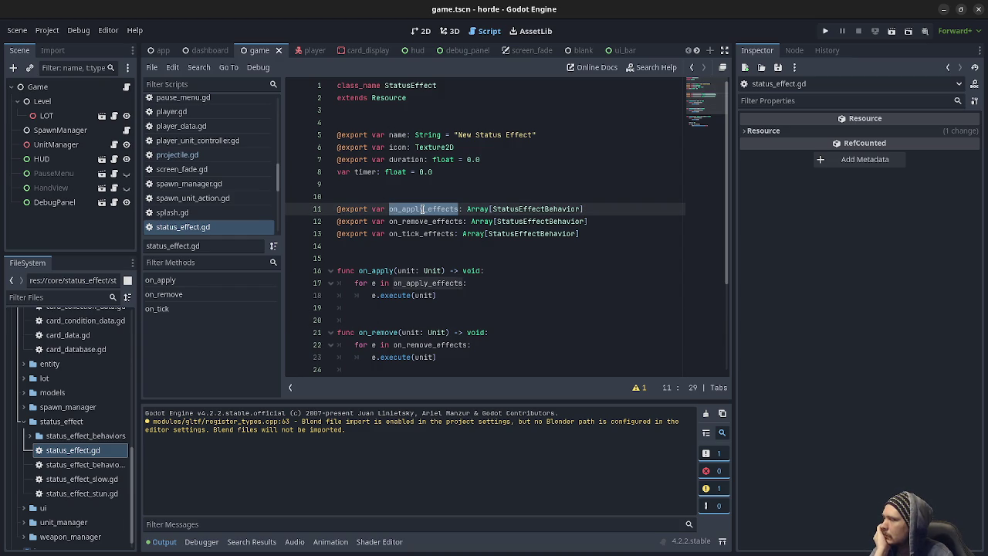
{"action": "double_click", "coordinate": [419, 222]}
{"action": "double_click", "coordinate": [416, 234]}
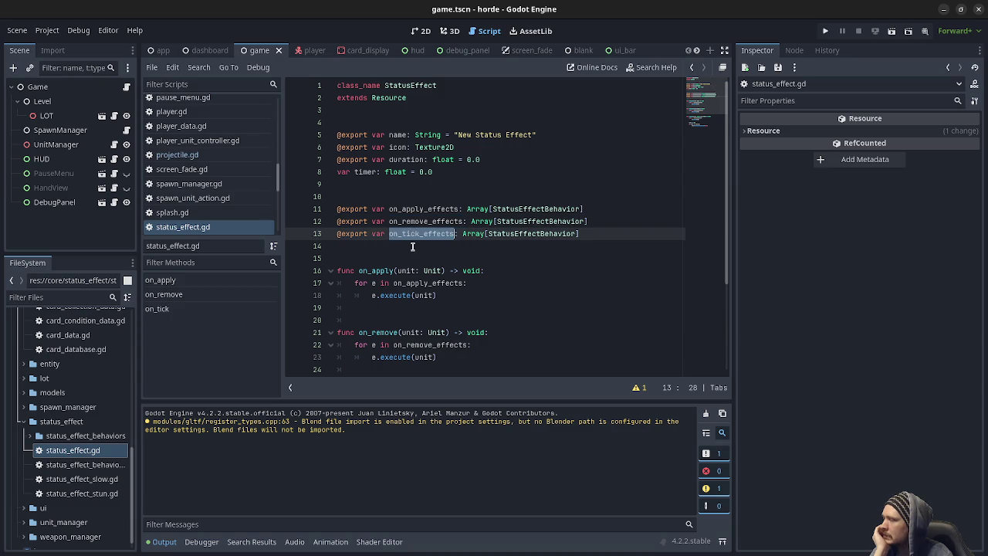
{"action": "scroll", "coordinate": [413, 246], "scroll_direction": "down", "scroll_amount": 3}
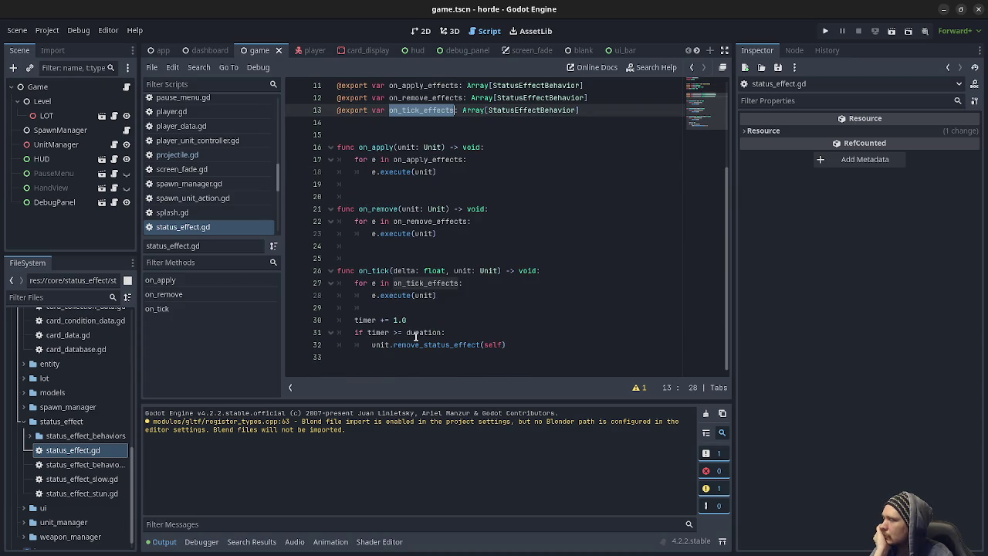
{"action": "scroll", "coordinate": [415, 338], "scroll_direction": "up", "scroll_amount": 2}
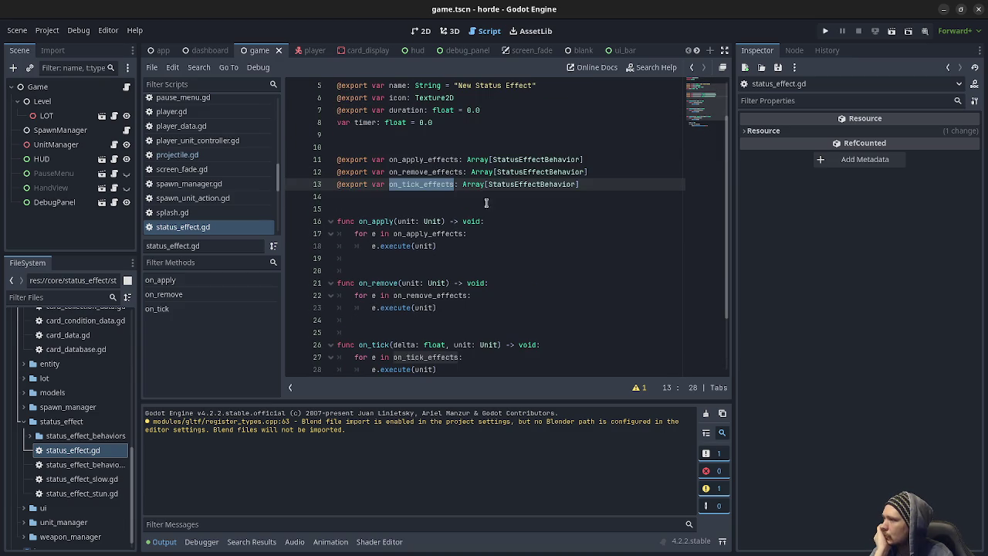
{"action": "double_click", "coordinate": [506, 161]}
{"action": "double_click", "coordinate": [108, 468]}
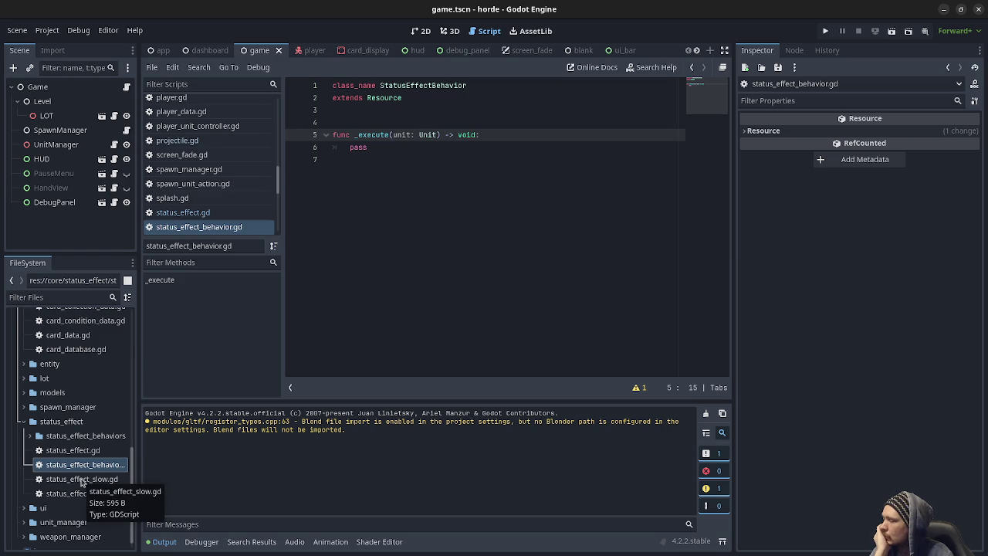
- Open status_effect_behavior_apply_stat_modifier.gd and status_effect_slow.gd from a widened status_effect_behaviors folder
{"action": "left_click", "coordinate": [29, 435]}
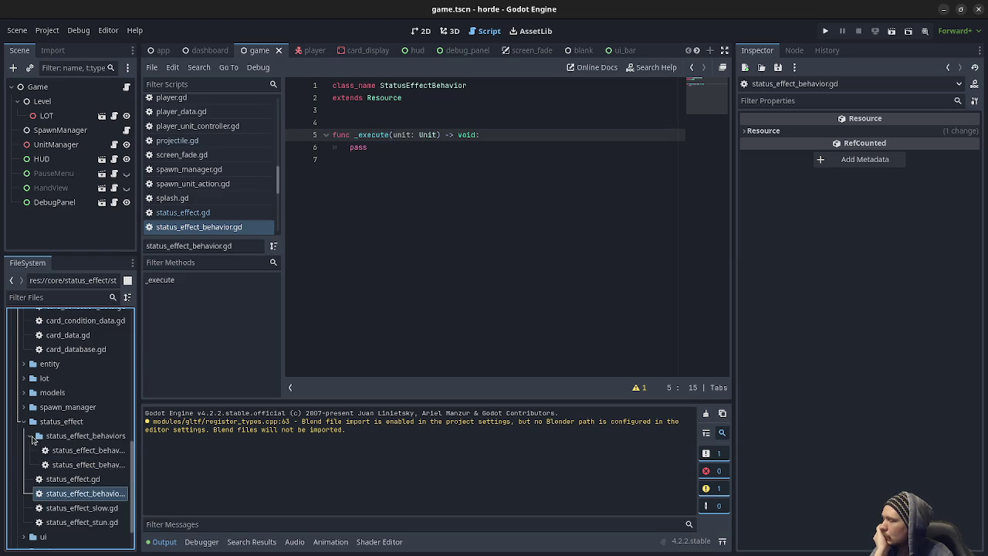
{"action": "left_click_drag", "start_coordinate": [138, 449], "coordinate": [230, 454]}
{"action": "double_click", "coordinate": [161, 456]}
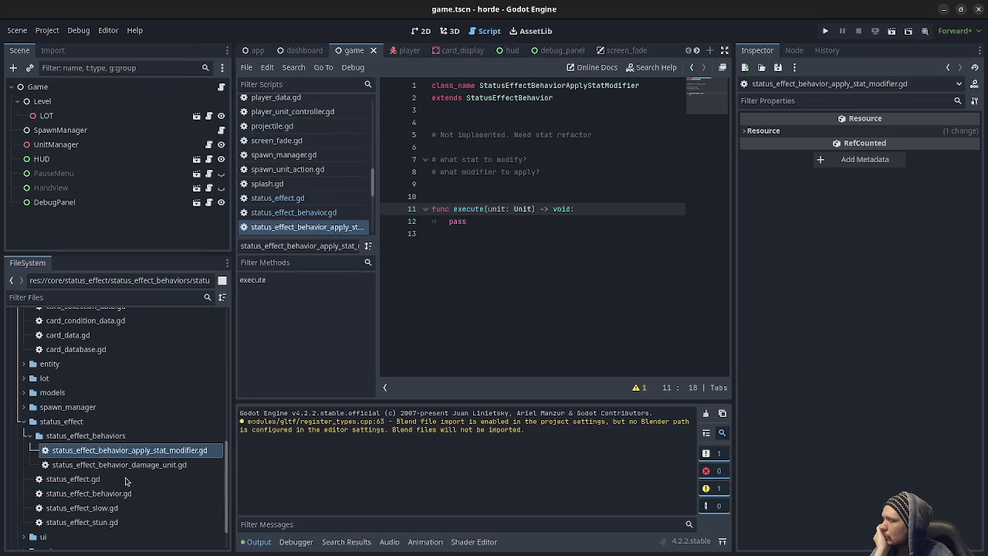
{"action": "double_click", "coordinate": [101, 510]}
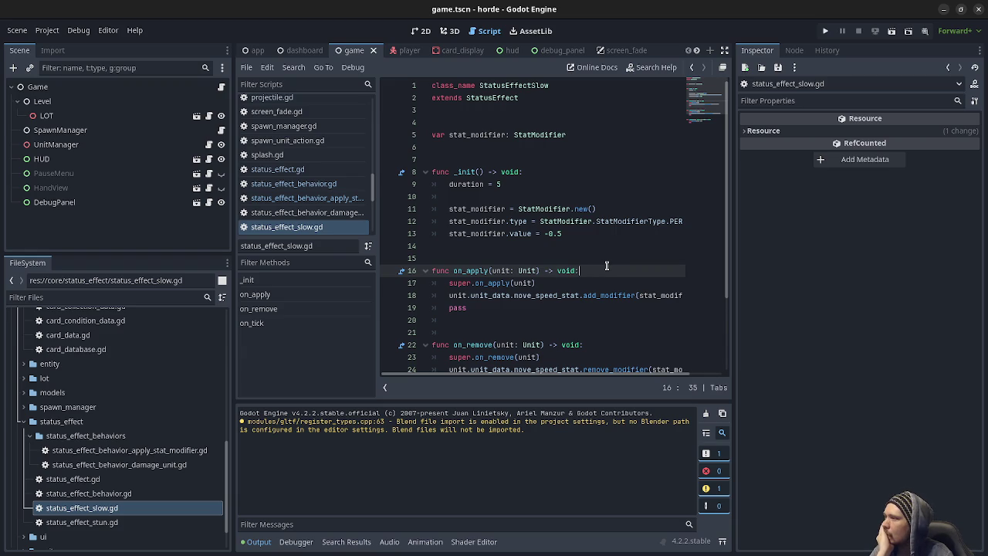
{"action": "scroll", "coordinate": [607, 265], "scroll_direction": "down", "scroll_amount": 3}
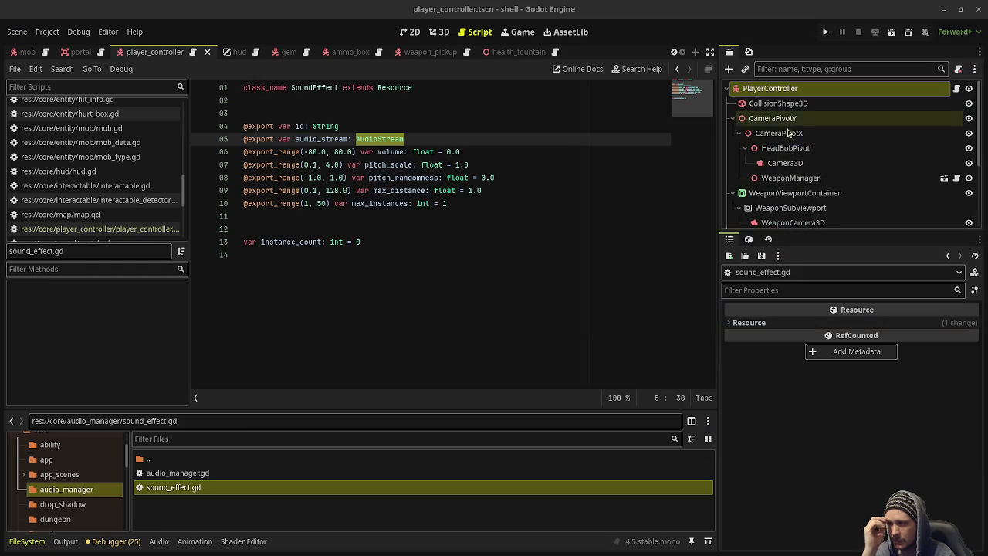
- In the Game scene, select AudioManager, then the Game root, and open its game.gd script
{"action": "scroll", "coordinate": [66, 48], "scroll_direction": "up", "scroll_amount": 3}
{"action": "left_click", "coordinate": [68, 51]}
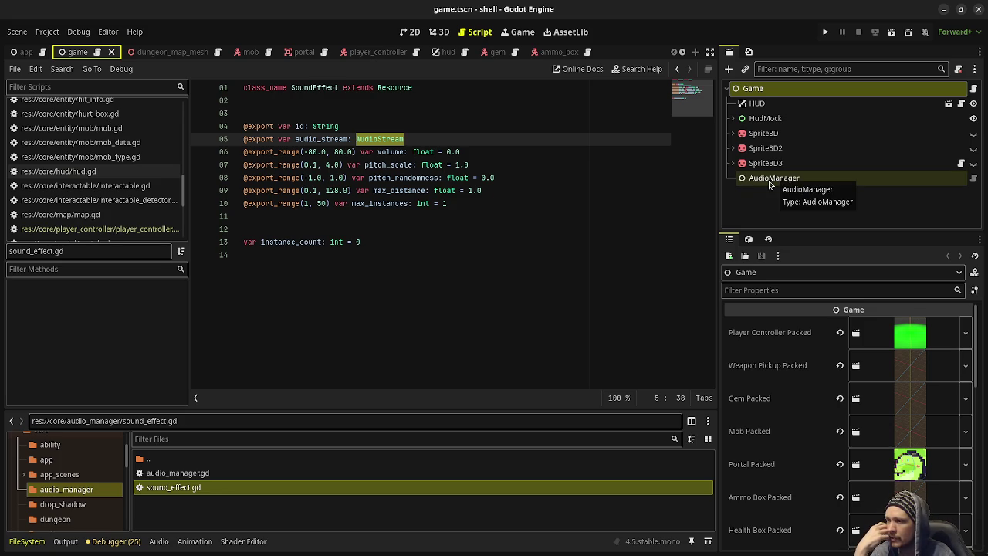
{"action": "left_click", "coordinate": [770, 185]}
{"action": "left_click", "coordinate": [760, 91]}
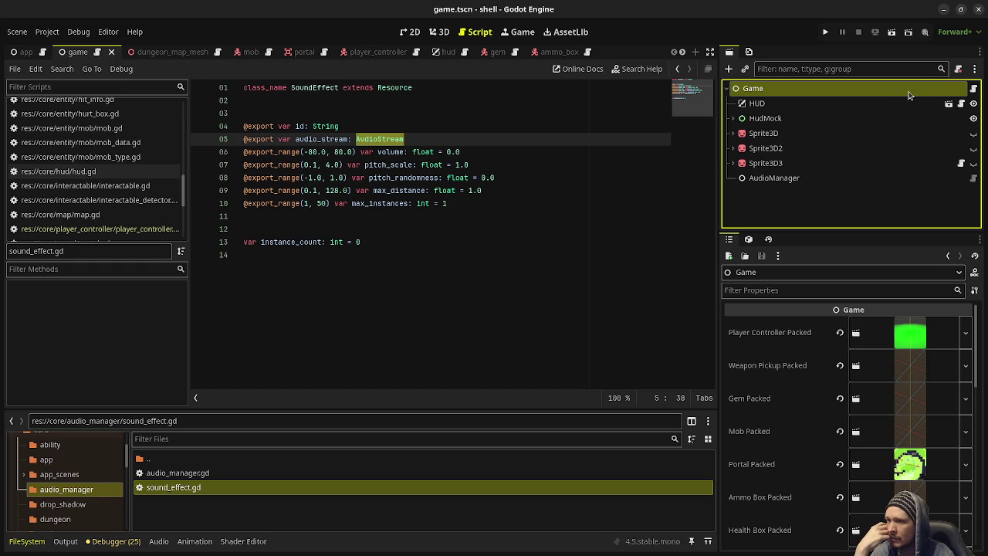
{"action": "left_click", "coordinate": [974, 89]}
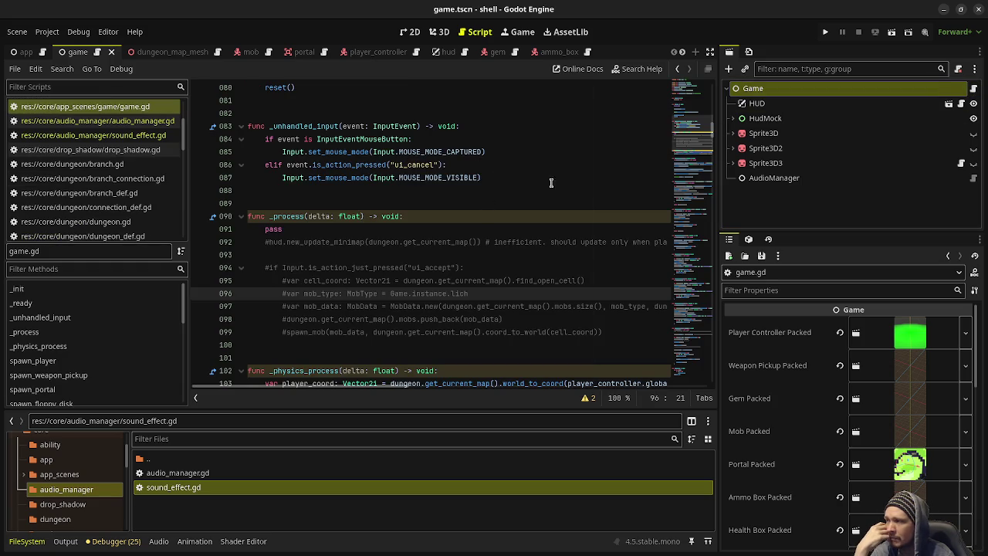
- Read through game.gd from the top
{"action": "left_click_drag", "start_coordinate": [703, 135], "coordinate": [702, 86]}
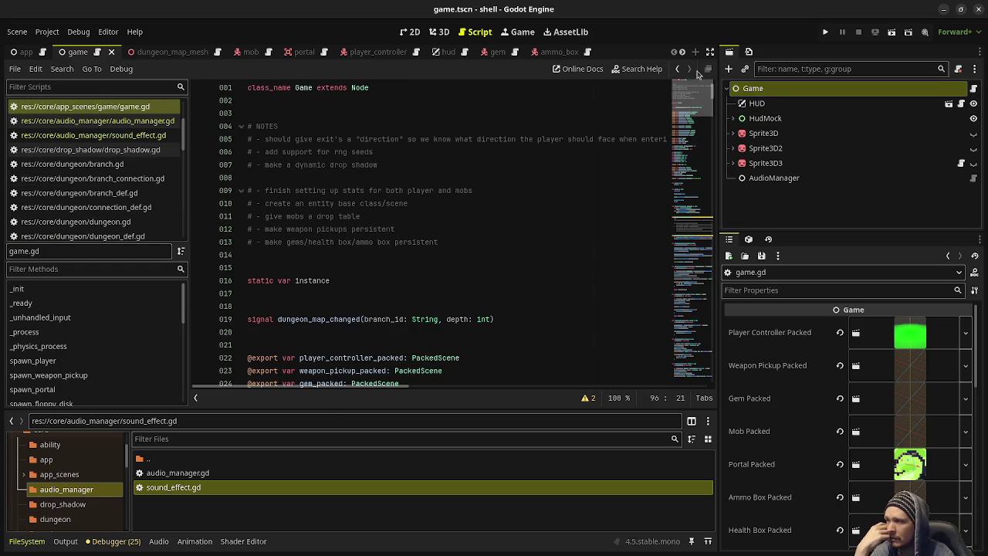
{"action": "left_click", "coordinate": [329, 274]}
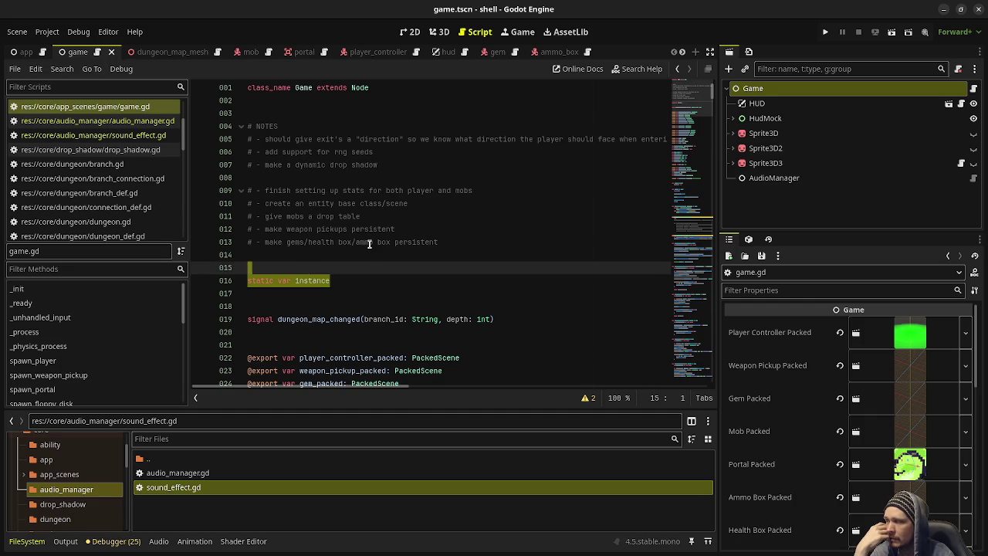
{"action": "scroll", "coordinate": [370, 244], "scroll_direction": "down", "scroll_amount": 5}
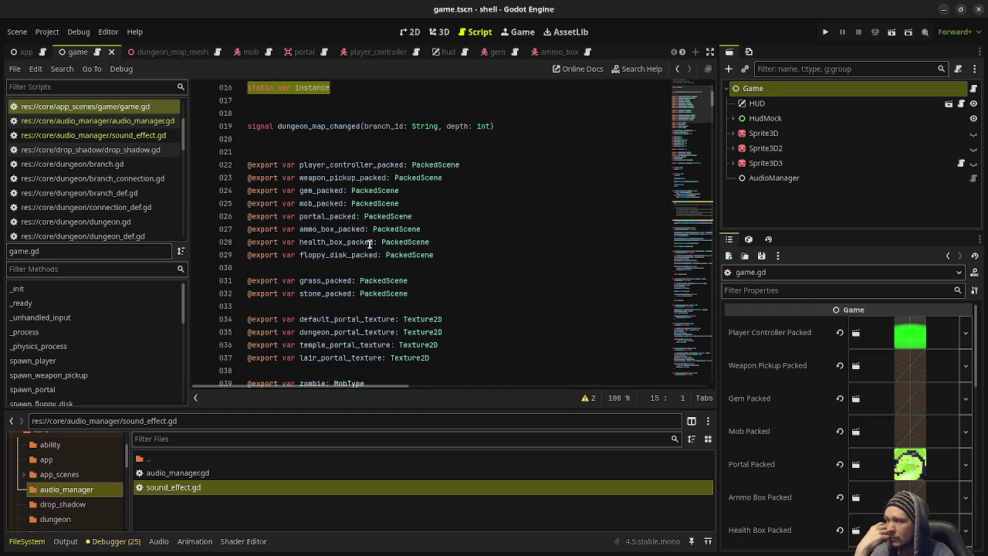
{"action": "scroll", "coordinate": [370, 244], "scroll_direction": "down", "scroll_amount": 2}
{"action": "scroll", "coordinate": [143, 169], "scroll_direction": "down", "scroll_amount": 5}
{"action": "scroll", "coordinate": [143, 168], "scroll_direction": "down", "scroll_amount": 6}
{"action": "scroll", "coordinate": [142, 169], "scroll_direction": "up", "scroll_amount": 5}
- Open mob.gd and highlight line 70's Game.instance.audio_manager.play_sound_effect_at death-sound call
{"action": "left_click", "coordinate": [122, 182]}
{"action": "scroll", "coordinate": [394, 213], "scroll_direction": "down", "scroll_amount": 5}
{"action": "scroll", "coordinate": [393, 213], "scroll_direction": "up", "scroll_amount": 3}
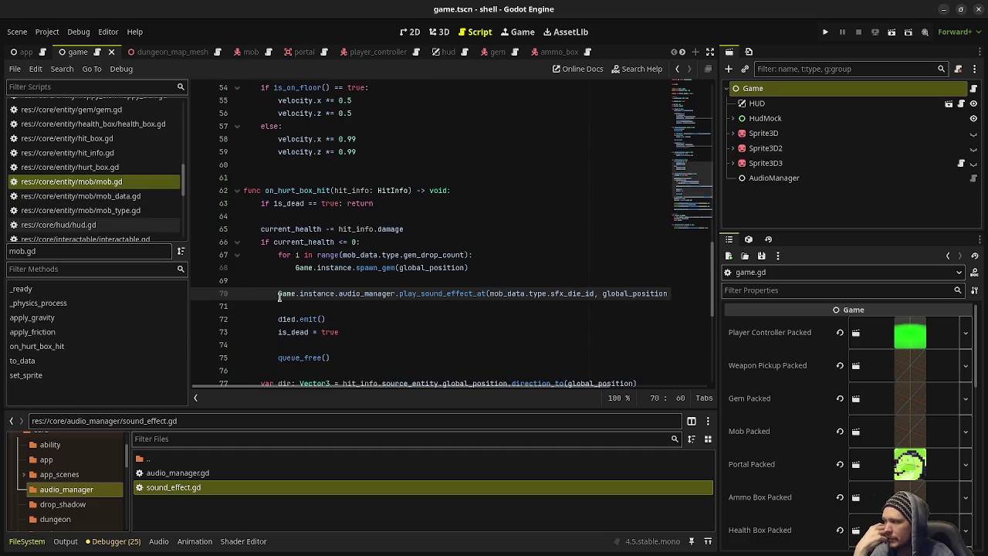
{"action": "left_click_drag", "start_coordinate": [279, 294], "coordinate": [334, 294]}
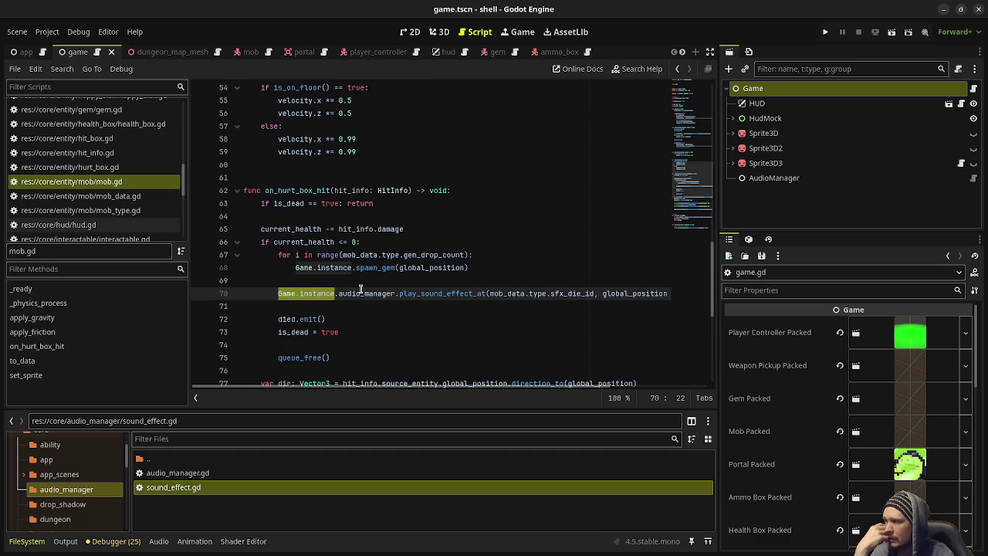
{"action": "left_click_drag", "start_coordinate": [398, 294], "coordinate": [278, 294]}
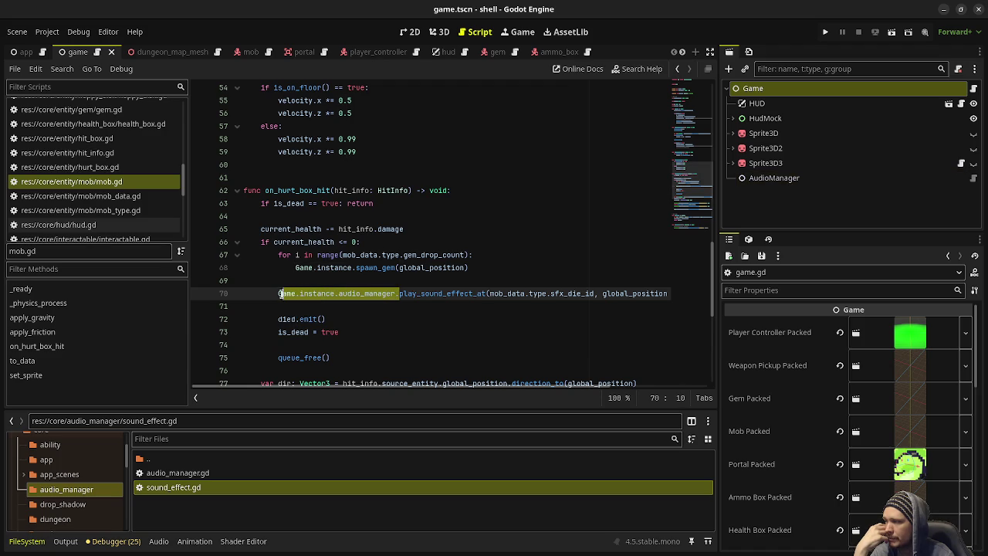
{"action": "double_click", "coordinate": [454, 293]}
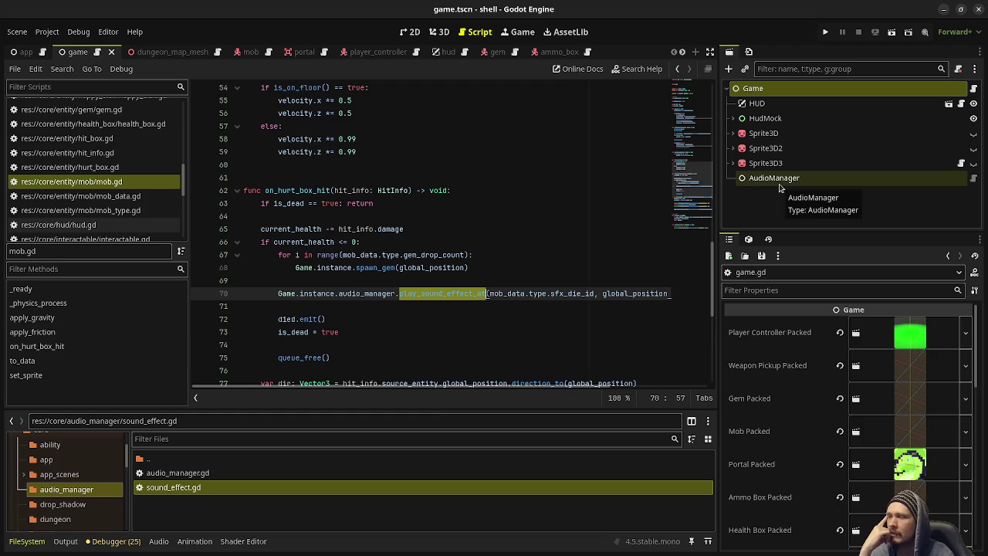
{"action": "left_click", "coordinate": [308, 294]}
{"action": "left_click_drag", "start_coordinate": [275, 293], "coordinate": [346, 293]}
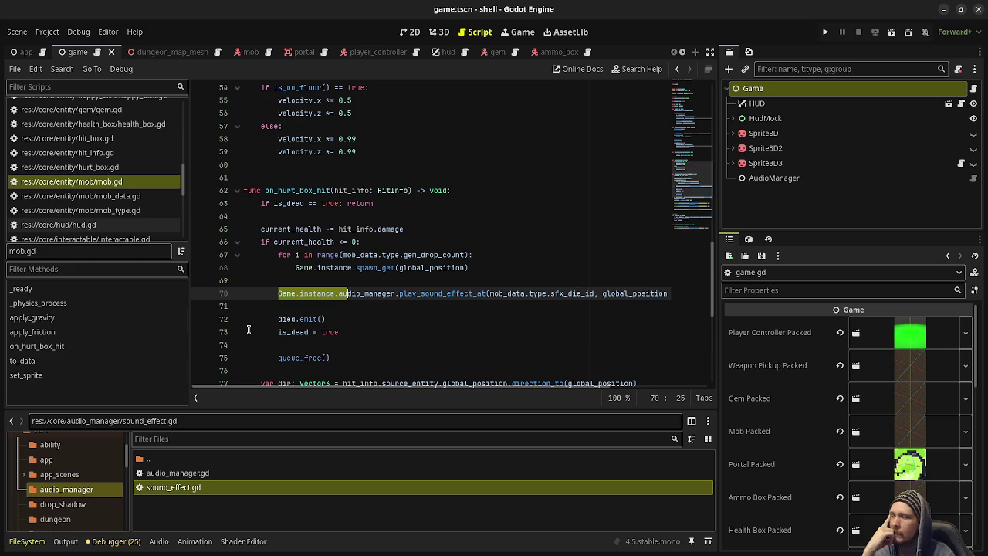
{"action": "left_click", "coordinate": [436, 303]}
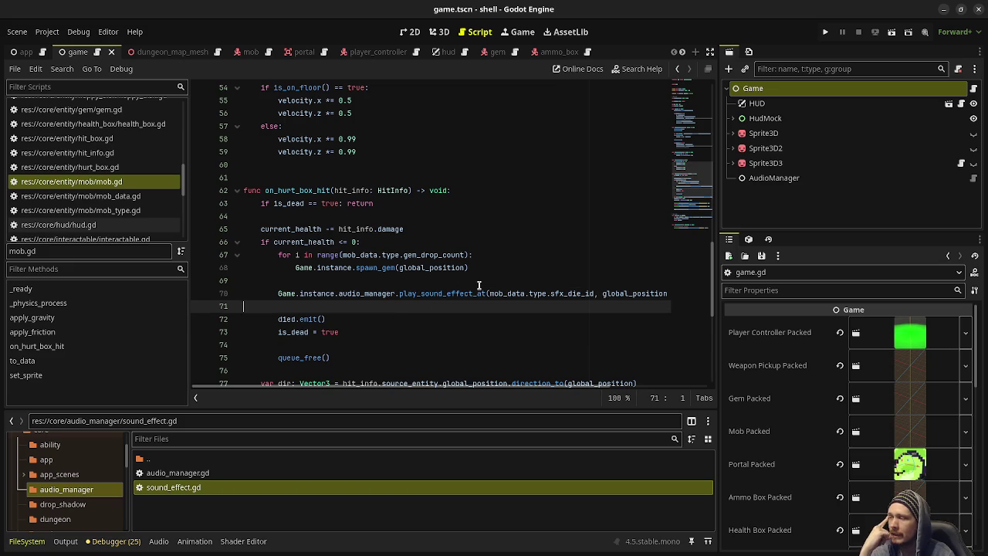
- Check the AudioManager node's properties against that reference, then minimize the shell editor
{"action": "left_click", "coordinate": [780, 179]}
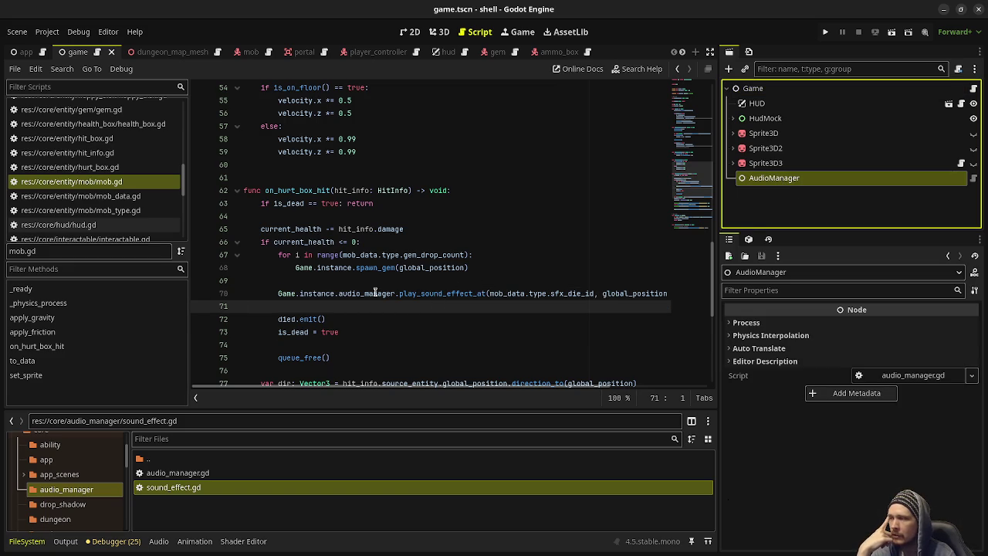
{"action": "left_click_drag", "start_coordinate": [278, 293], "coordinate": [395, 293]}
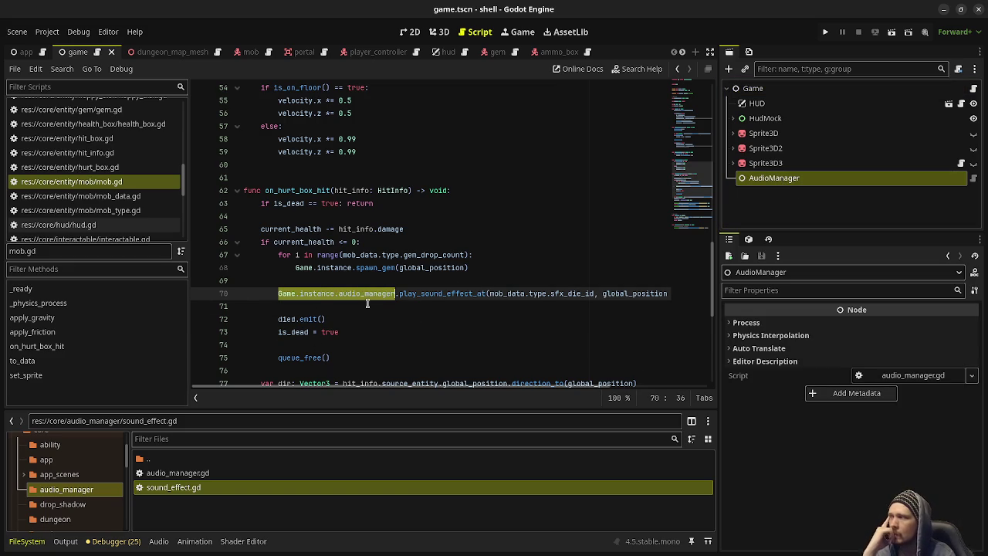
{"action": "left_click", "coordinate": [946, 10]}
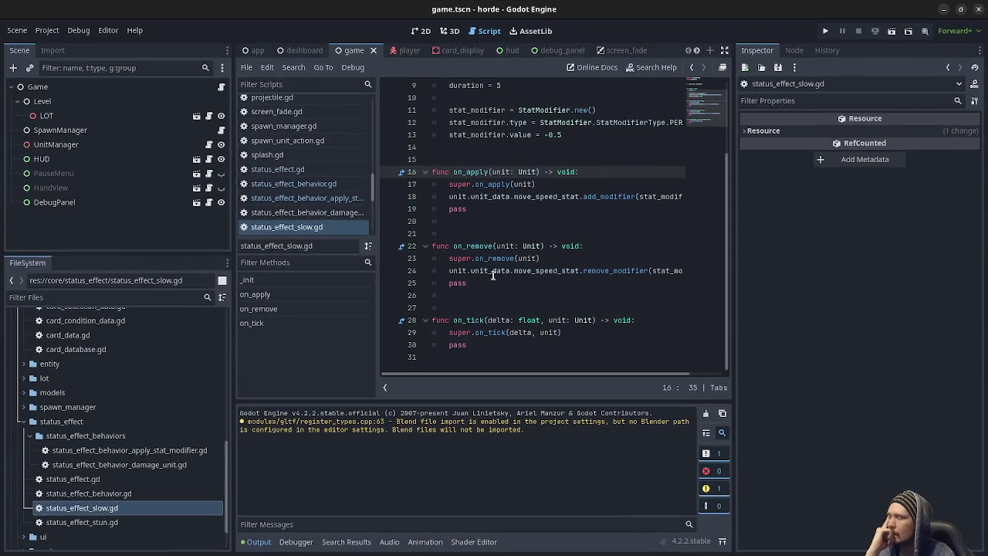
- Inspect the horde project's Game, UnitManager and SpawnManager node properties
{"action": "scroll", "coordinate": [141, 487], "scroll_direction": "down", "scroll_amount": 2}
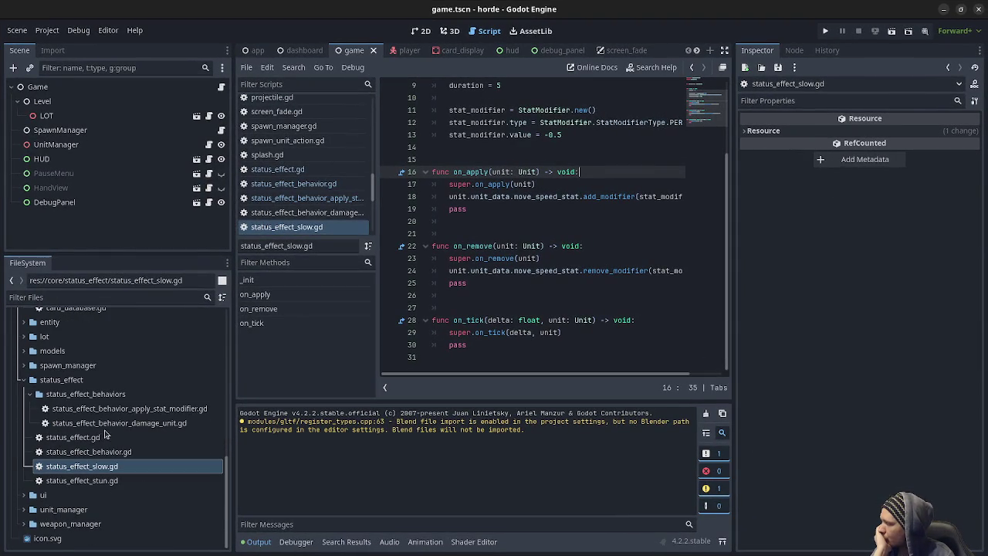
{"action": "left_click", "coordinate": [46, 87]}
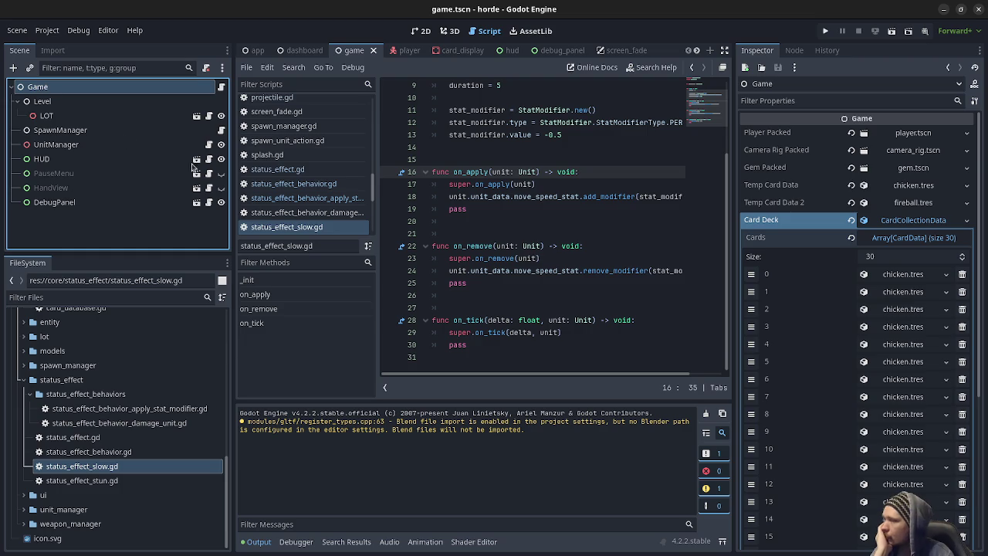
{"action": "left_click", "coordinate": [905, 220]}
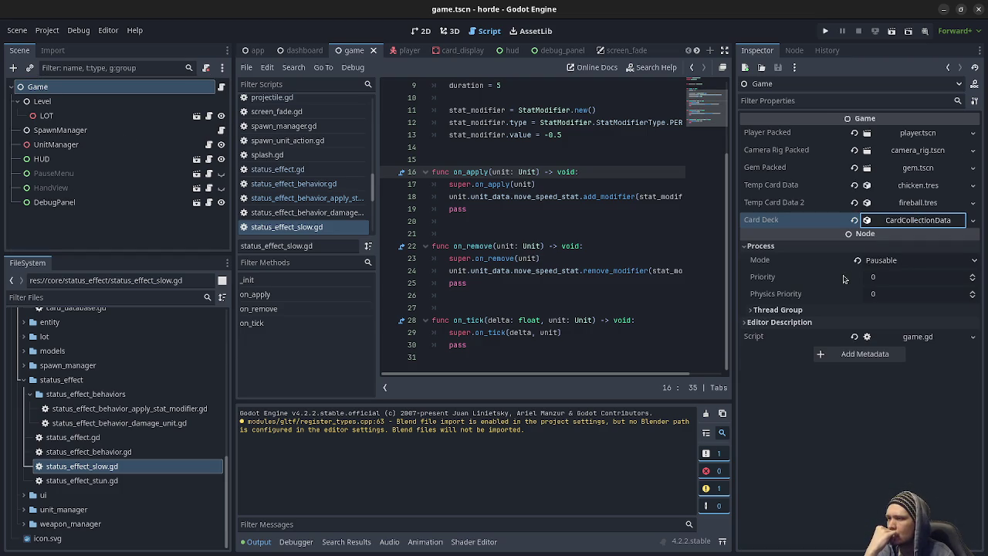
{"action": "left_click", "coordinate": [55, 150]}
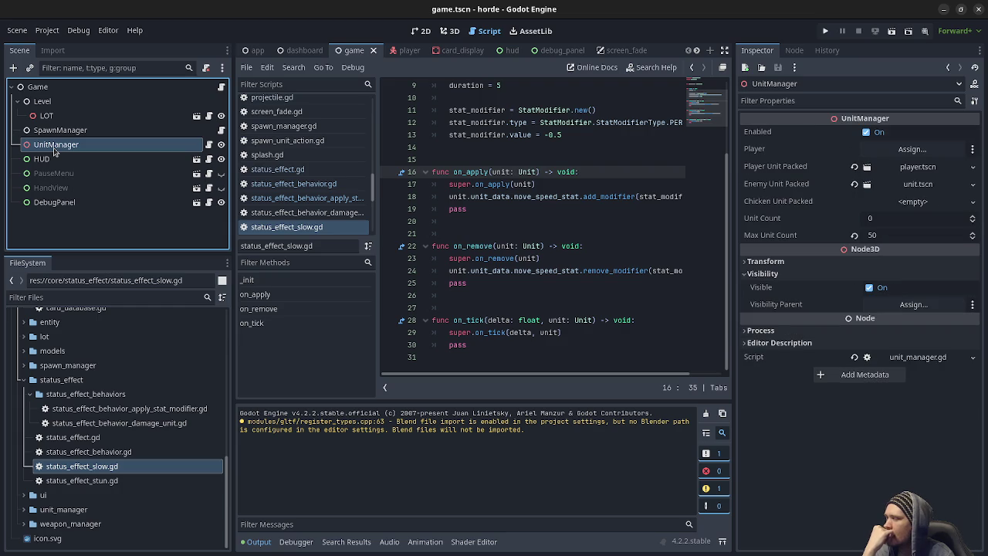
{"action": "left_click", "coordinate": [64, 131]}
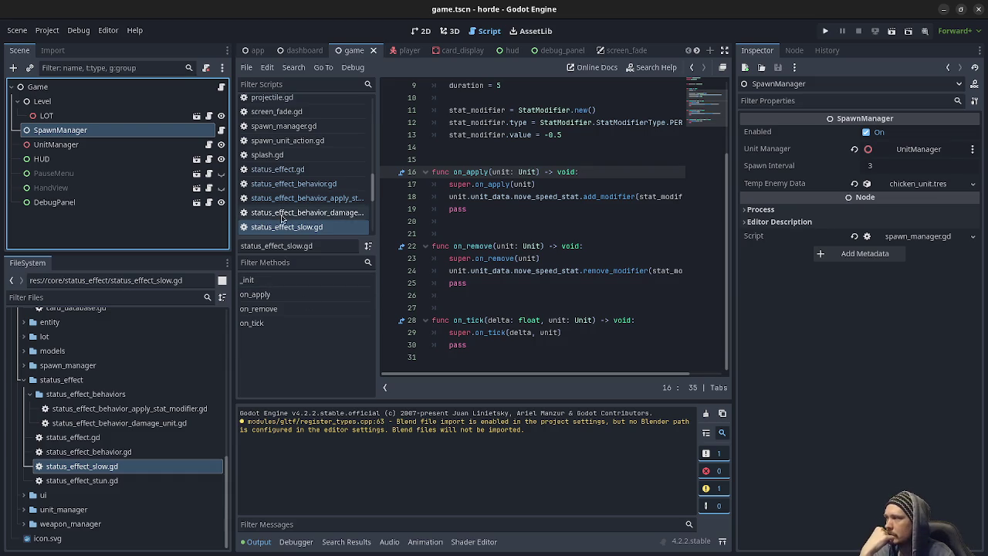
- Open status_effect_bleeding.tres and examine its On Tick Effects array in a widened Inspector
{"action": "scroll", "coordinate": [342, 190], "scroll_direction": "up", "scroll_amount": 5}
{"action": "scroll", "coordinate": [342, 190], "scroll_direction": "up", "scroll_amount": 10}
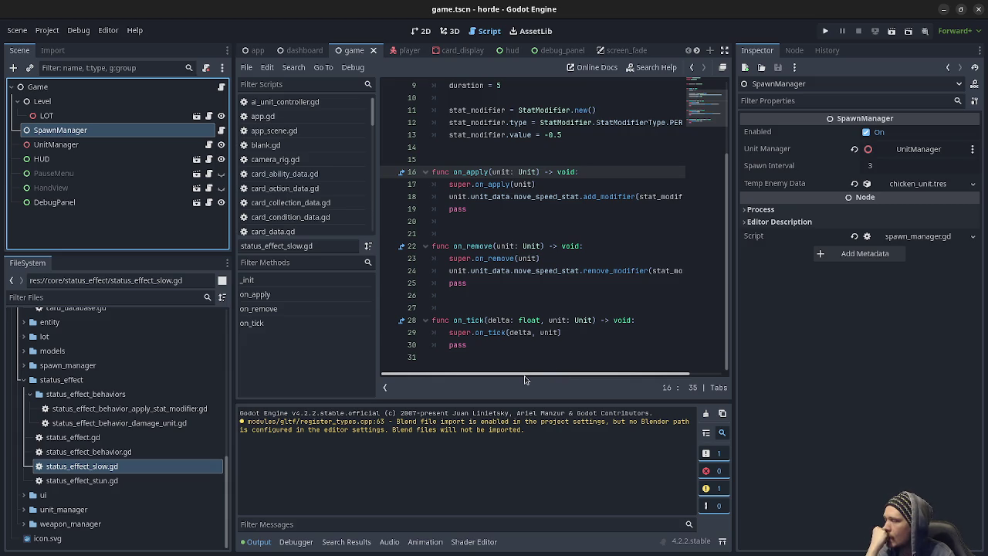
{"action": "scroll", "coordinate": [88, 445], "scroll_direction": "up", "scroll_amount": 3}
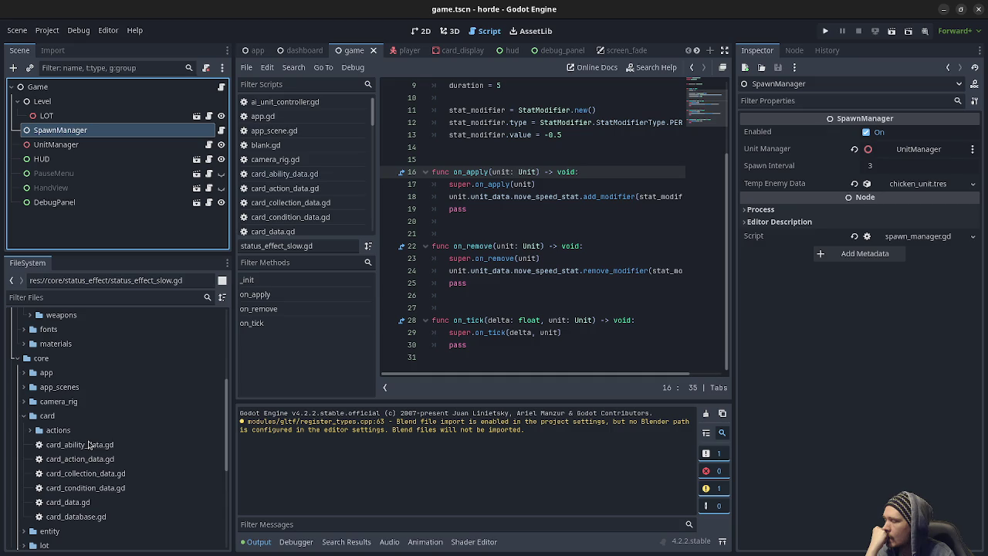
{"action": "scroll", "coordinate": [74, 472], "scroll_direction": "up", "scroll_amount": 2}
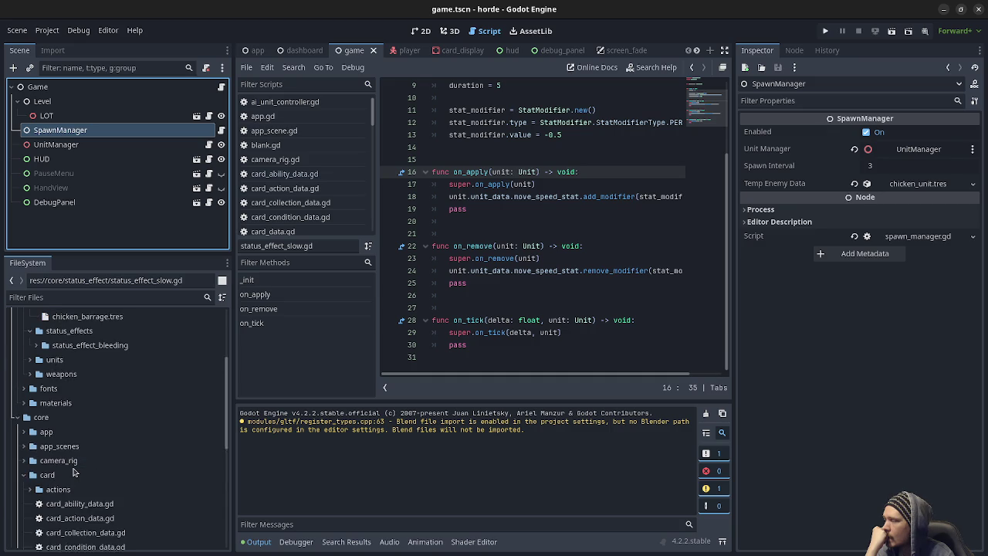
{"action": "scroll", "coordinate": [74, 473], "scroll_direction": "up", "scroll_amount": 5}
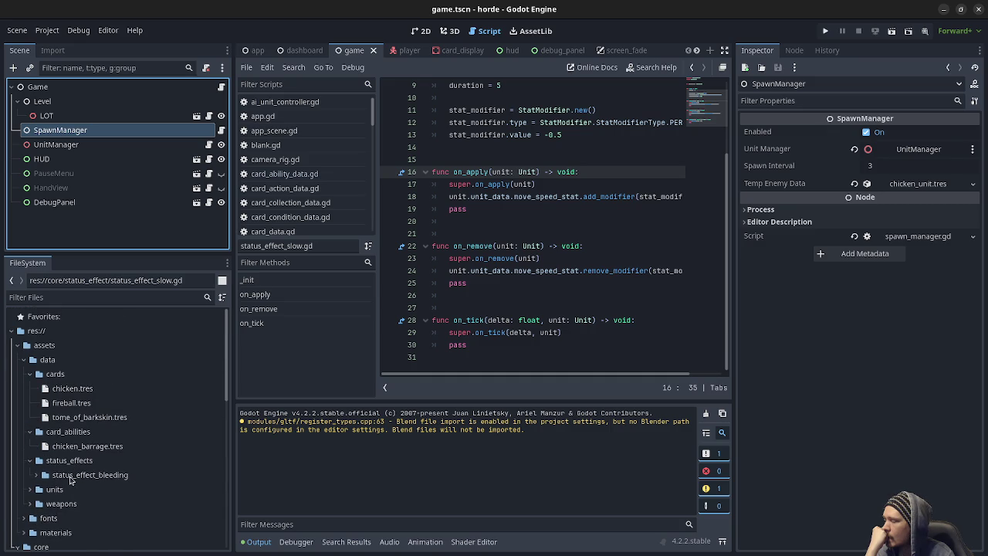
{"action": "left_click", "coordinate": [37, 476]}
{"action": "left_click", "coordinate": [100, 494]}
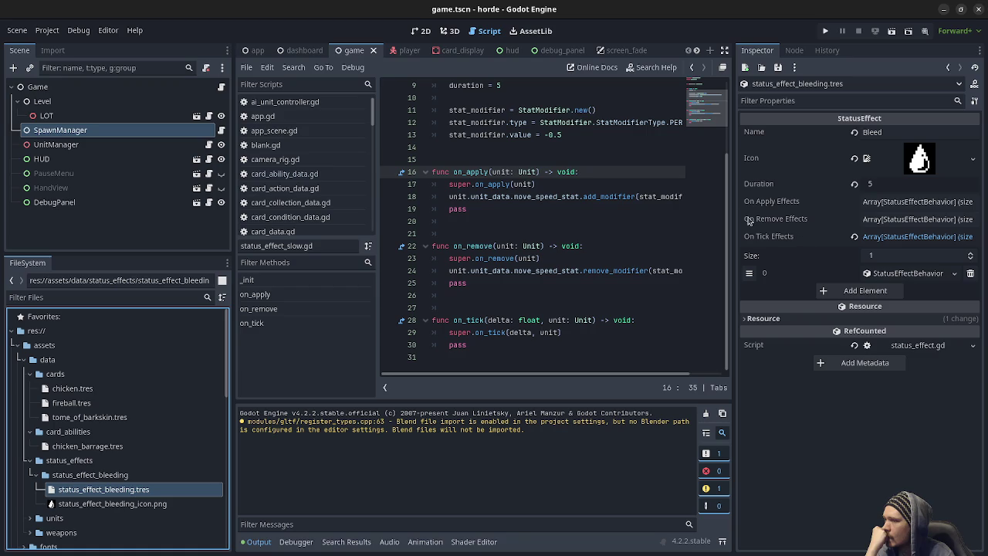
{"action": "left_click_drag", "start_coordinate": [735, 219], "coordinate": [615, 218]}
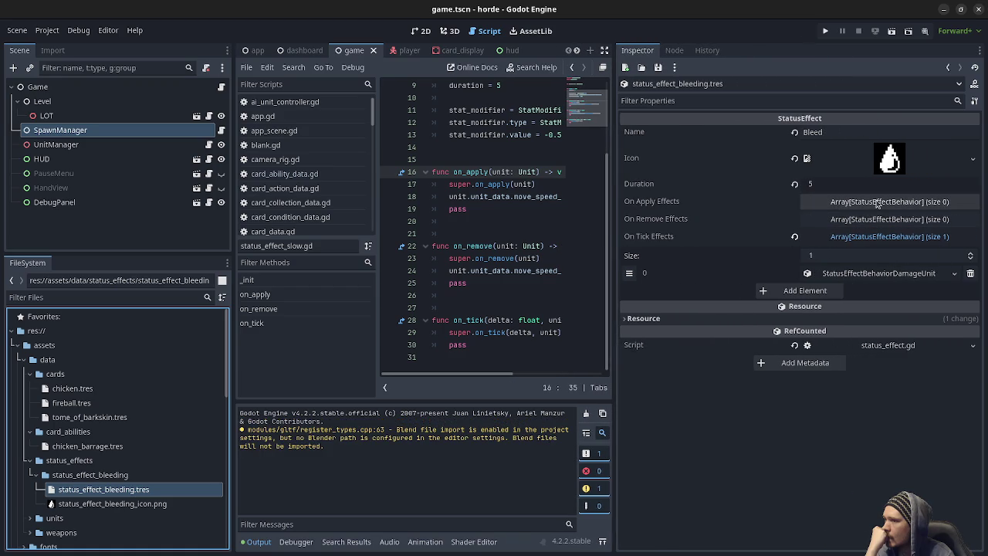
{"action": "left_click", "coordinate": [870, 237]}
{"action": "left_click", "coordinate": [870, 238]}
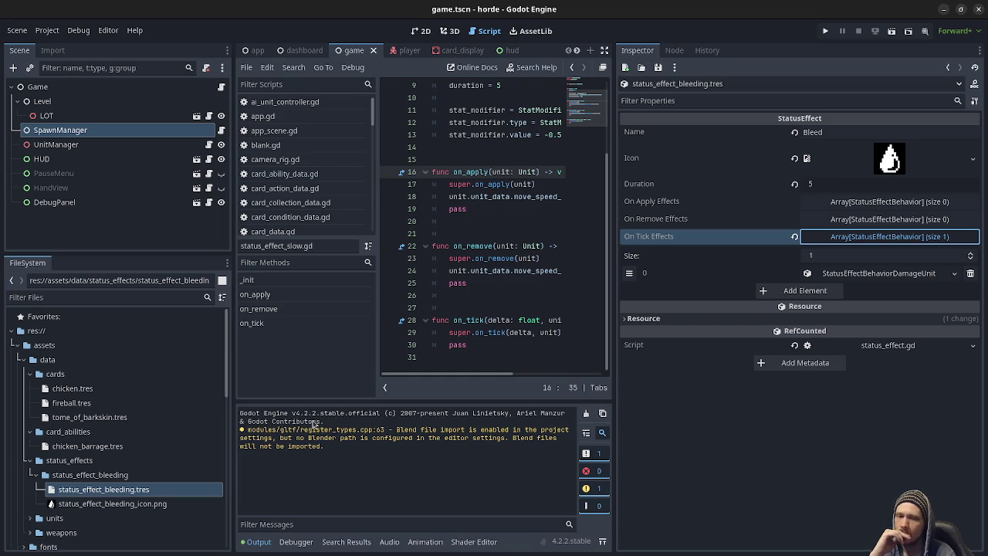
- Look over the slow-effect script's on_tick function on lines 28–30, then minimize the horde editor
{"action": "left_click", "coordinate": [522, 345]}
{"action": "left_click_drag", "start_coordinate": [486, 349], "coordinate": [423, 326]}
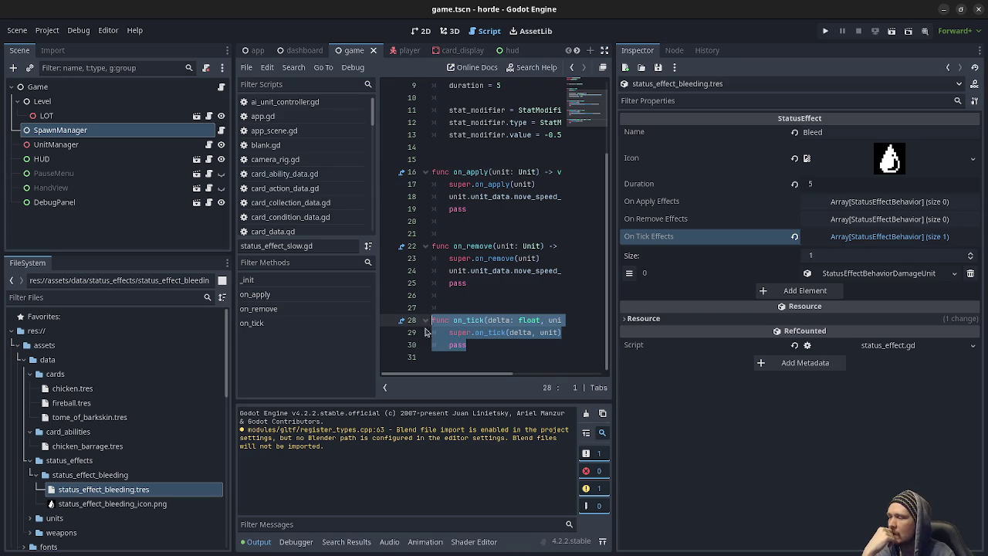
{"action": "left_click", "coordinate": [471, 333]}
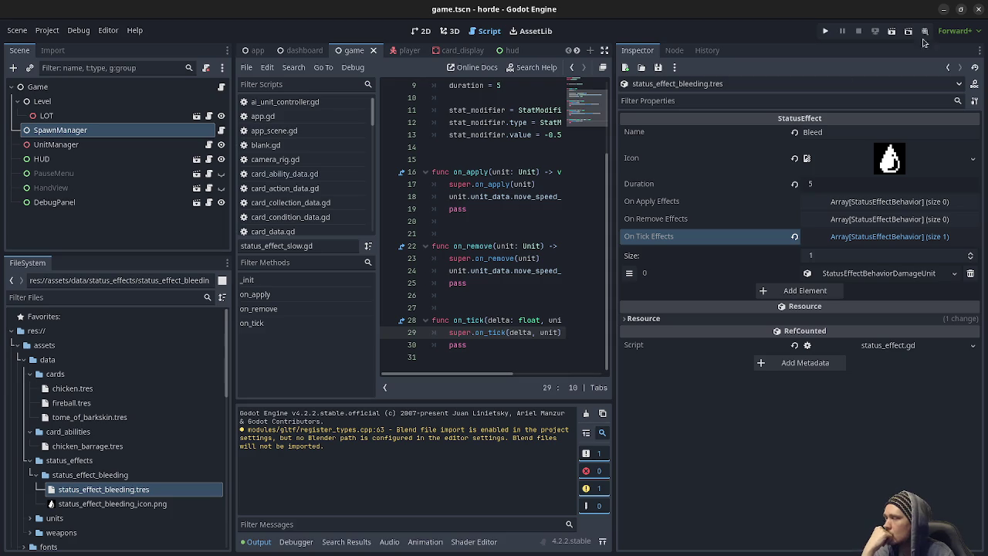
{"action": "left_click", "coordinate": [945, 10]}
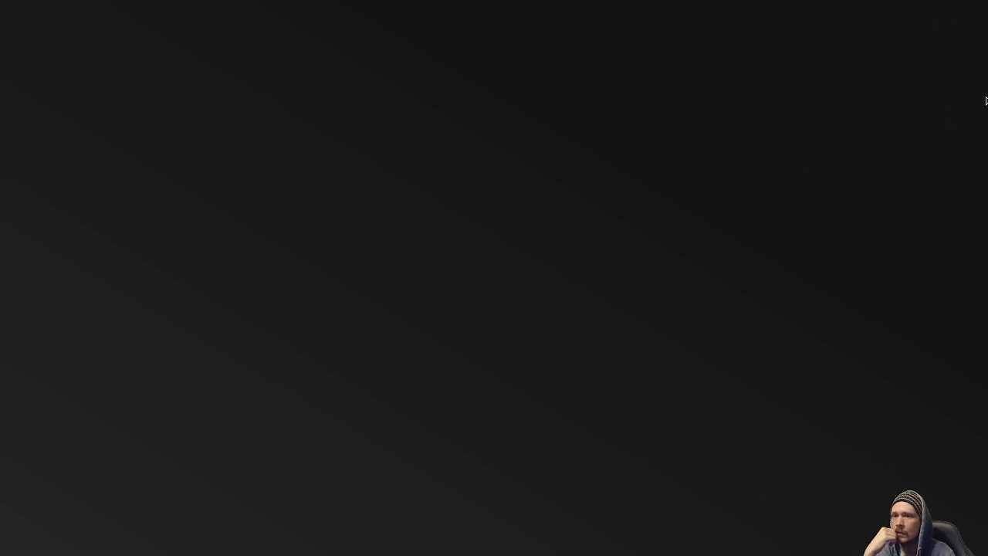
- Return to the shell project and browse the FileSystem dock to res://core/ability
{"action": "key", "text": "alt+Tab"}
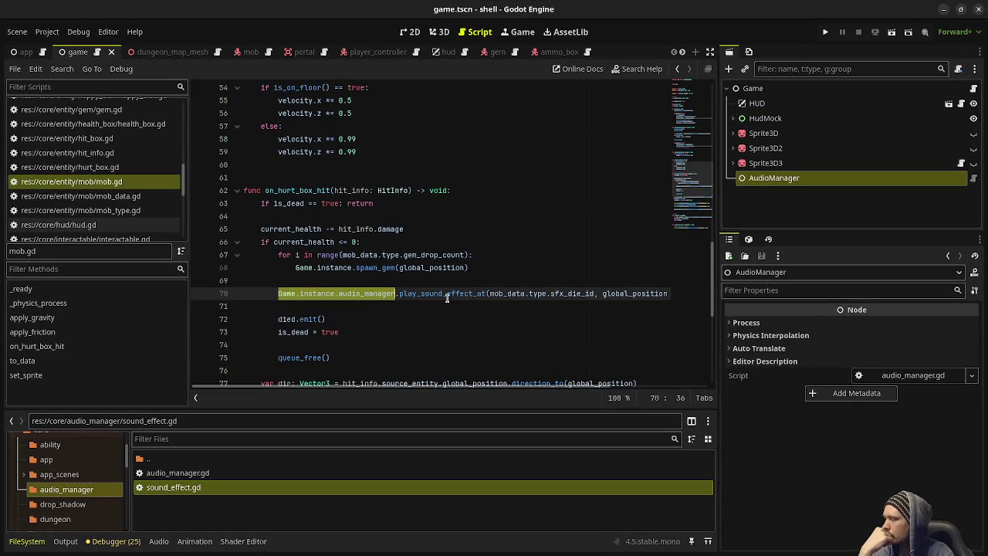
{"action": "scroll", "coordinate": [40, 498], "scroll_direction": "up", "scroll_amount": 2}
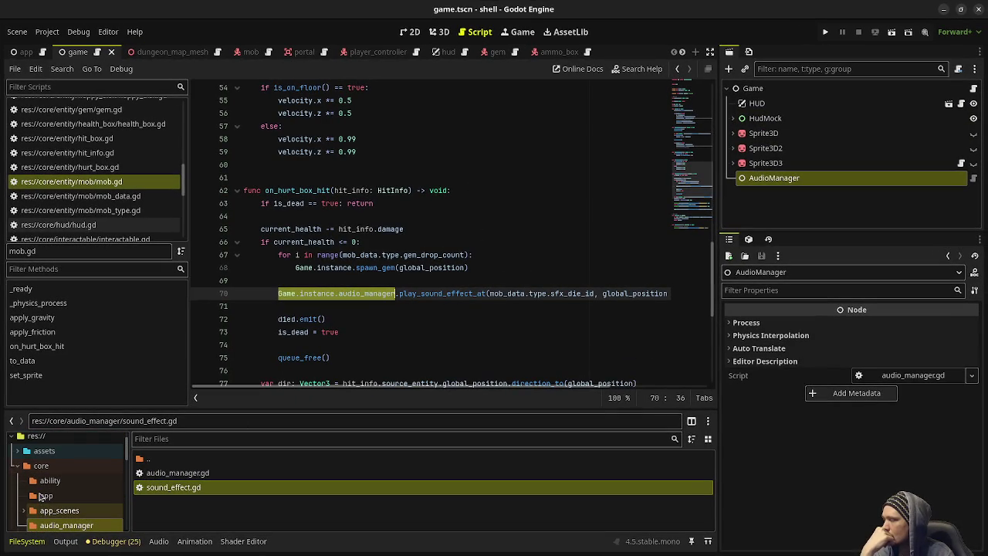
{"action": "scroll", "coordinate": [35, 479], "scroll_direction": "down", "scroll_amount": 4}
{"action": "scroll", "coordinate": [32, 472], "scroll_direction": "down", "scroll_amount": 10}
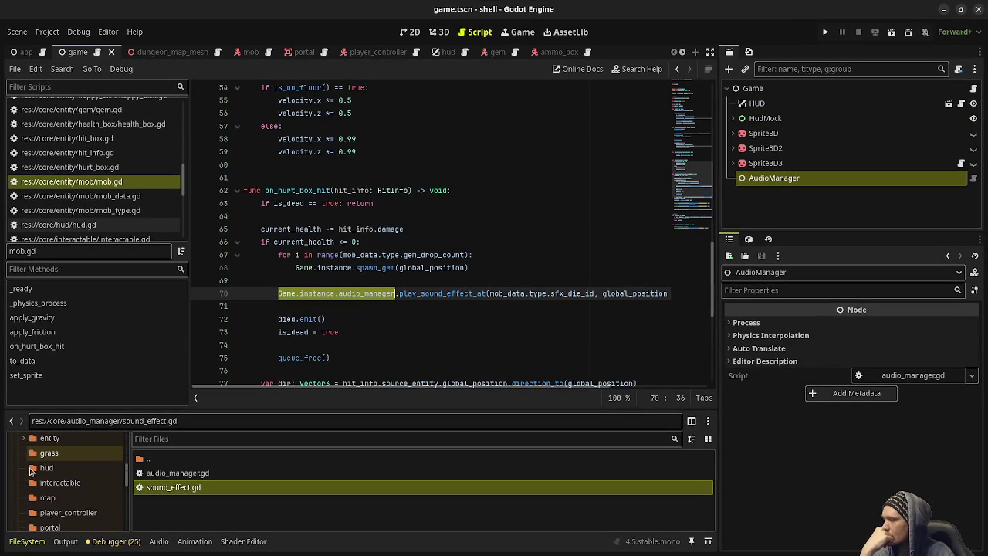
{"action": "scroll", "coordinate": [32, 472], "scroll_direction": "down", "scroll_amount": 1}
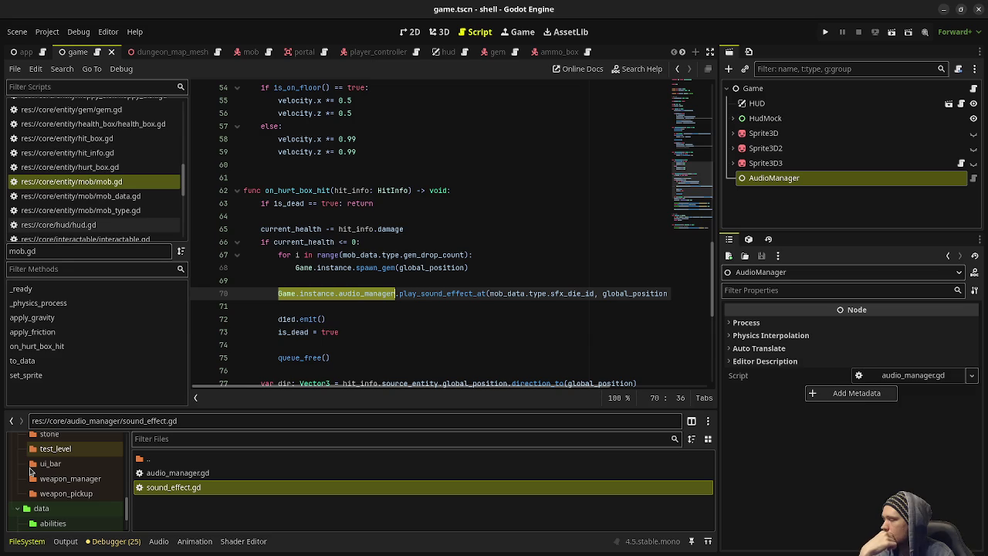
{"action": "scroll", "coordinate": [31, 471], "scroll_direction": "up", "scroll_amount": 6}
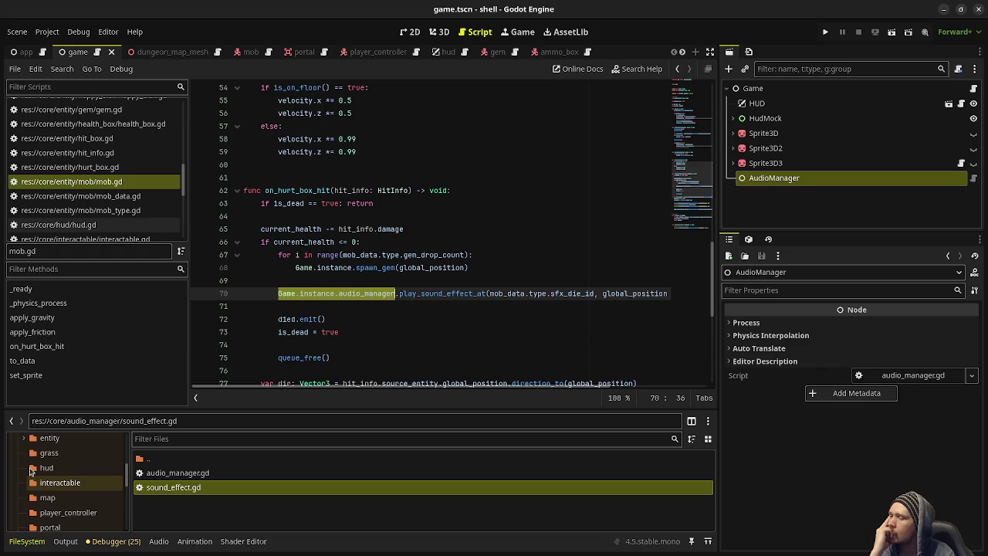
{"action": "scroll", "coordinate": [31, 471], "scroll_direction": "down", "scroll_amount": 10}
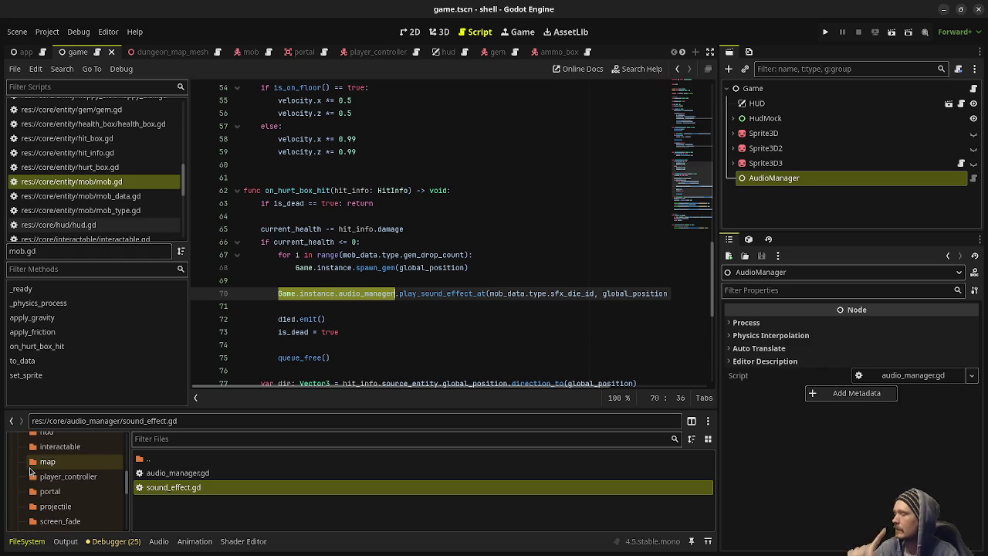
{"action": "left_click_drag", "start_coordinate": [50, 475], "coordinate": [51, 470]}
{"action": "scroll", "coordinate": [50, 477], "scroll_direction": "up", "scroll_amount": 2}
{"action": "scroll", "coordinate": [50, 478], "scroll_direction": "up", "scroll_amount": 8}
{"action": "scroll", "coordinate": [50, 479], "scroll_direction": "up", "scroll_amount": 3}
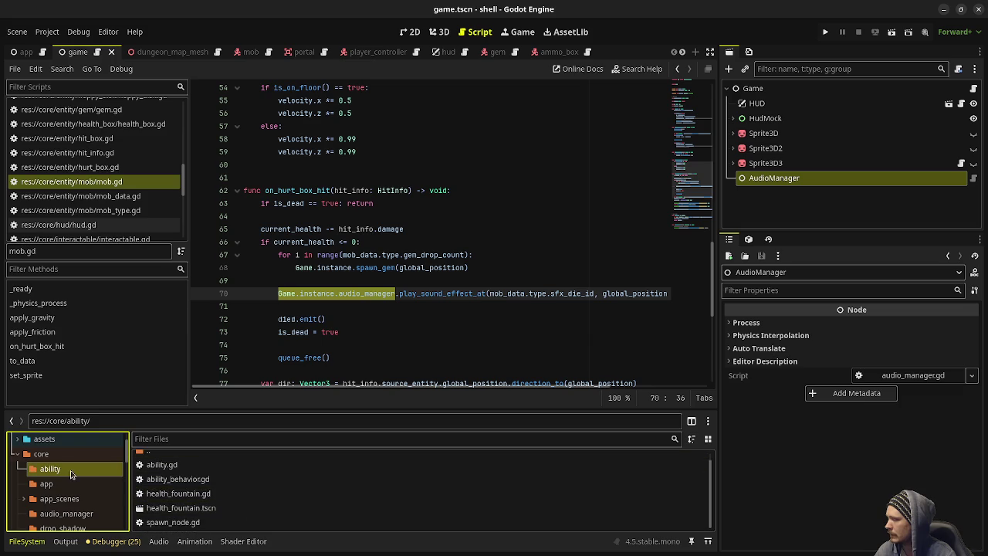
- Create res://core/ability/duration_ability_behavior.gd, open it, and select its Node base class
{"action": "right_click", "coordinate": [79, 471]}
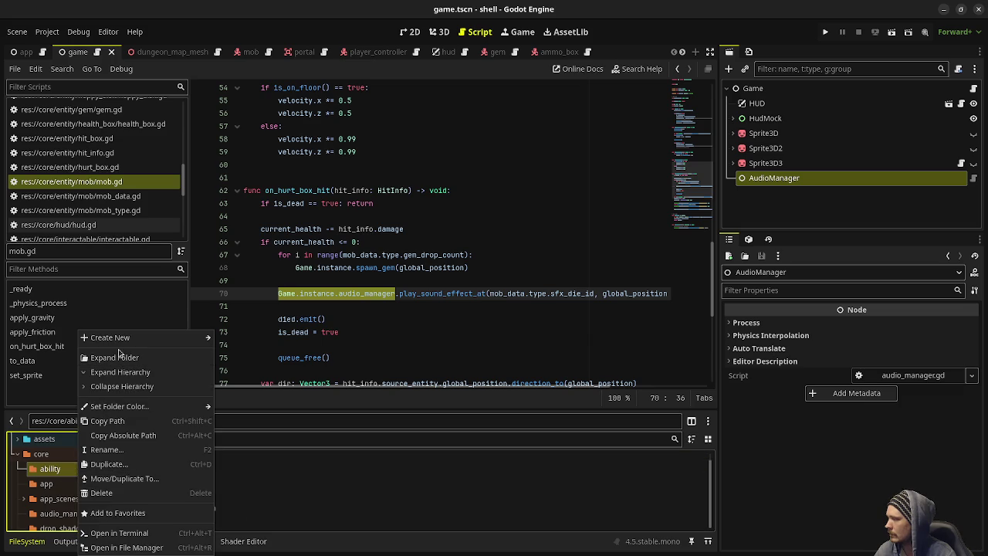
{"action": "mouse_move", "coordinate": [130, 338]}
{"action": "left_click", "coordinate": [237, 366]}
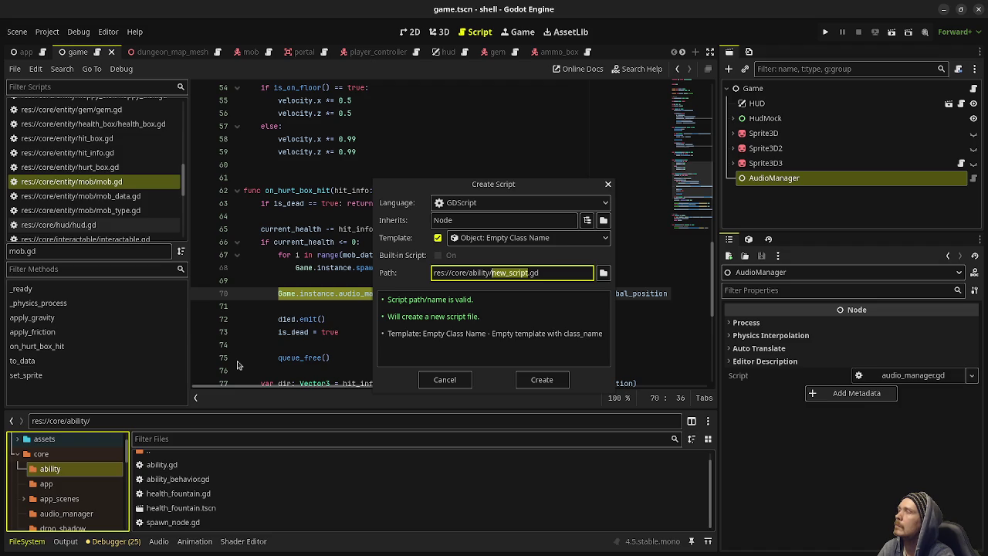
{"action": "type", "text": "duration_"}
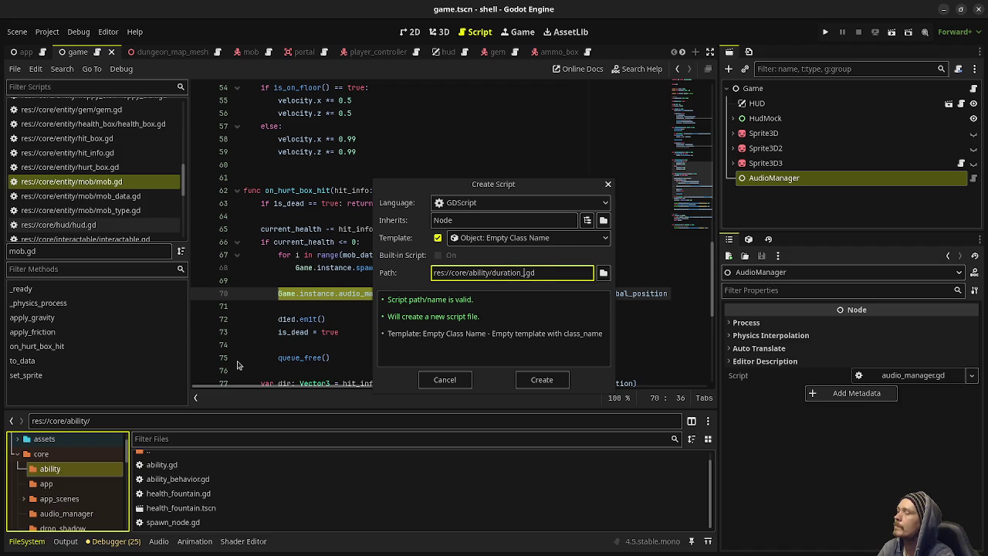
{"action": "type", "text": "ability_beha"}
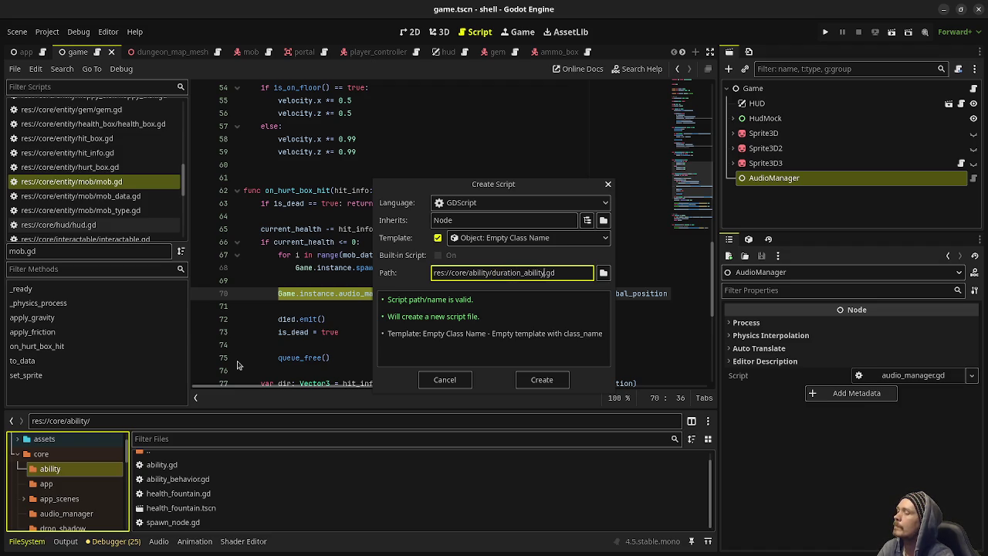
{"action": "type", "text": "vior"}
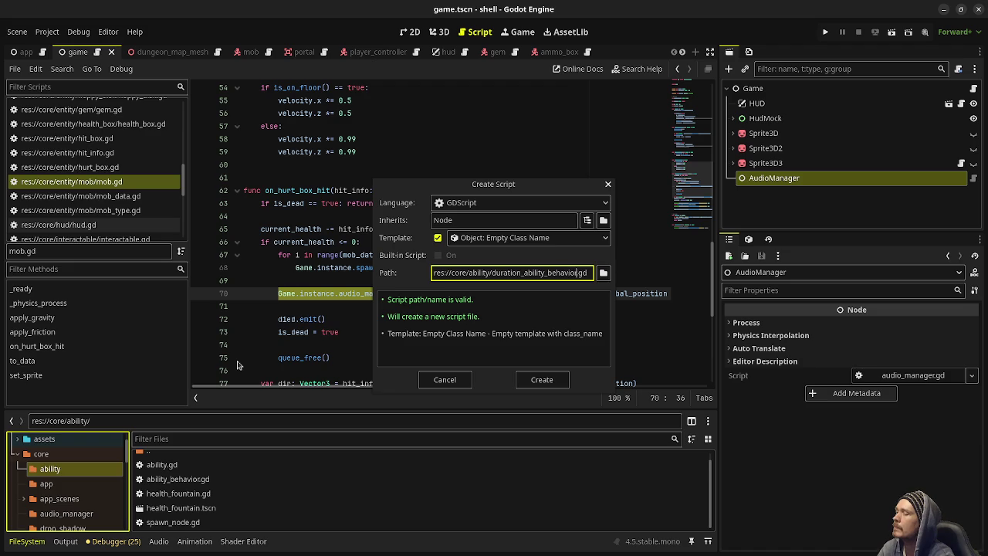
{"action": "key", "text": "Return"}
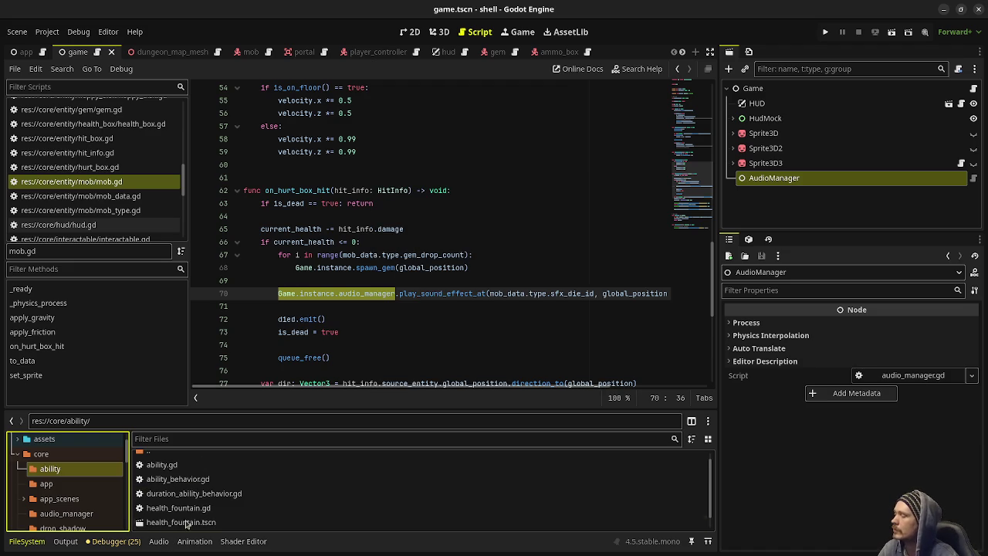
{"action": "double_click", "coordinate": [193, 494]}
{"action": "double_click", "coordinate": [432, 87]}
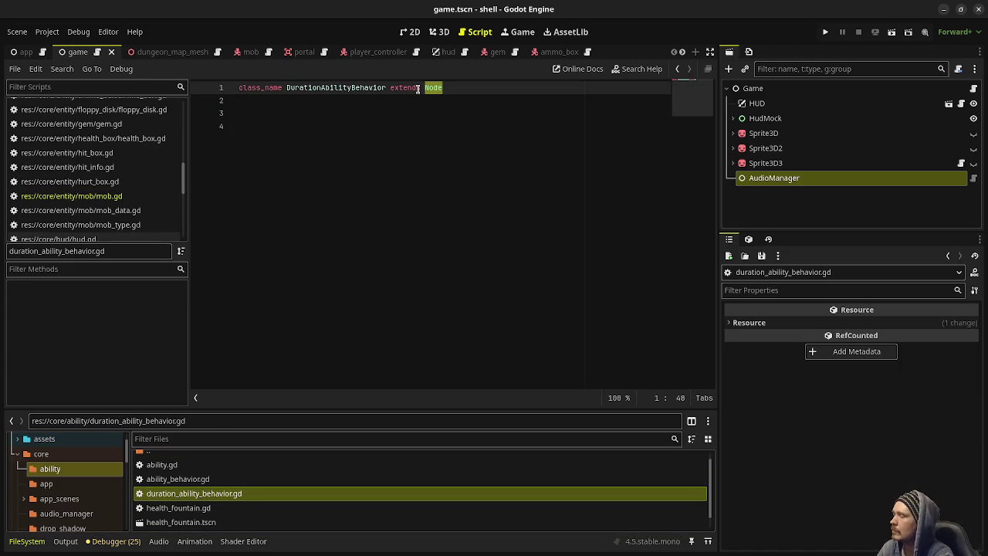
- Change the base class to AbilityBehavior and add an execute(player_controller: PlayerController) stub that passes
{"action": "type", "text": "AbilityBehavi"}
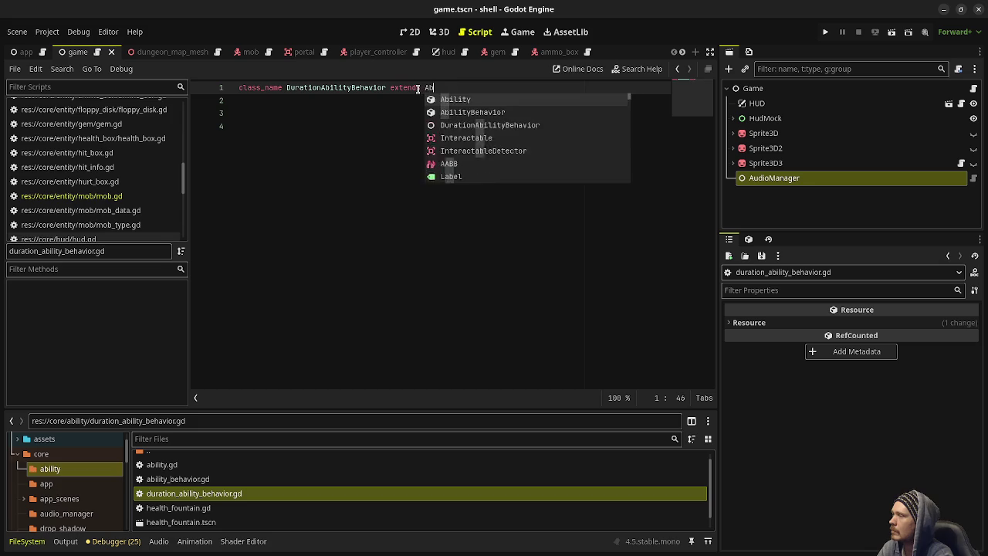
{"action": "key", "text": "Return"}
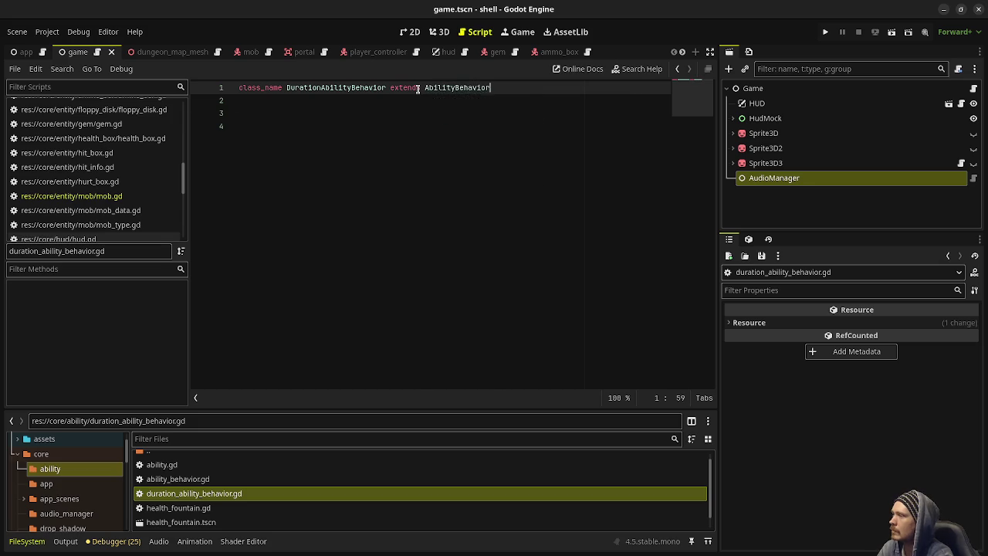
{"action": "key", "text": "Return"}
{"action": "key", "text": "Return"}
{"action": "key", "text": "Return"}
{"action": "key", "text": "Delete"}
{"action": "key", "text": "Delete"}
{"action": "key", "text": "Delete"}
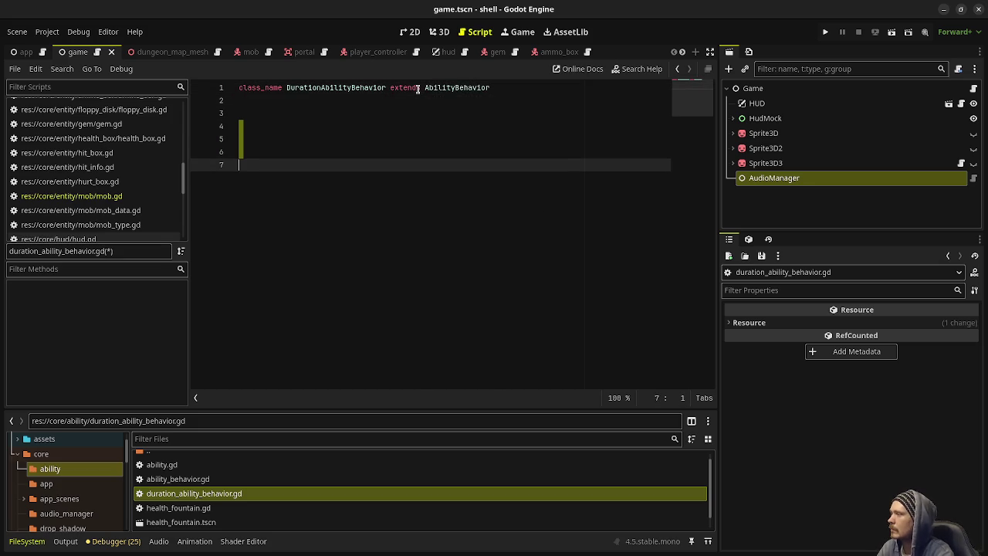
{"action": "type", "text": "func "}
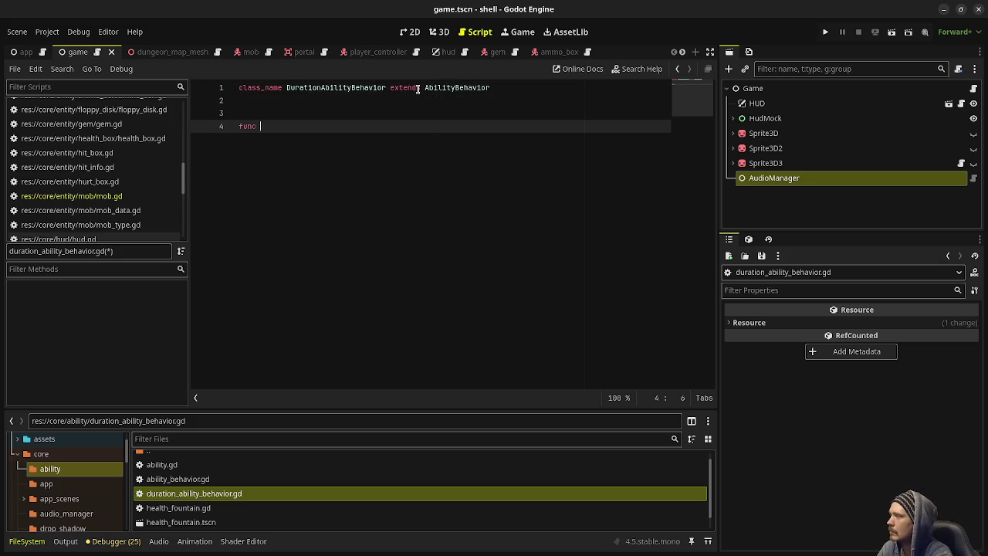
{"action": "type", "text": "execute(pla"}
{"action": "type", "text": "yer_controller: "}
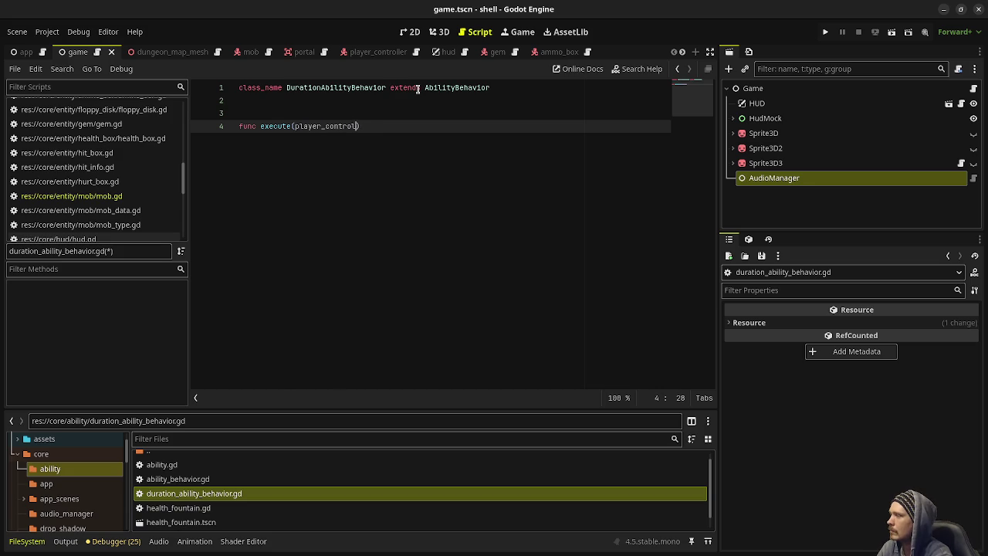
{"action": "type", "text": "PlayerControll"}
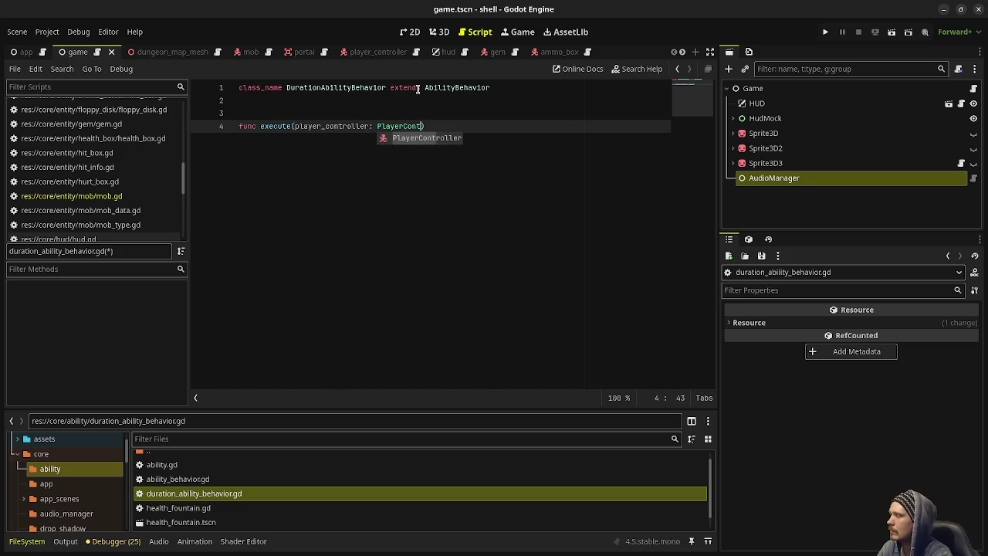
{"action": "key", "text": "Return"}
{"action": "type", "text": ") -> void:"}
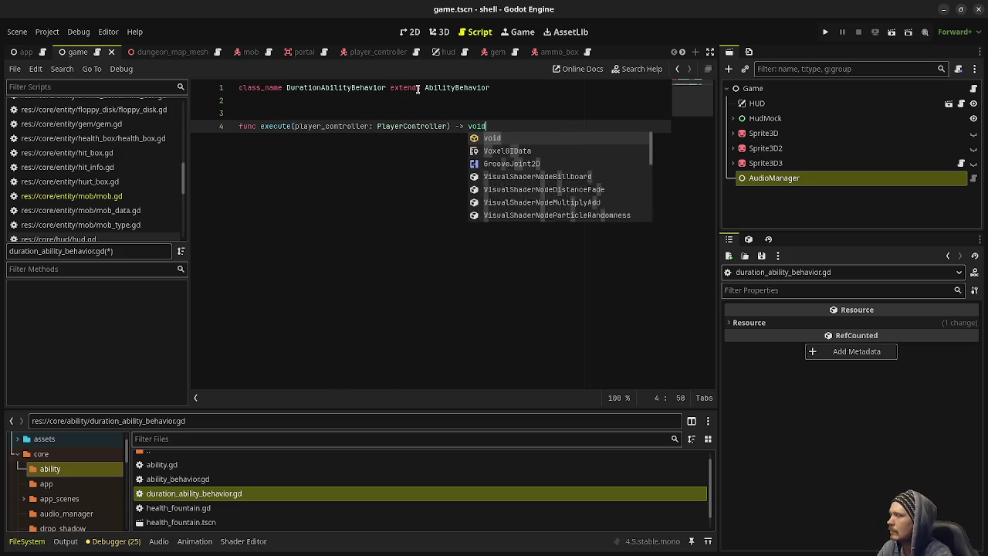
{"action": "key", "text": "Return"}
{"action": "type", "text": "pass"}
{"action": "key", "text": "Return"}
{"action": "key", "text": "Return"}
{"action": "key", "text": "Return"}
- Add an on_apply(player_controller: PlayerController) -> void stub that passes
{"action": "type", "text": "f"}
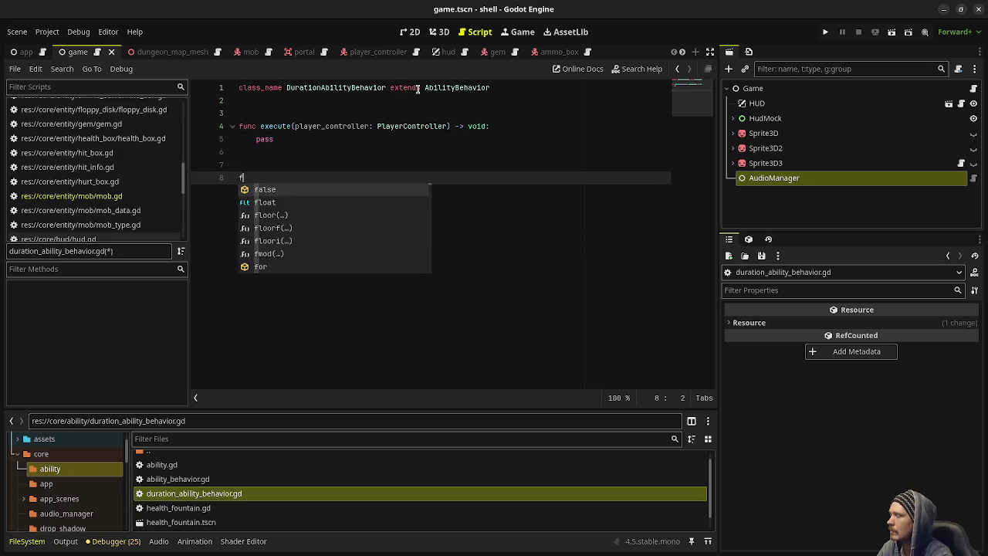
{"action": "type", "text": "unc on"}
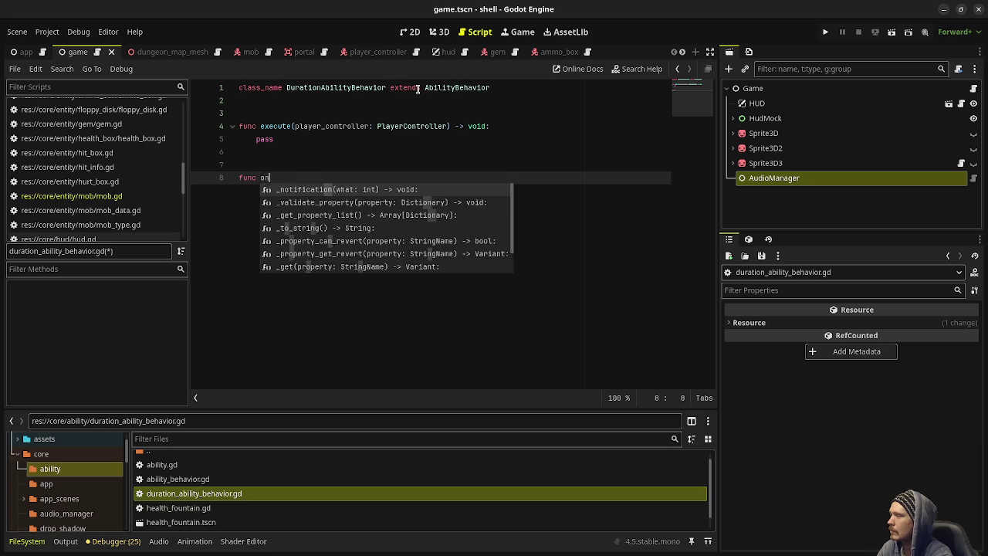
{"action": "type", "text": "_apply_"}
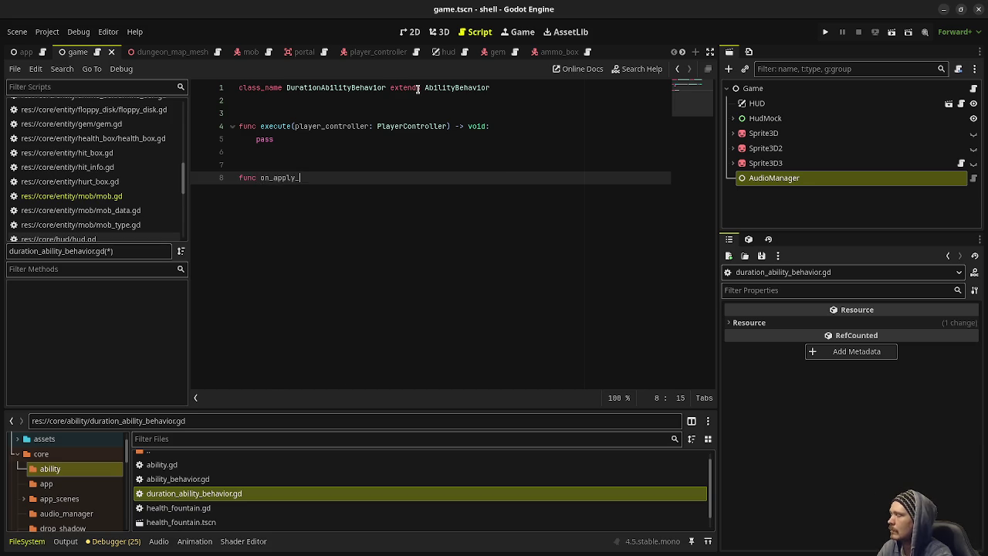
{"action": "key", "text": "BackSpace"}
{"action": "type", "text": "()"}
{"action": "key", "text": "BackSpace"}
{"action": "type", "text": "player_controller: Player"}
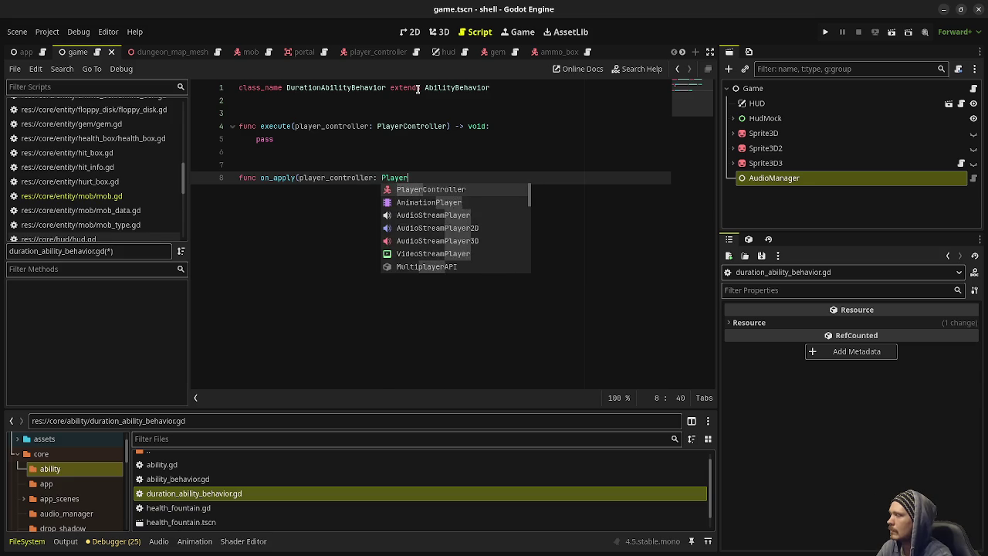
{"action": "type", "text": "Contr"}
{"action": "key", "text": "Return"}
{"action": "type", "text": ") -> void:"}
{"action": "key", "text": "Return"}
{"action": "type", "text": "pass"}
{"action": "key", "text": "Return"}
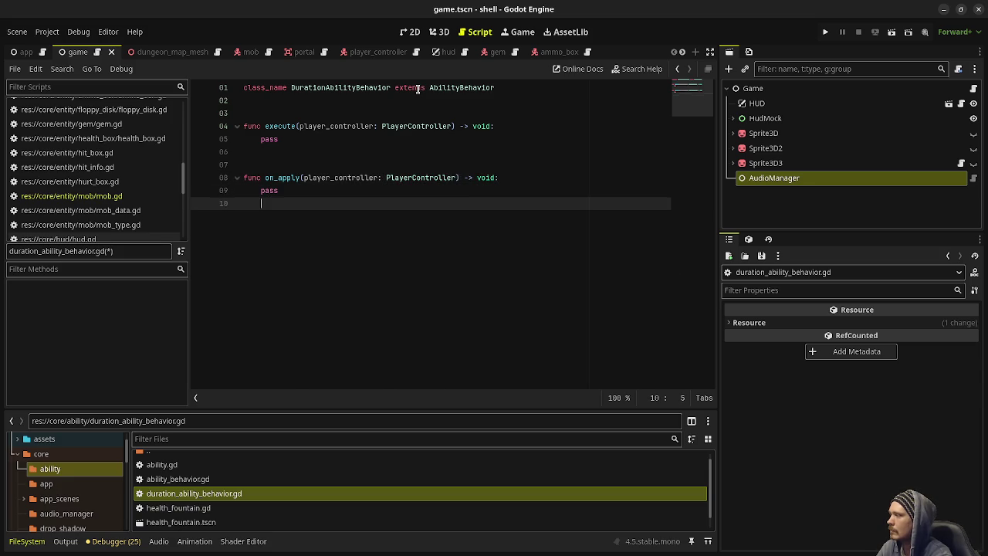
{"action": "key", "text": "Return"}
{"action": "key", "text": "Return"}
{"action": "key", "text": "BackSpace"}
- Add on_remove(player_controller: PlayerController) and on_tick() stubs that pass, then save the script
{"action": "type", "text": "func on_rem"}
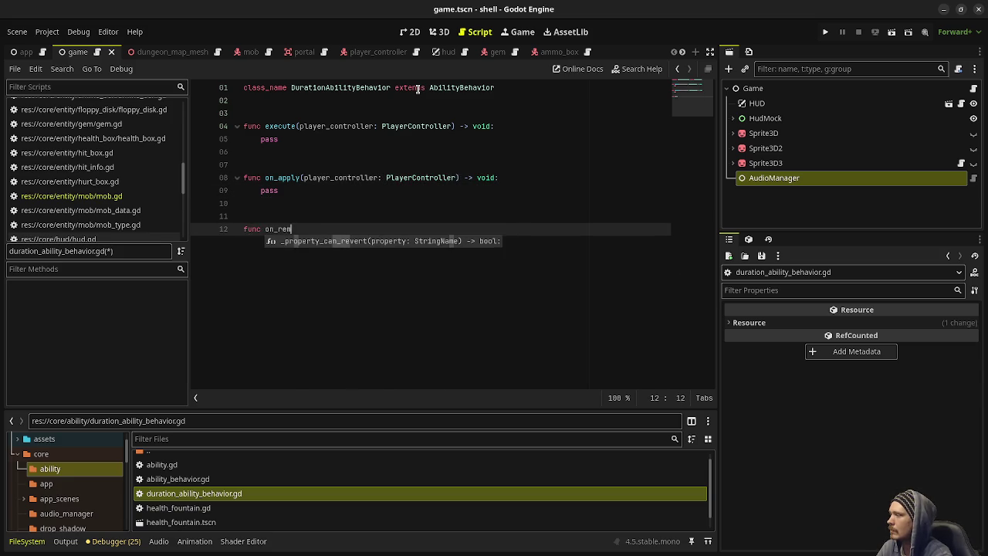
{"action": "type", "text": "ove(player_con"}
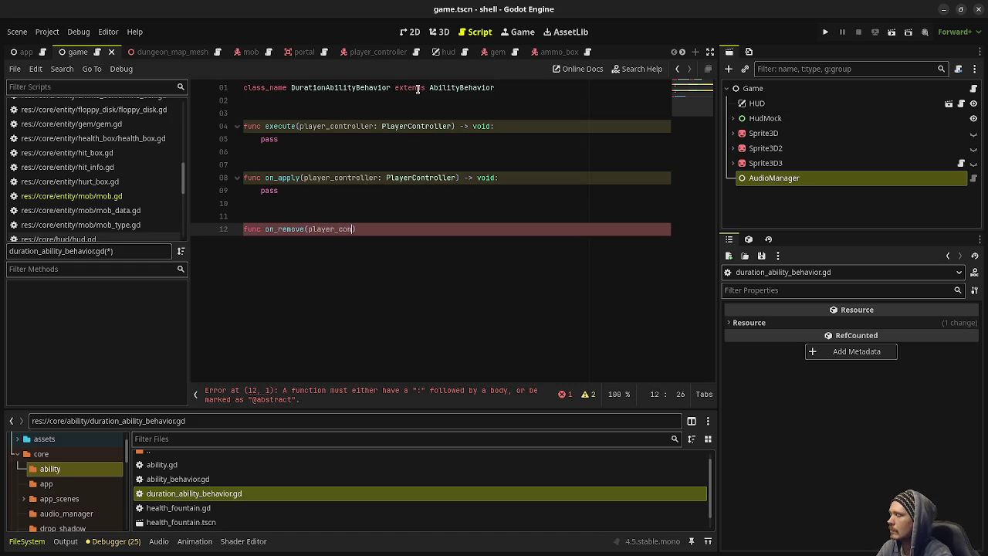
{"action": "key", "text": "BackSpace"}
{"action": "key", "text": "BackSpace"}
{"action": "type", "text": "ontroller: PlayerController) -> voi"}
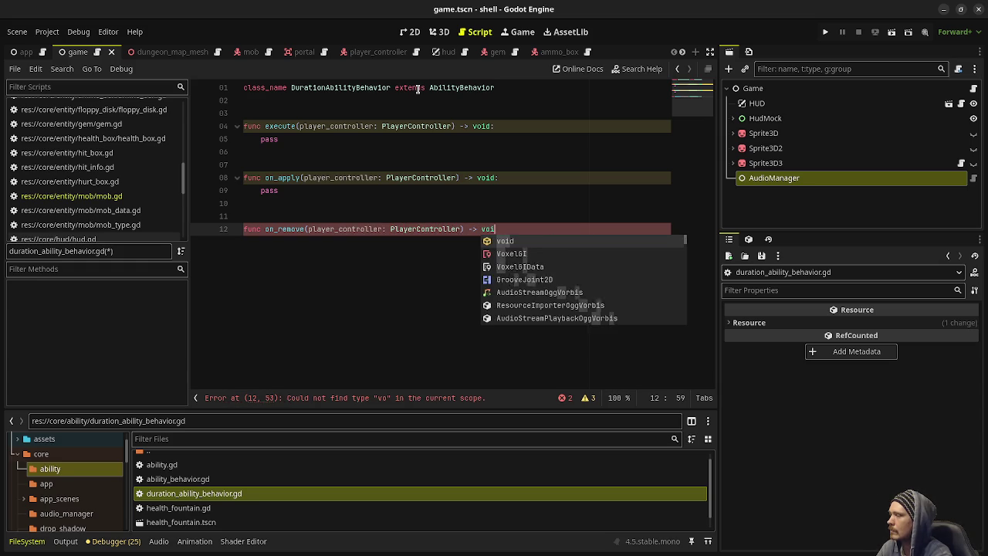
{"action": "type", "text": "d:"}
{"action": "key", "text": "Return"}
{"action": "type", "text": "pass"}
{"action": "key", "text": "Return"}
{"action": "key", "text": "Return"}
{"action": "key", "text": "Return"}
{"action": "type", "text": "func on_tick() -> void:"}
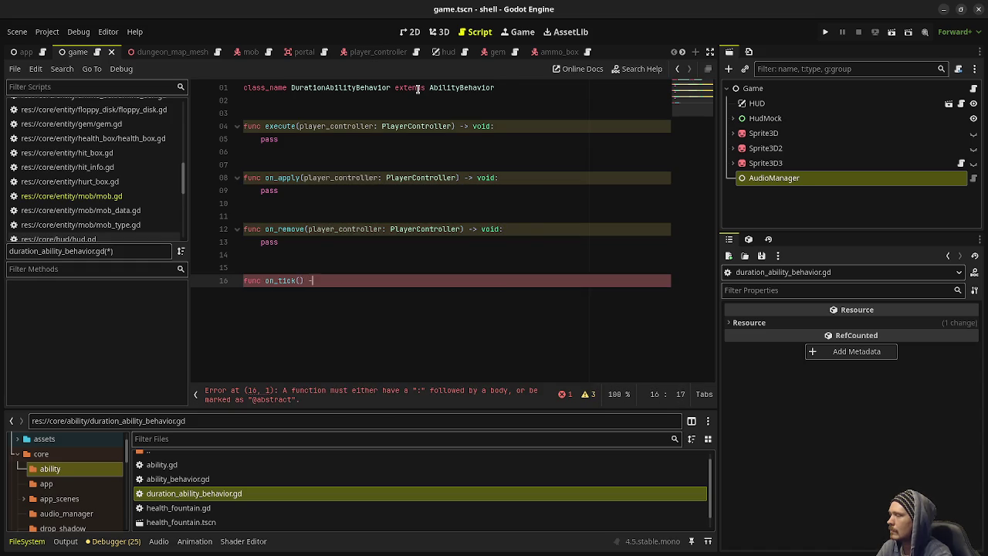
{"action": "key", "text": "Return"}
{"action": "type", "text": "pa"}
{"action": "key", "text": "Return"}
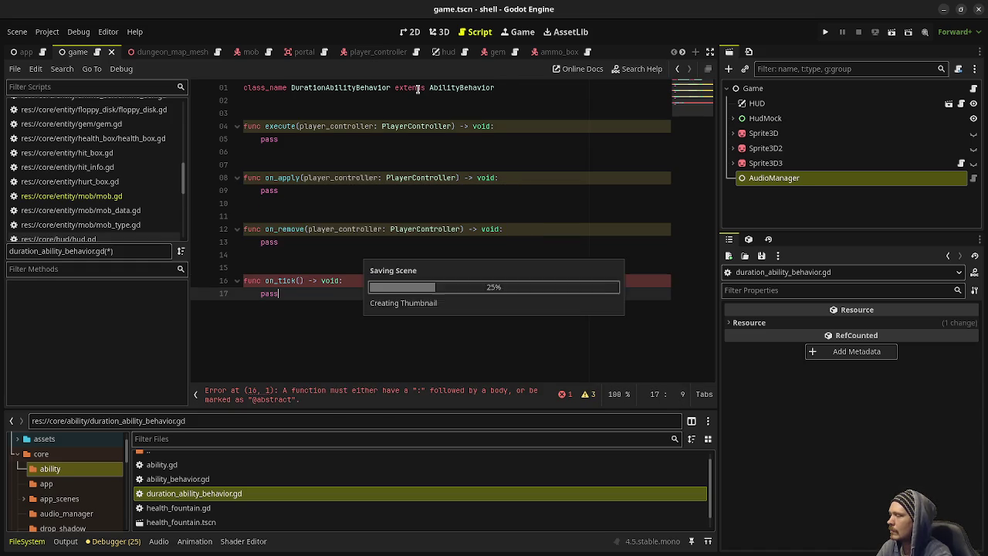
{"action": "key", "text": "shift+Home"}
{"action": "key", "text": "shift+Home"}
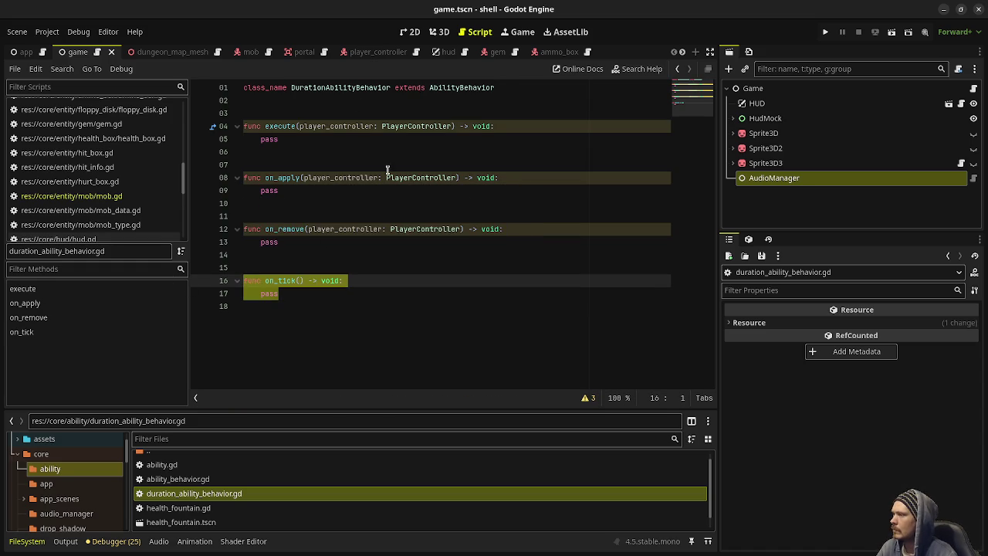
{"action": "left_click", "coordinate": [312, 102]}
{"action": "key", "text": "Return"}
{"action": "key", "text": "Return"}
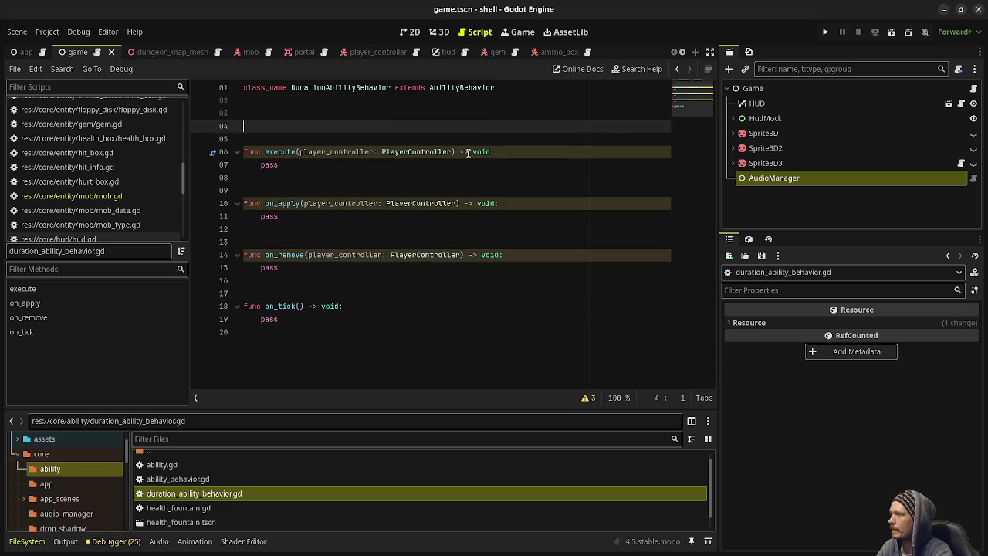
{"action": "key", "text": "Up"}
{"action": "key", "text": "Return"}
{"action": "type", "text": "@export va"}
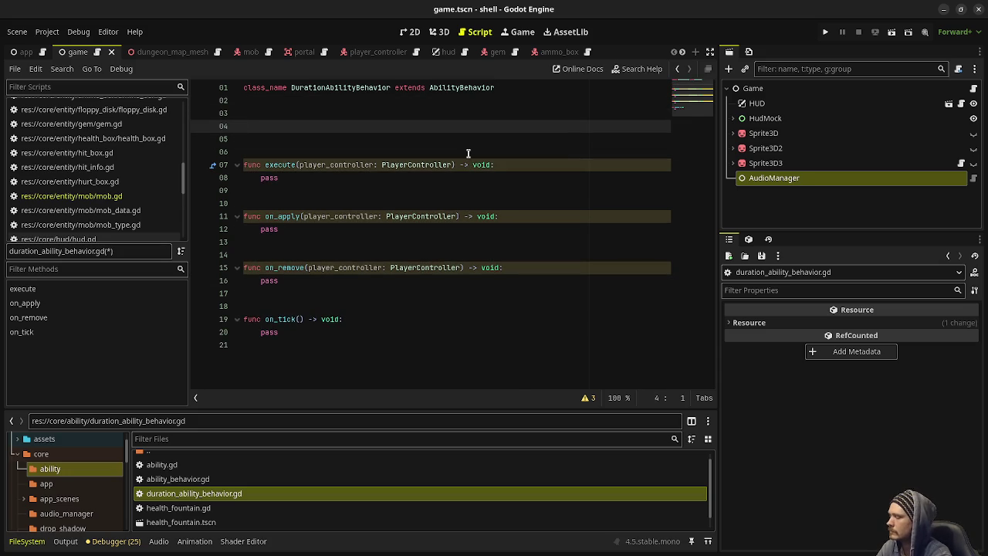
{"action": "type", "text": "r"}
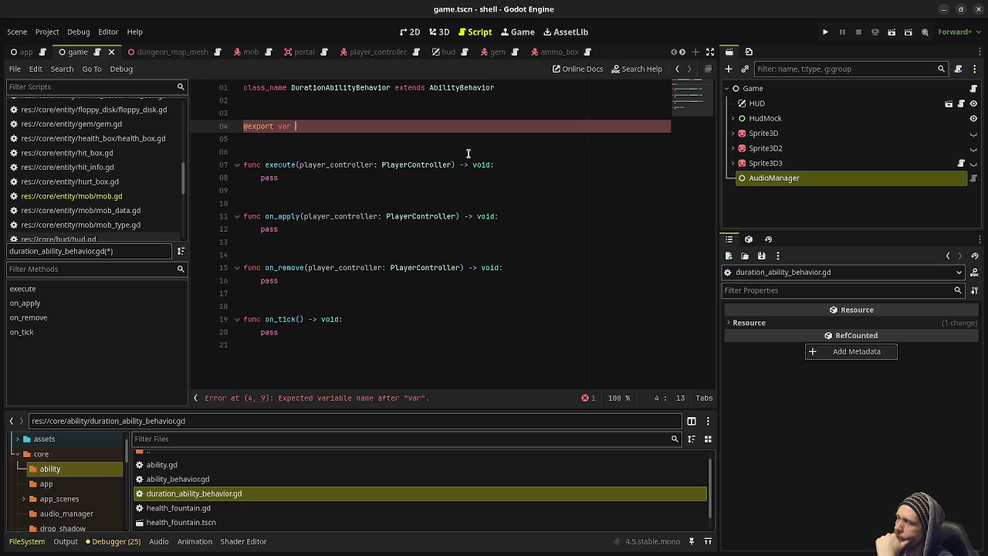
- Delete duration_ability_behavior.gd from the ability folder
{"action": "left_click", "coordinate": [251, 482]}
{"action": "left_click", "coordinate": [215, 489]}
{"action": "right_click", "coordinate": [209, 492]}
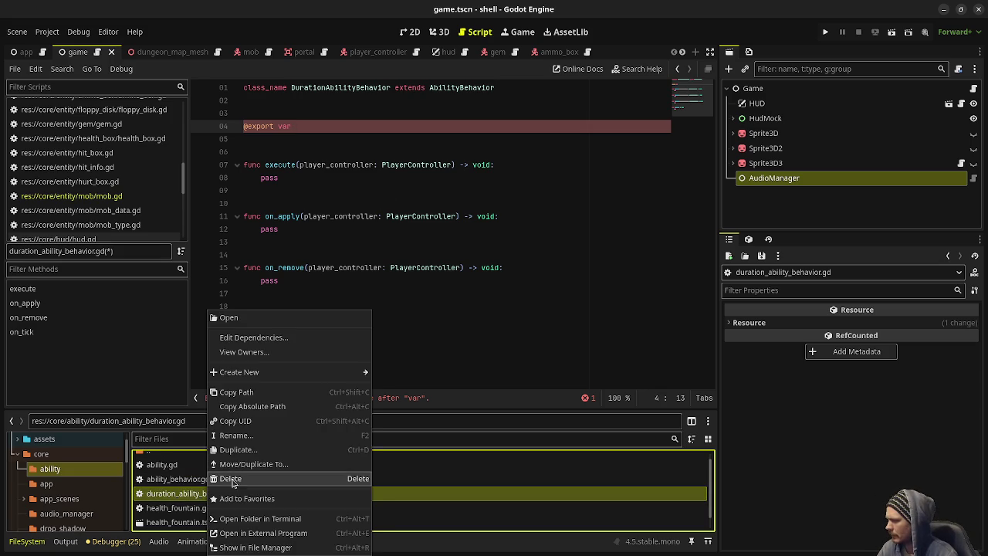
{"action": "left_click", "coordinate": [235, 481]}
{"action": "left_click", "coordinate": [575, 338]}
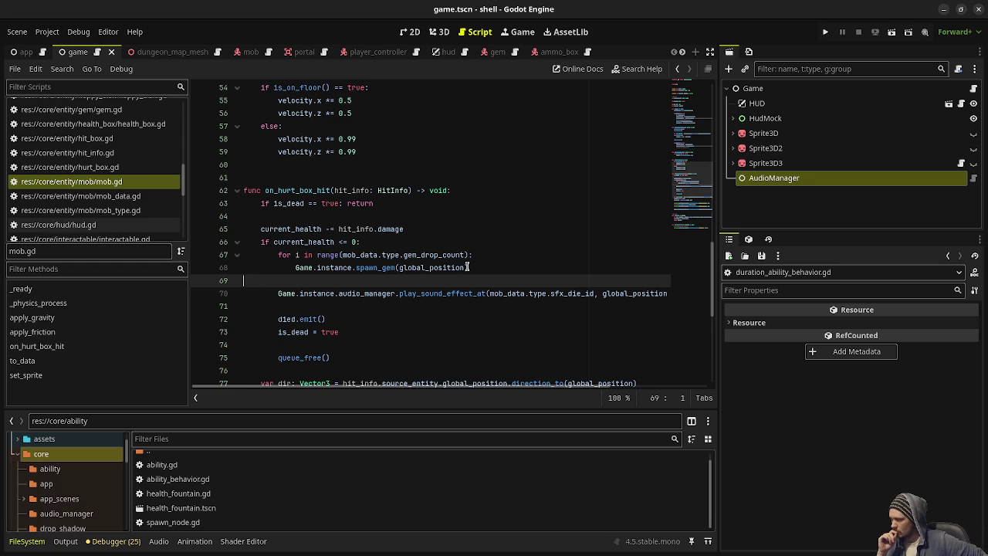
- Bring up the context menu for the core folder
{"action": "right_click", "coordinate": [93, 439]}
{"action": "left_click", "coordinate": [64, 457]}
{"action": "right_click", "coordinate": [49, 456]}
- Create a new folder named status_effect inside core
{"action": "mouse_move", "coordinate": [146, 337]}
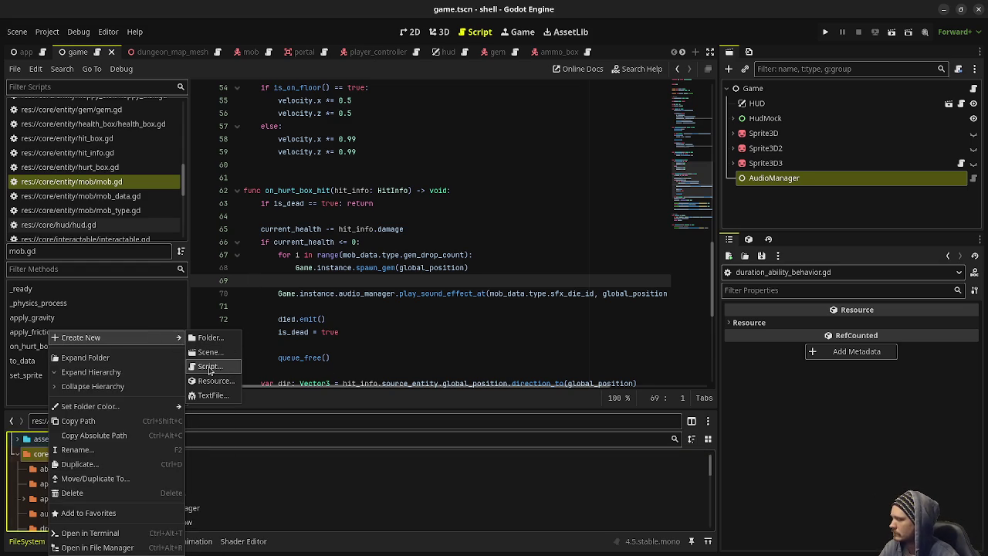
{"action": "left_click", "coordinate": [210, 338]}
{"action": "type", "text": "status_effect"}
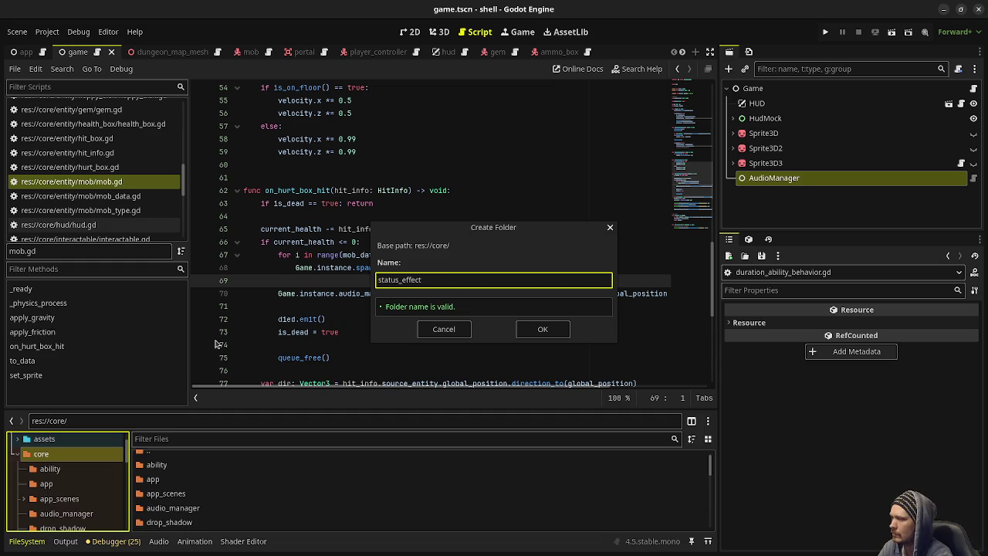
{"action": "key", "text": "Return"}
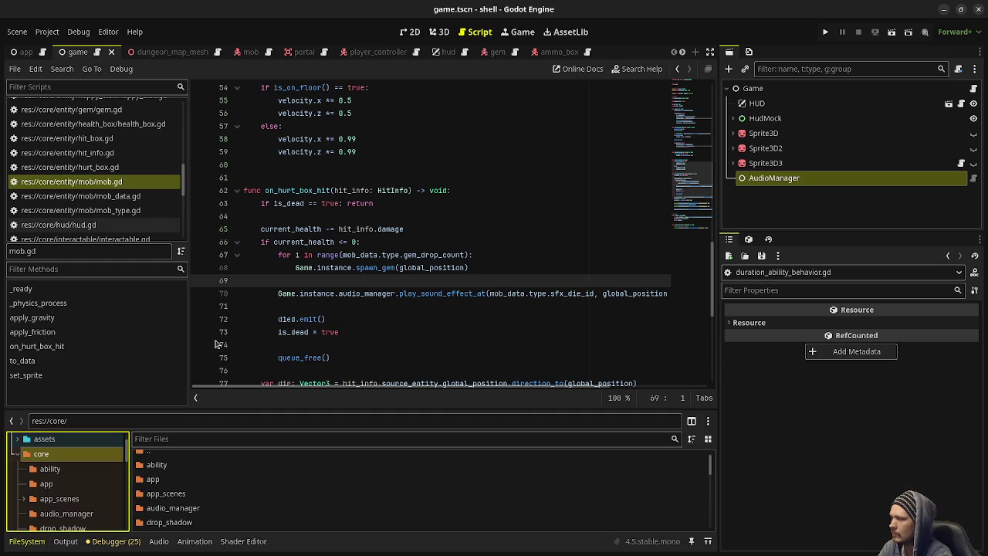
- Create a new script named status_effect.gd inside the status_effect folder
{"action": "scroll", "coordinate": [82, 503], "scroll_direction": "down", "scroll_amount": 5}
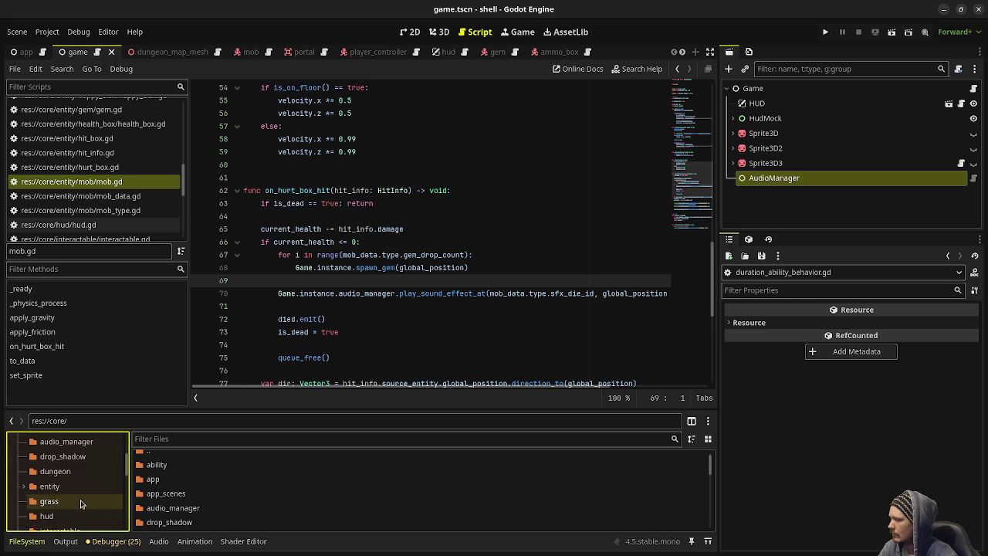
{"action": "scroll", "coordinate": [81, 503], "scroll_direction": "down", "scroll_amount": 2}
{"action": "left_click", "coordinate": [58, 455]}
{"action": "left_click", "coordinate": [66, 469]}
{"action": "left_click", "coordinate": [234, 488]}
{"action": "right_click", "coordinate": [234, 488]}
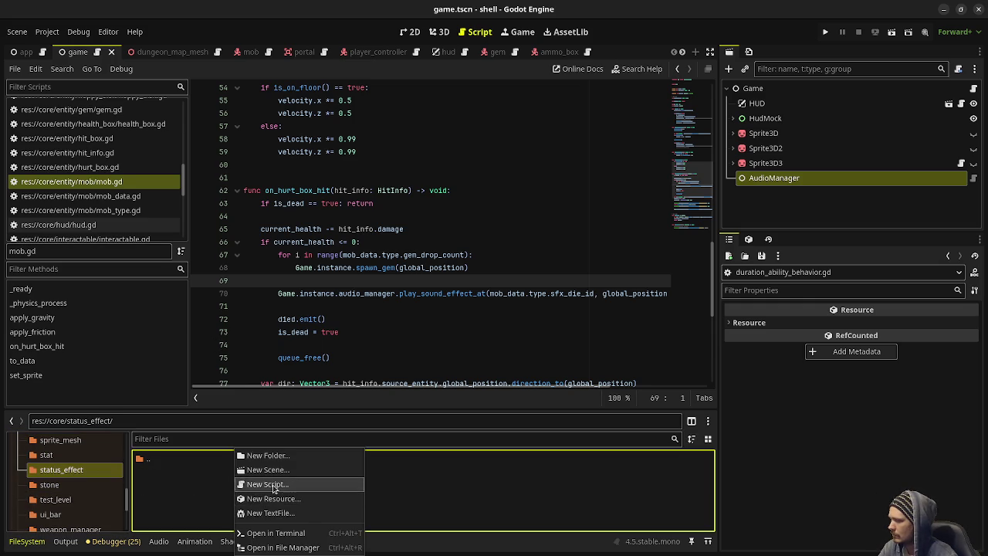
{"action": "left_click", "coordinate": [273, 485]}
{"action": "type", "text": "status_ef"}
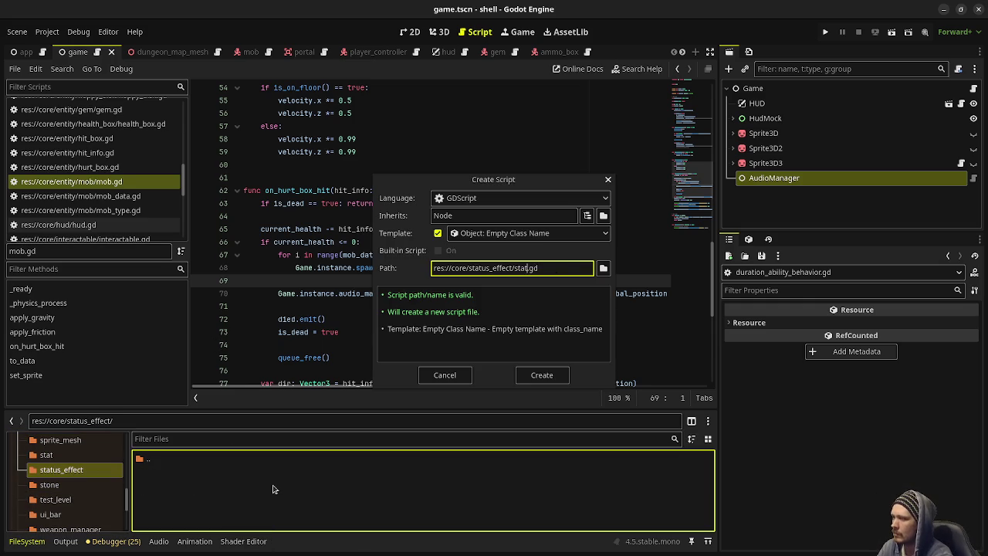
{"action": "type", "text": "fect"}
{"action": "key", "text": "Return"}
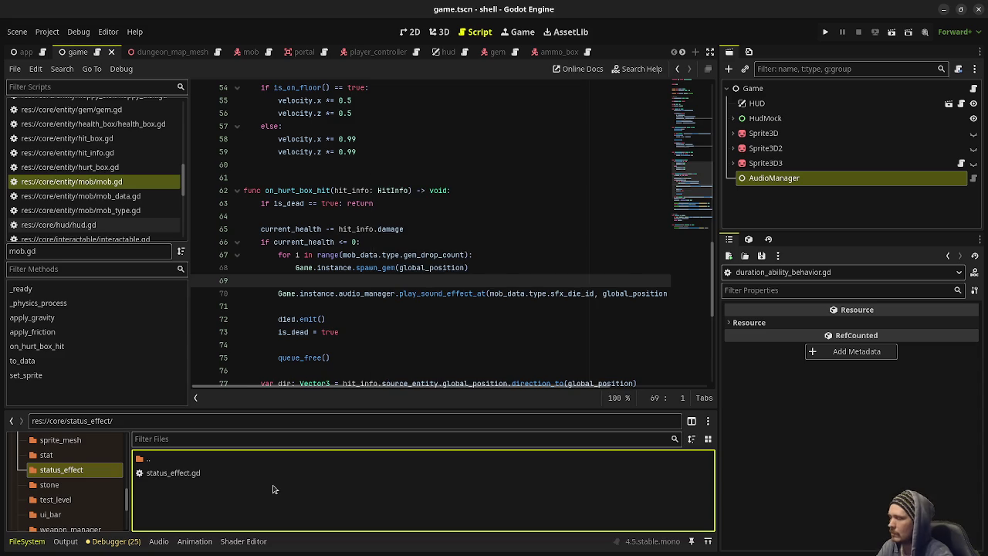
{"action": "double_click", "coordinate": [236, 474]}
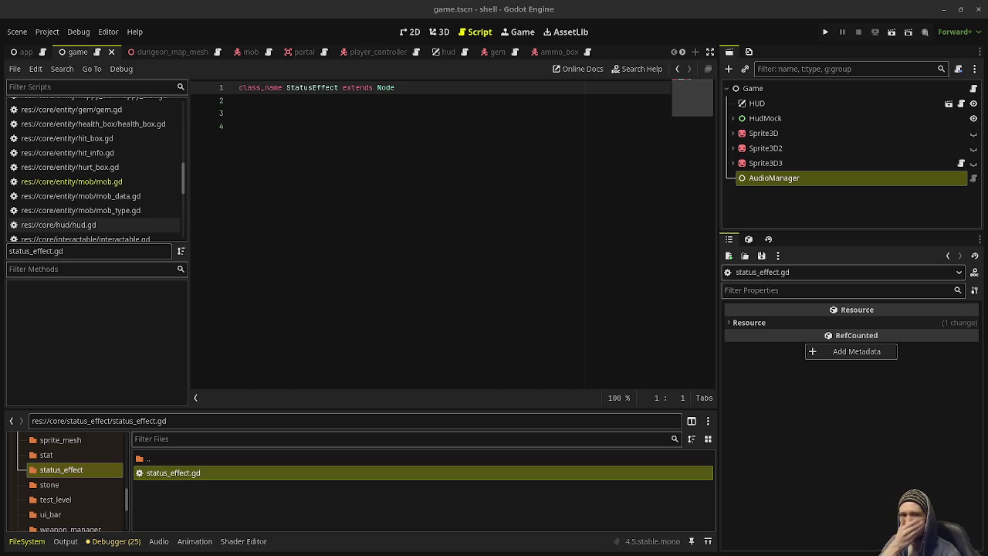
{"action": "left_click", "coordinate": [434, 281]}
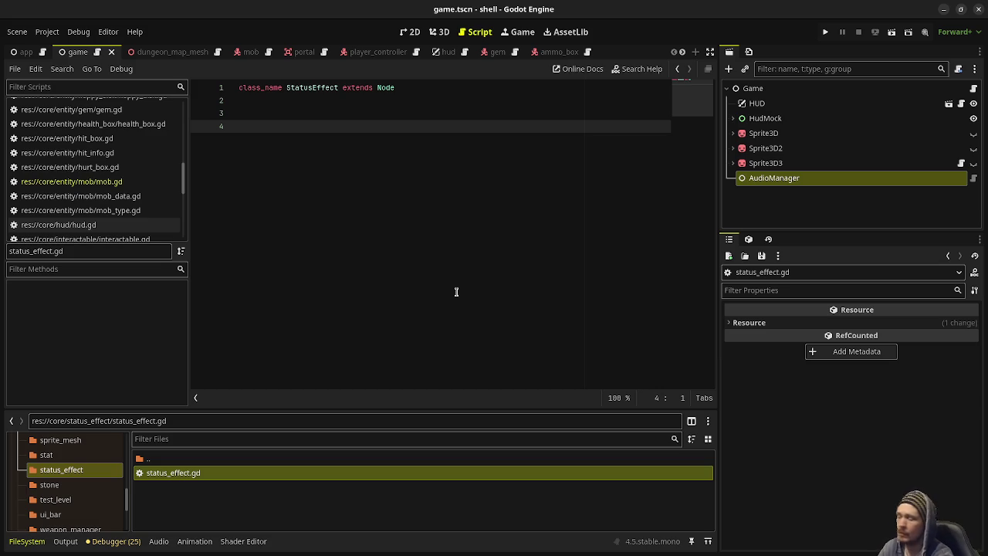
{"action": "type", "text": "@export var "}
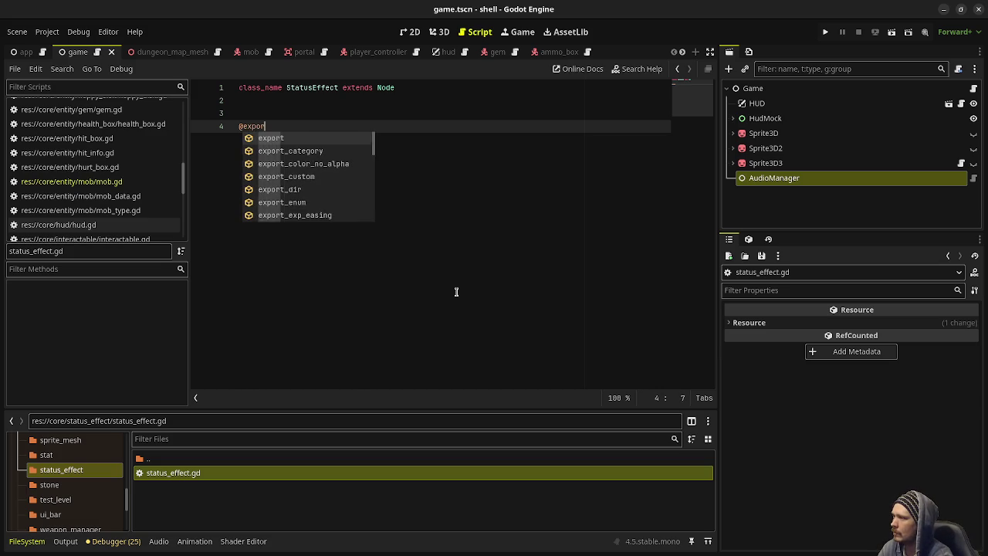
{"action": "type", "text": "durati"}
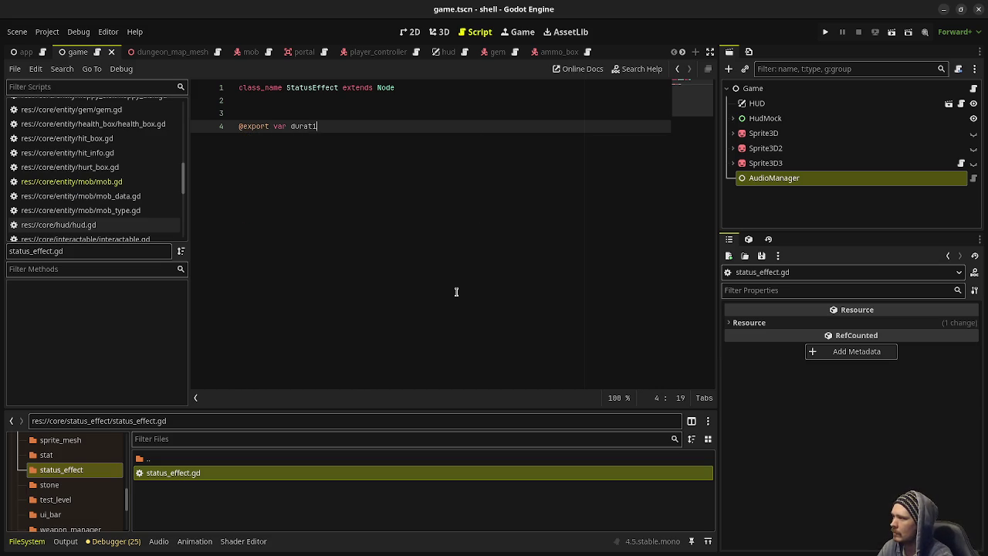
{"action": "type", "text": "on: float = "}
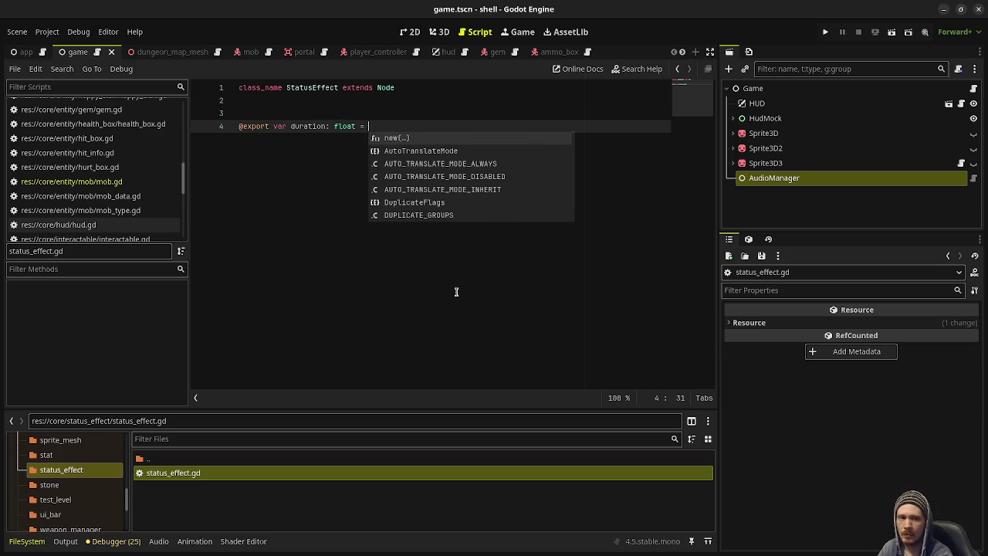
{"action": "type", "text": "0.0"}
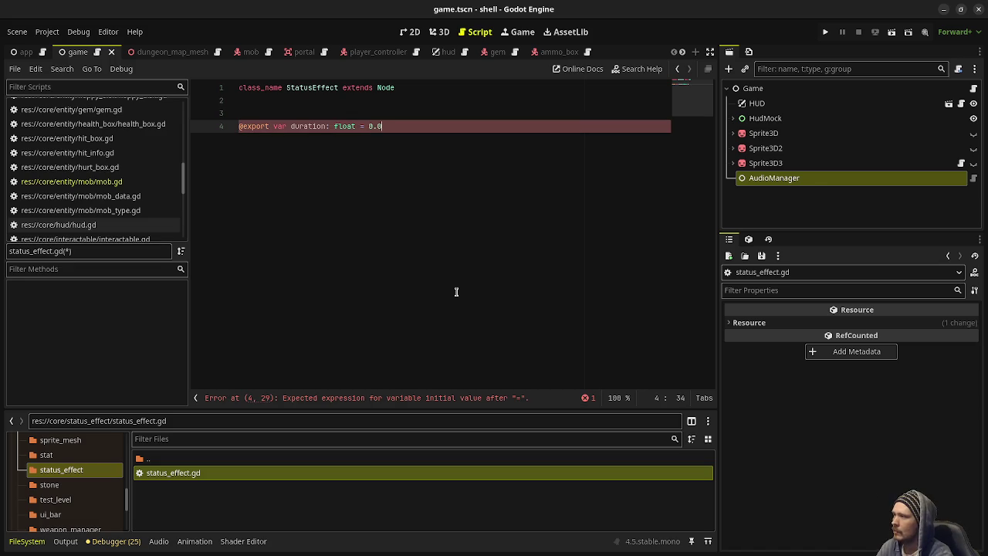
- Add a timer float variable initialised to 0.0 and save
{"action": "key", "text": "Return"}
{"action": "type", "text": "var ti"}
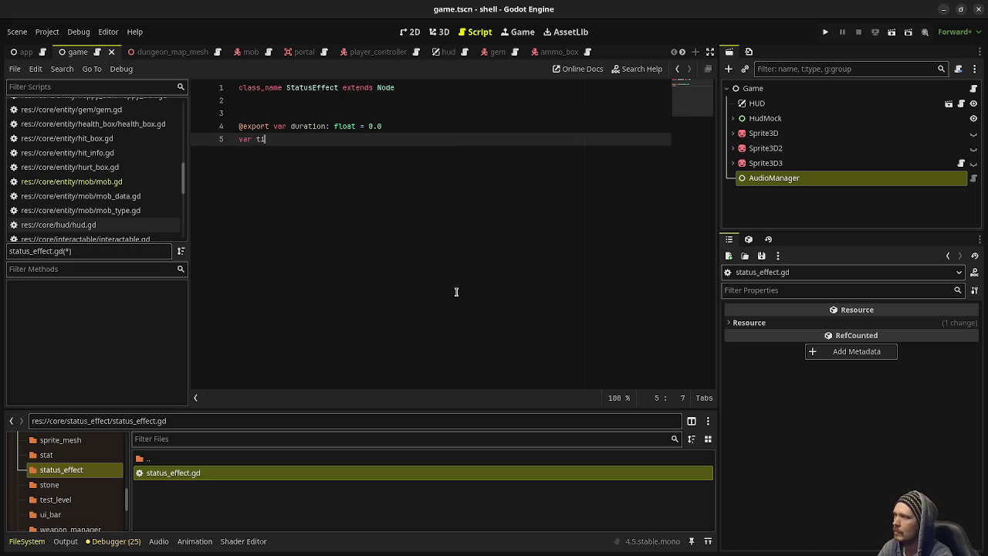
{"action": "type", "text": "mer: float = 0.0"}
{"action": "key", "text": "ctrl+s"}
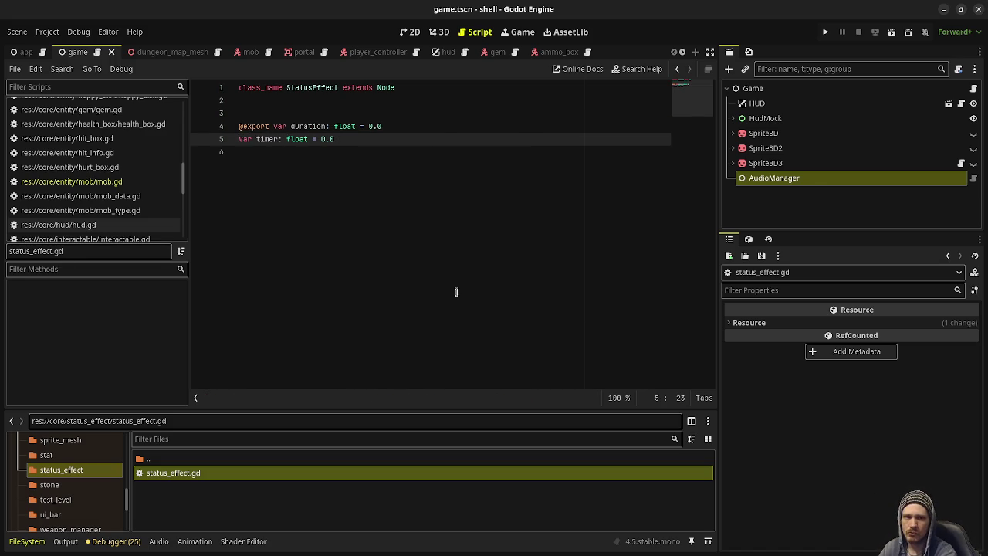
- Add on_apply and on_remove stubs taking player_controller: PlayerController, each with pass
{"action": "key", "text": "Return"}
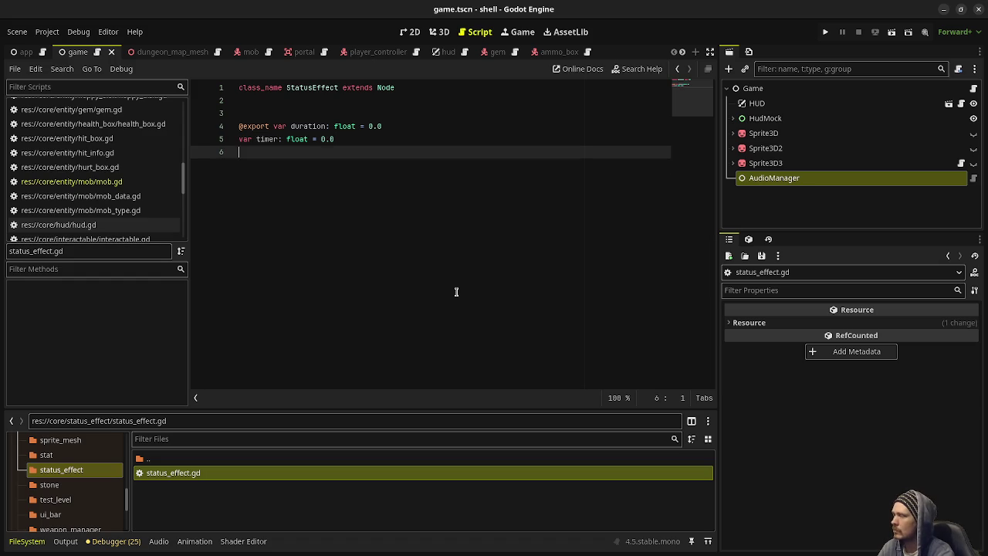
{"action": "key", "text": "Return"}
{"action": "type", "text": "func on_apply("}
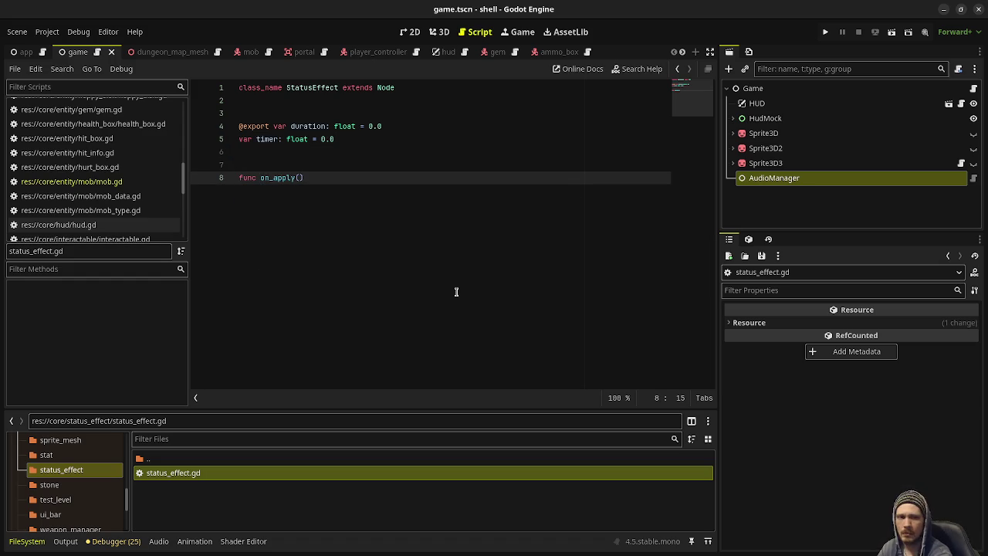
{"action": "type", "text": "player"}
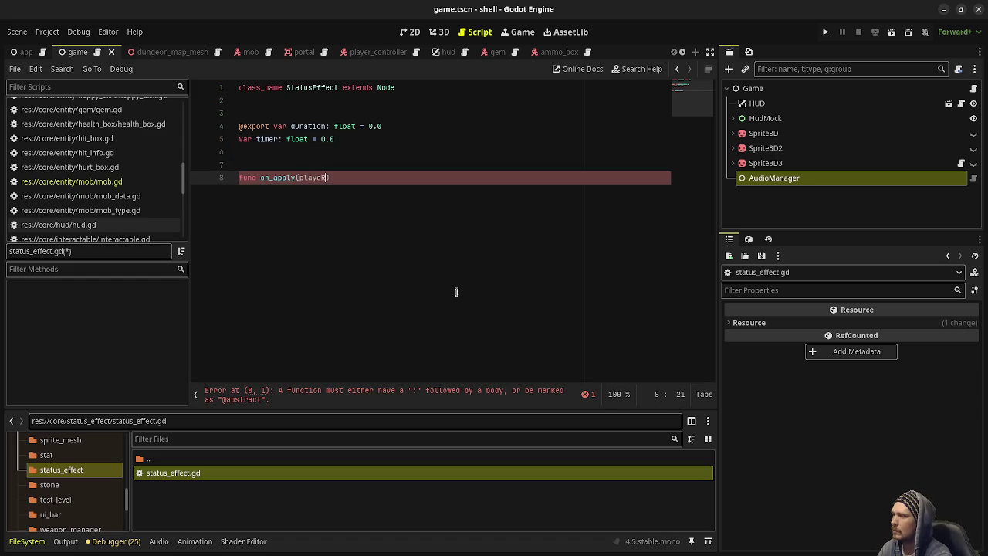
{"action": "type", "text": "_controller: P"}
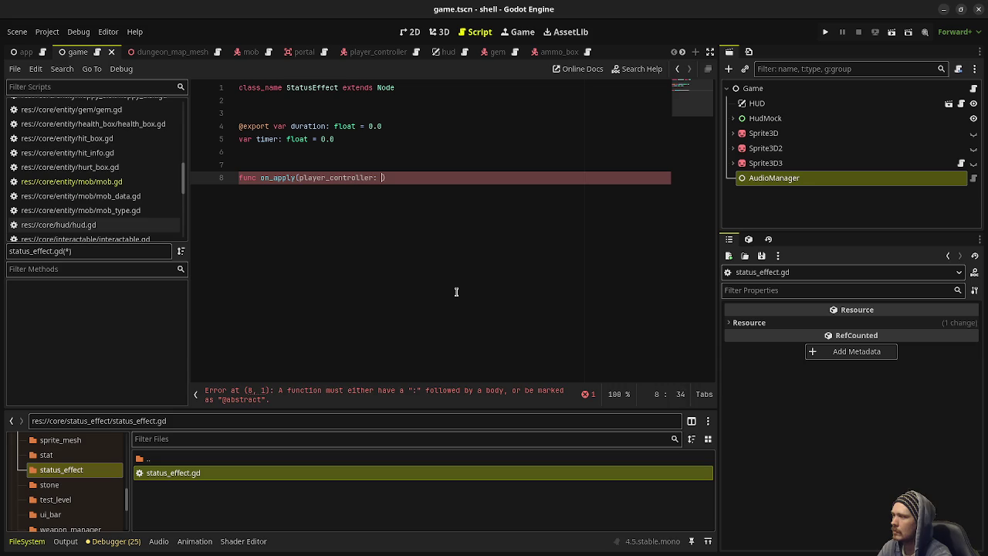
{"action": "type", "text": "layerController) "}
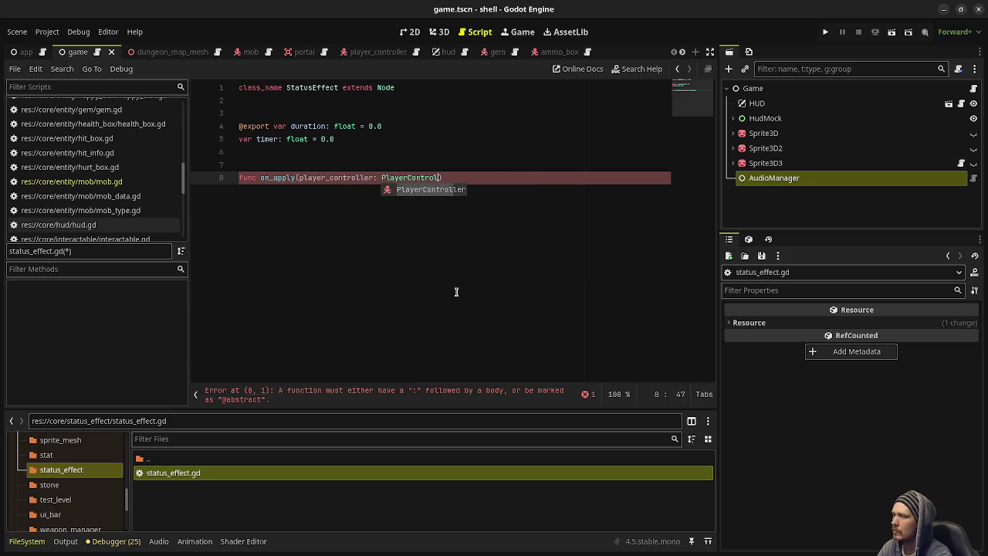
{"action": "type", "text": "-> void:"}
{"action": "key", "text": "Return"}
{"action": "type", "text": "pass"}
{"action": "key", "text": "Return"}
{"action": "key", "text": "BackSpace"}
{"action": "key", "text": "Return"}
{"action": "key", "text": "Return"}
{"action": "type", "text": "func on"}
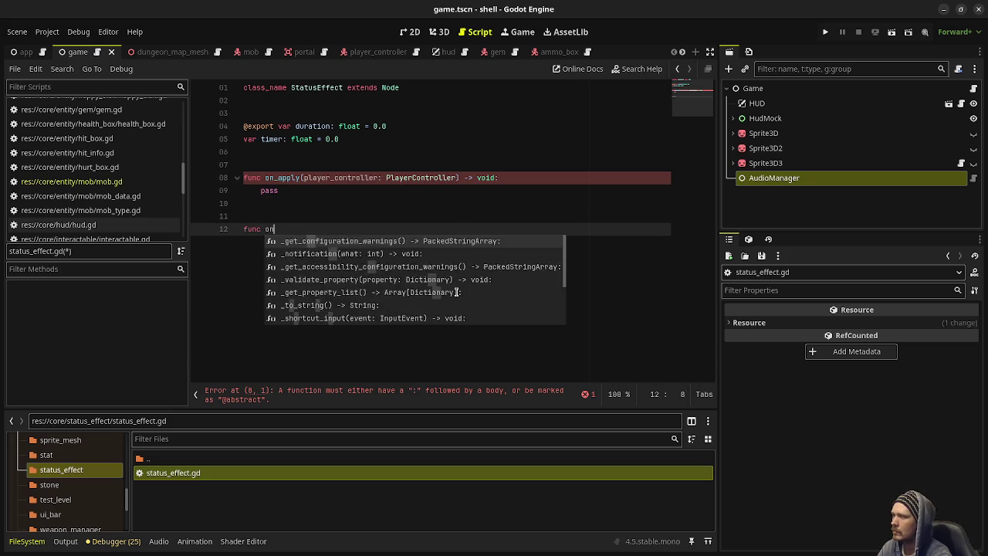
{"action": "type", "text": "_remove(player_cont"}
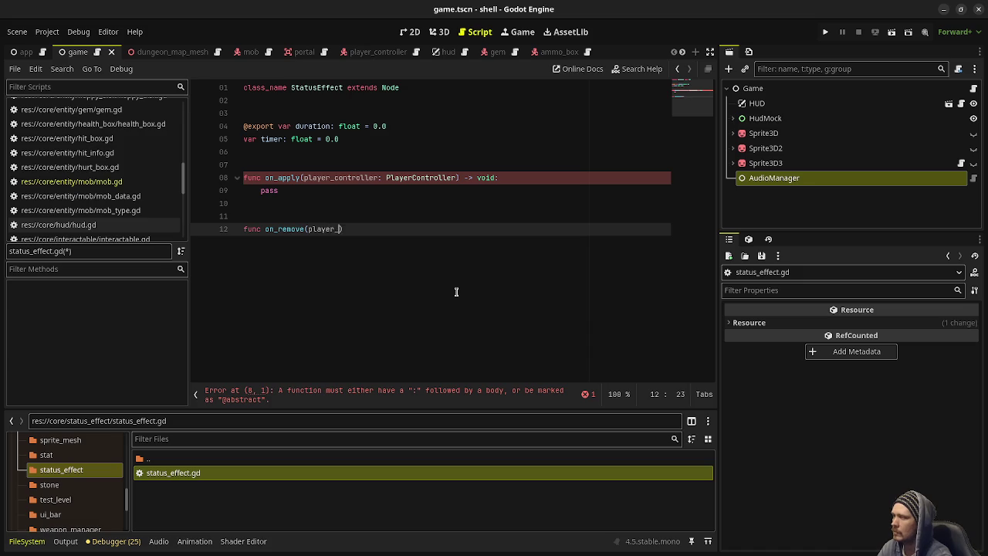
{"action": "type", "text": "roller: Player"}
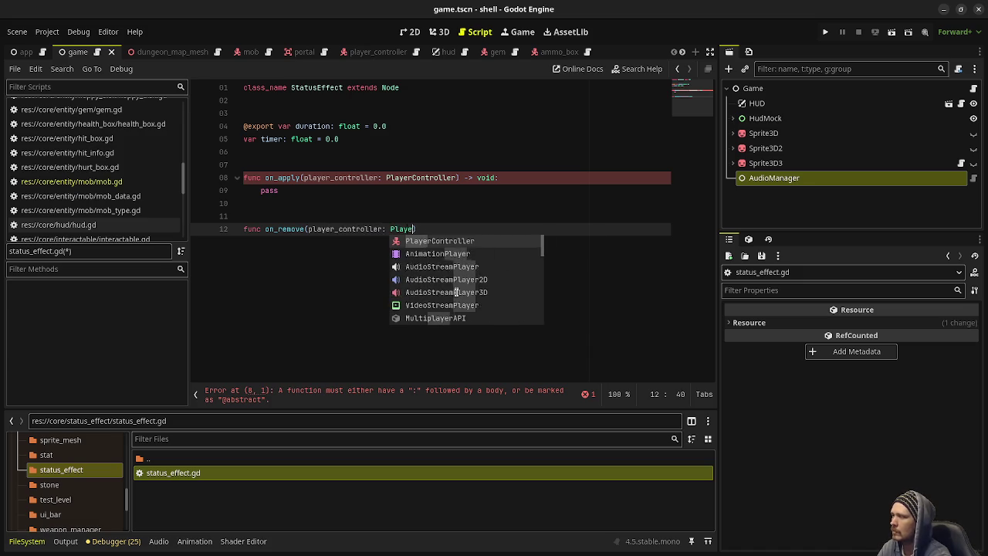
{"action": "type", "text": "Controller) -"}
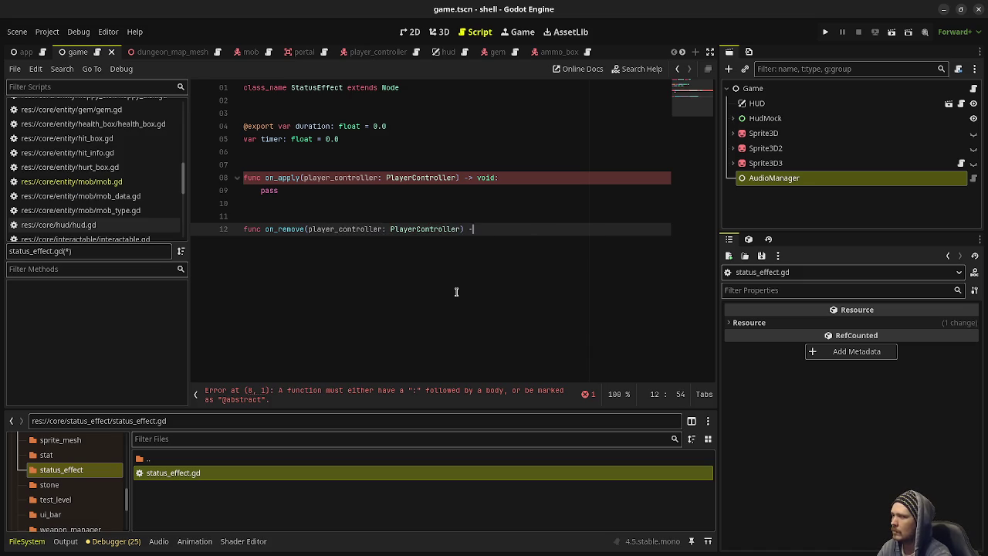
{"action": "type", "text": "> void:"}
{"action": "key", "text": "Return"}
{"action": "type", "text": "pass"}
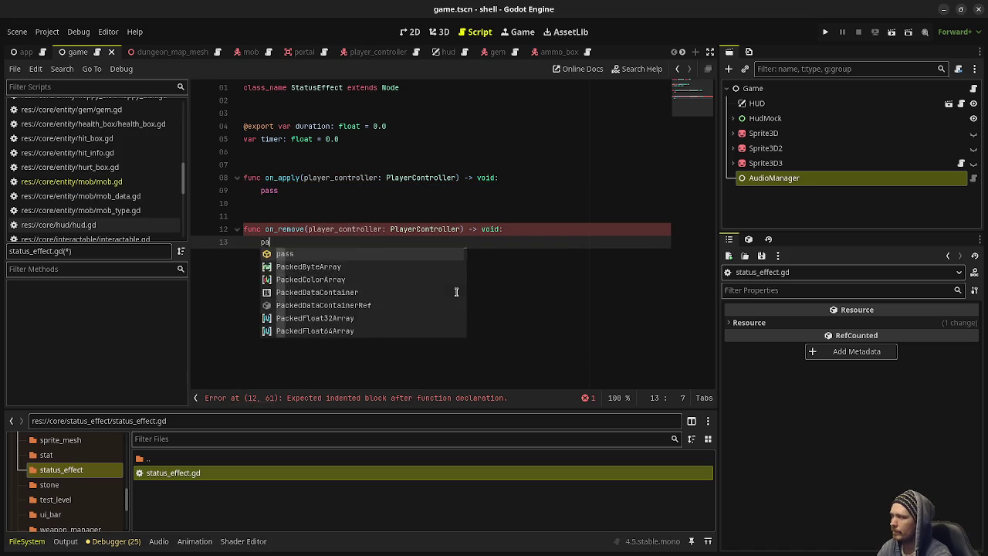
{"action": "key", "text": "Return"}
{"action": "key", "text": "Return"}
{"action": "key", "text": "Return"}
- Add an on_process(player_controller, delta: float) -> void stub with pass, and save
{"action": "type", "text": "func on"}
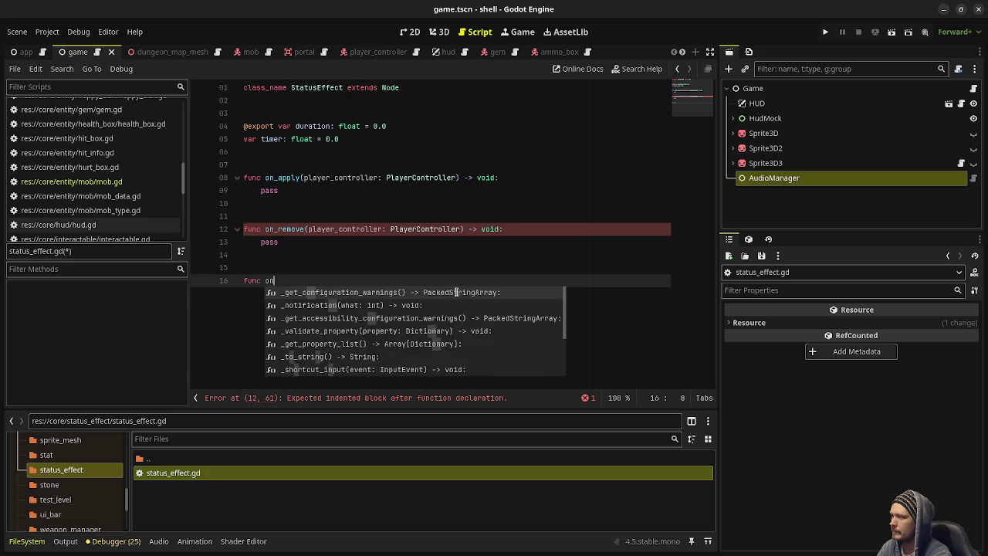
{"action": "type", "text": "_d"}
{"action": "key", "text": "BackSpace"}
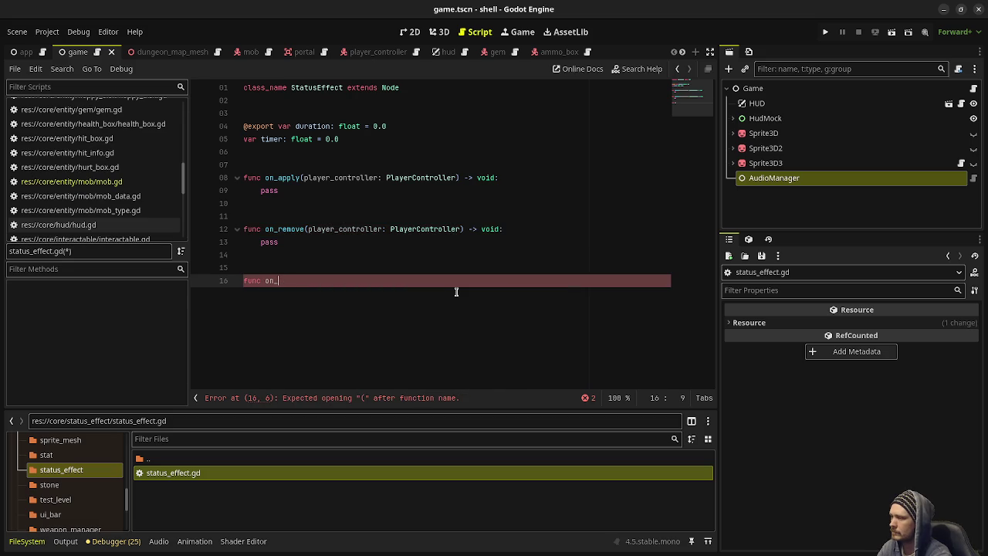
{"action": "type", "text": "process(delta:"}
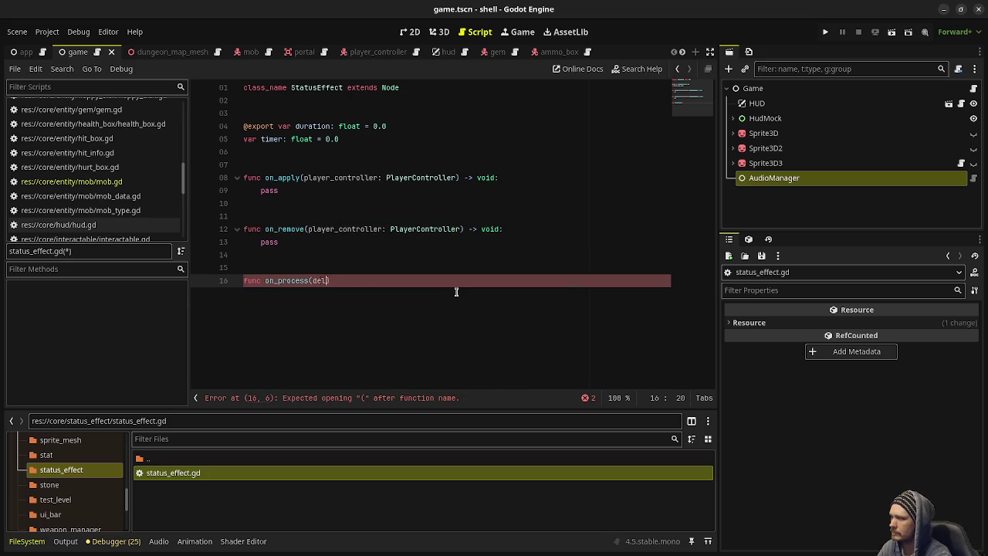
{"action": "key", "text": "BackSpace"}
{"action": "key", "text": "BackSpace"}
{"action": "key", "text": "BackSpace"}
{"action": "type", "text": "player_control"}
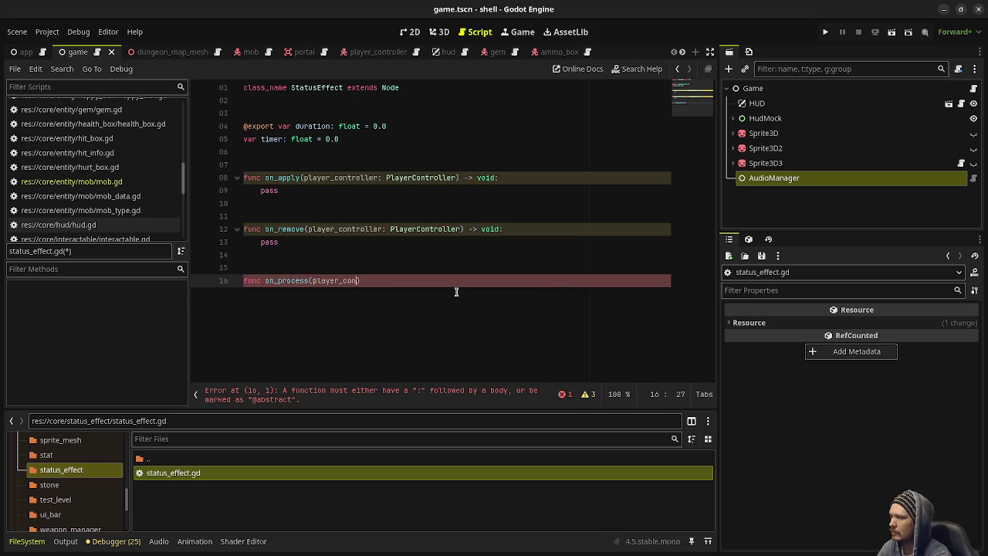
{"action": "type", "text": "ler: PlayerCo"}
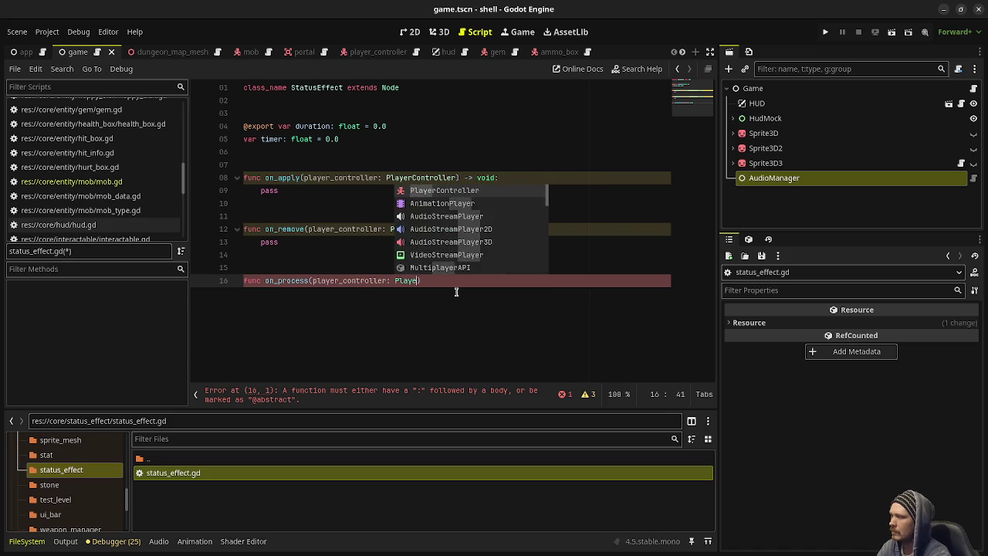
{"action": "type", "text": "ntro"}
{"action": "key", "text": "Return"}
{"action": "type", "text": ","}
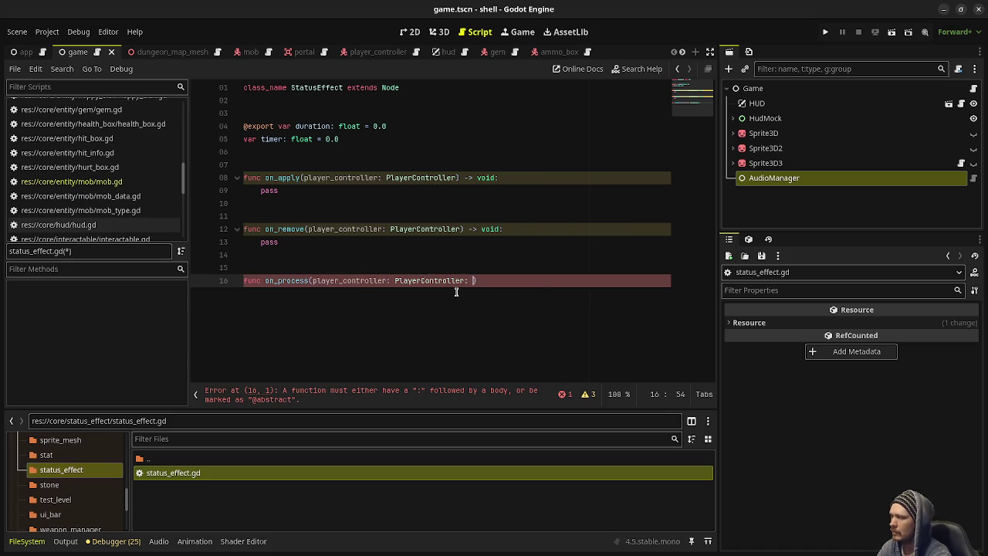
{"action": "type", "text": " delta: float) -"}
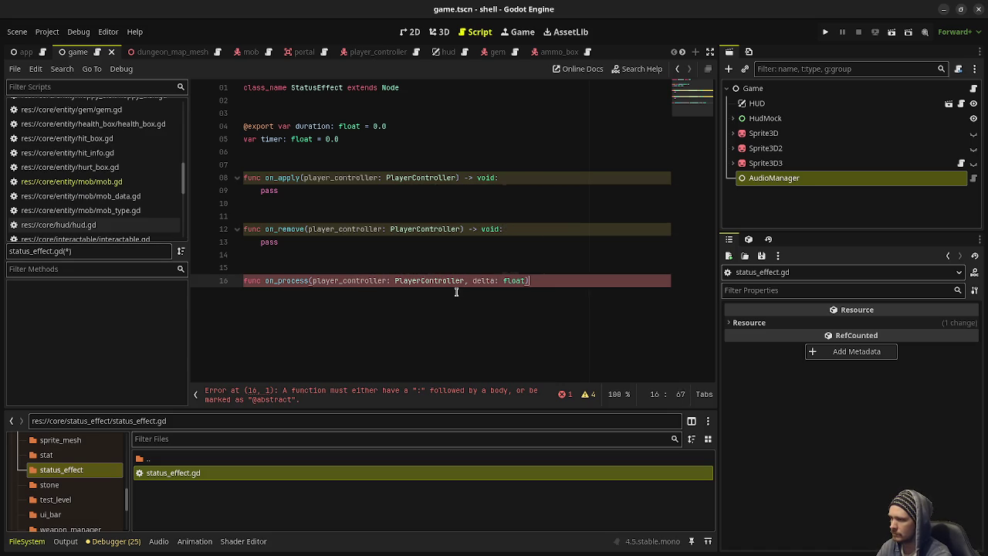
{"action": "type", "text": "> void:"}
{"action": "key", "text": "Return"}
{"action": "type", "text": "pass"}
{"action": "key", "text": "ctrl+s"}
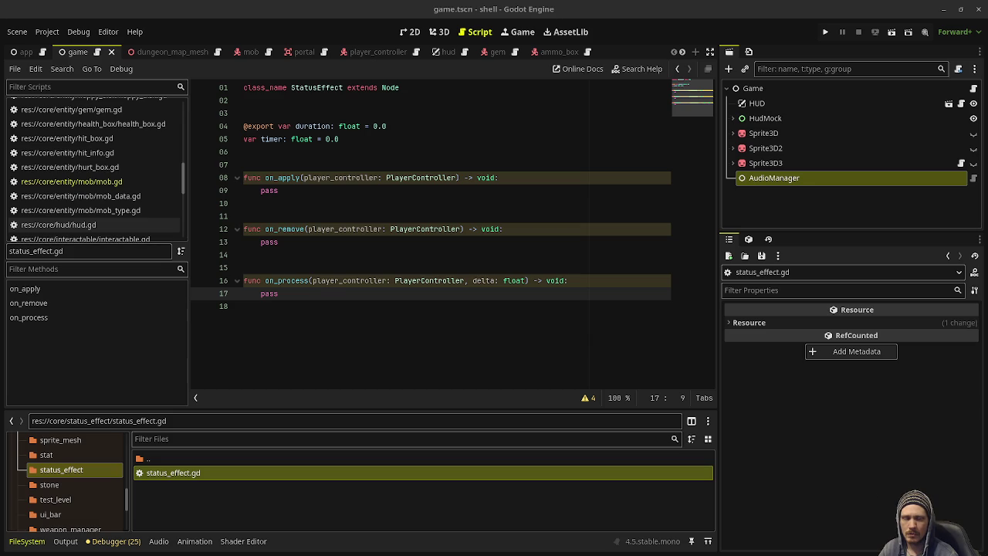
{"action": "double_click", "coordinate": [270, 294]}
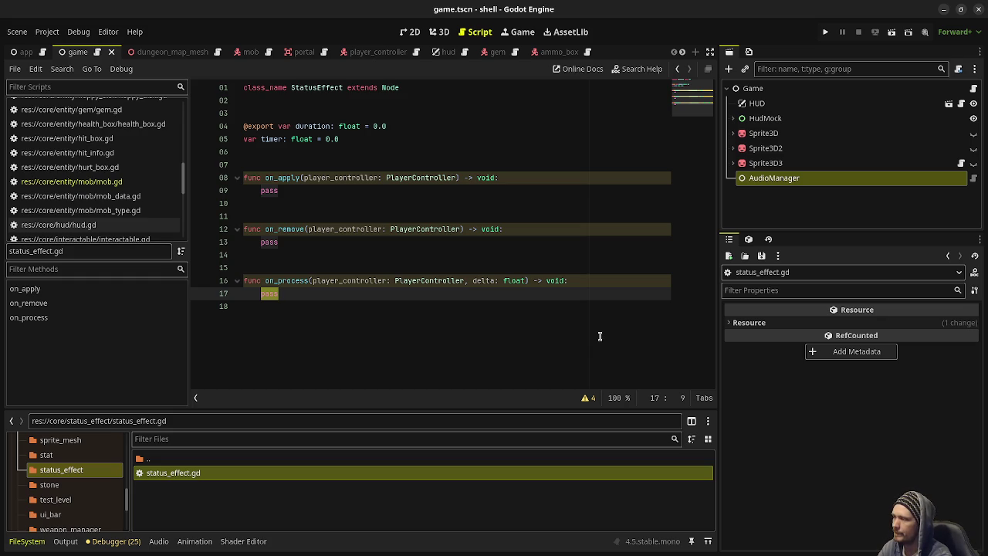
{"action": "type", "text": "timer +"}
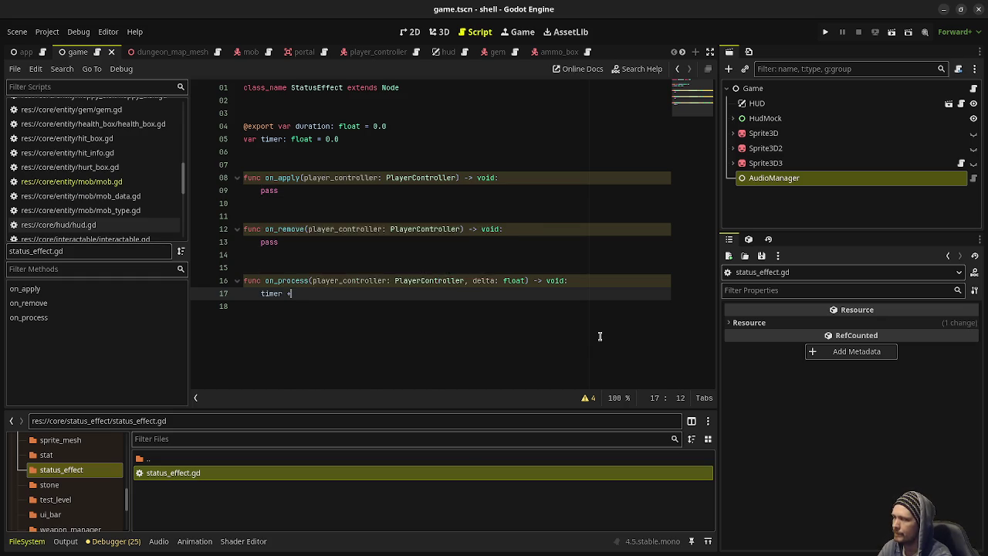
{"action": "type", "text": "= delta"}
- Add an if timer >= duration check with pass and a commented-out remove_status_effect(self) call, then save
{"action": "key", "text": "Return"}
{"action": "type", "text": "if "}
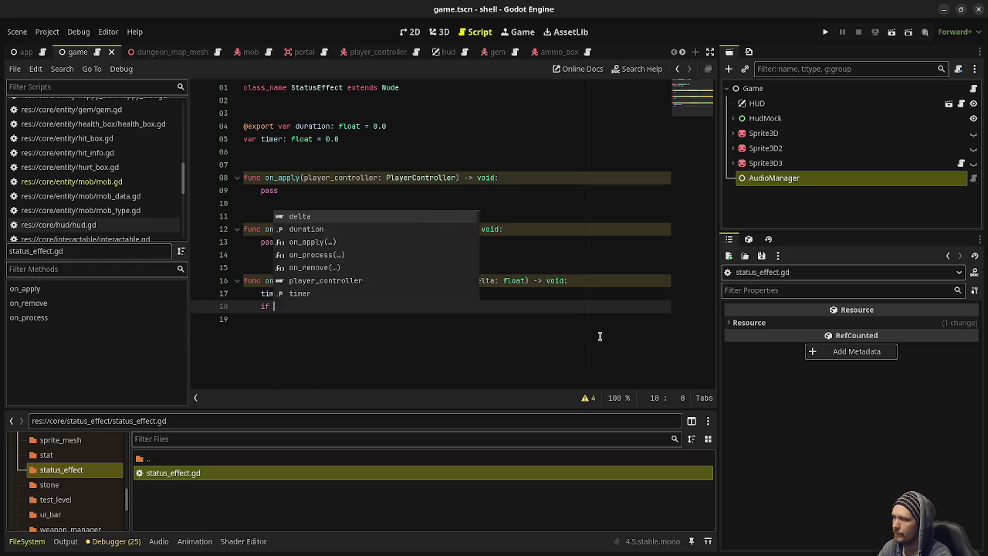
{"action": "type", "text": "timer >= duration:"}
{"action": "key", "text": "Return"}
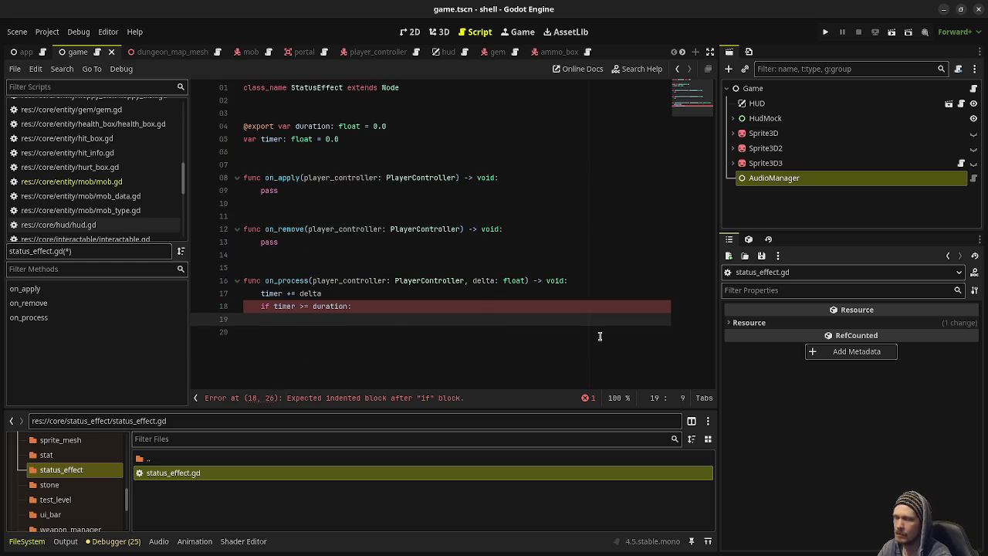
{"action": "type", "text": "player_controller."}
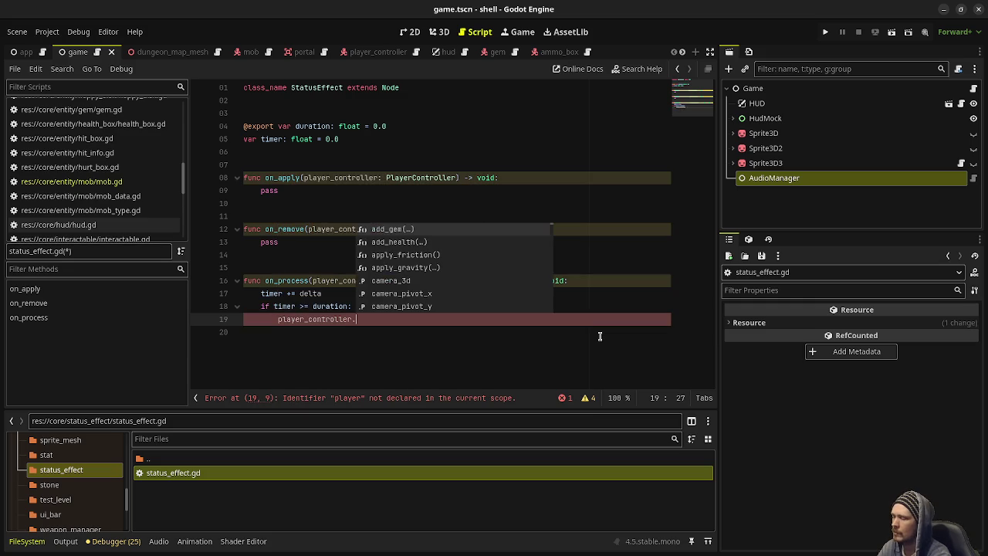
{"action": "type", "text": "remove_status_effe"}
{"action": "type", "text": "ct(self"}
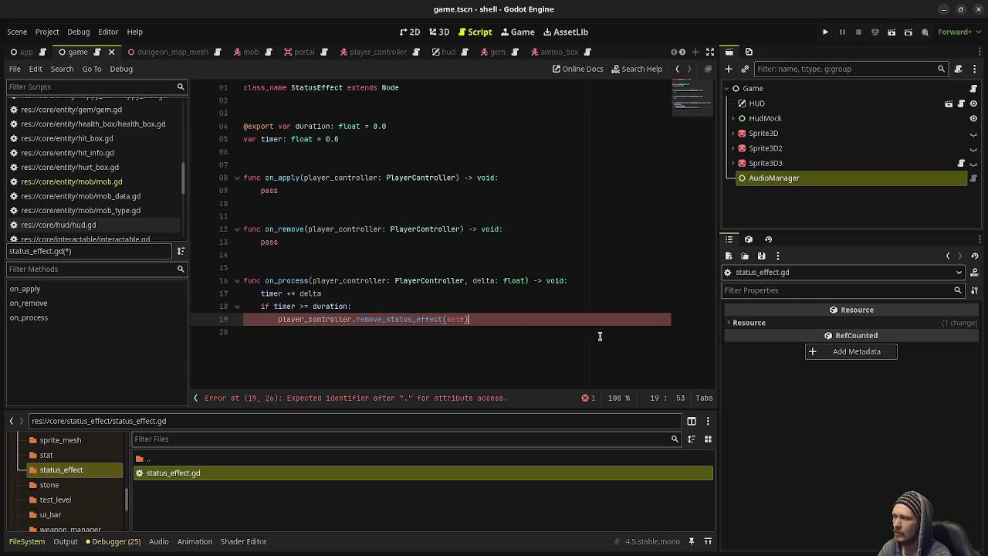
{"action": "left_click", "coordinate": [280, 320]}
{"action": "key", "text": "ctrl+k"}
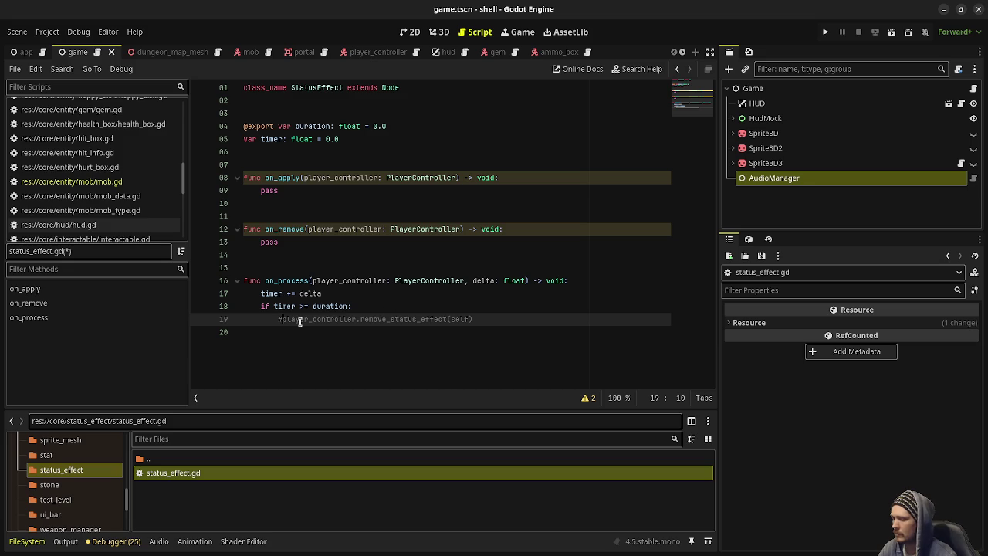
{"action": "key", "text": "Left"}
{"action": "type", "text": "pass"}
{"action": "key", "text": "ctrl+s"}
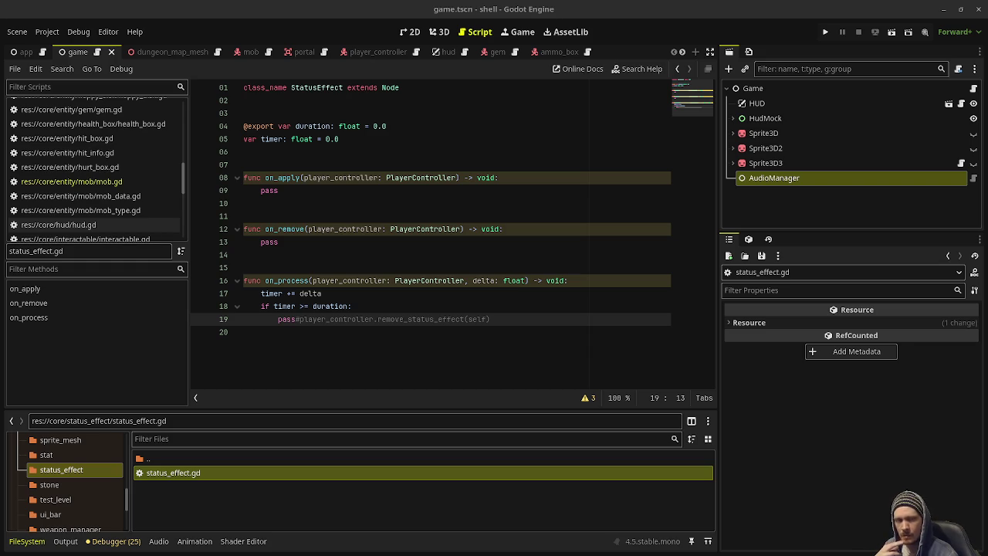
- Open the Create Script dialog for the status_effect folder
{"action": "left_click", "coordinate": [462, 269]}
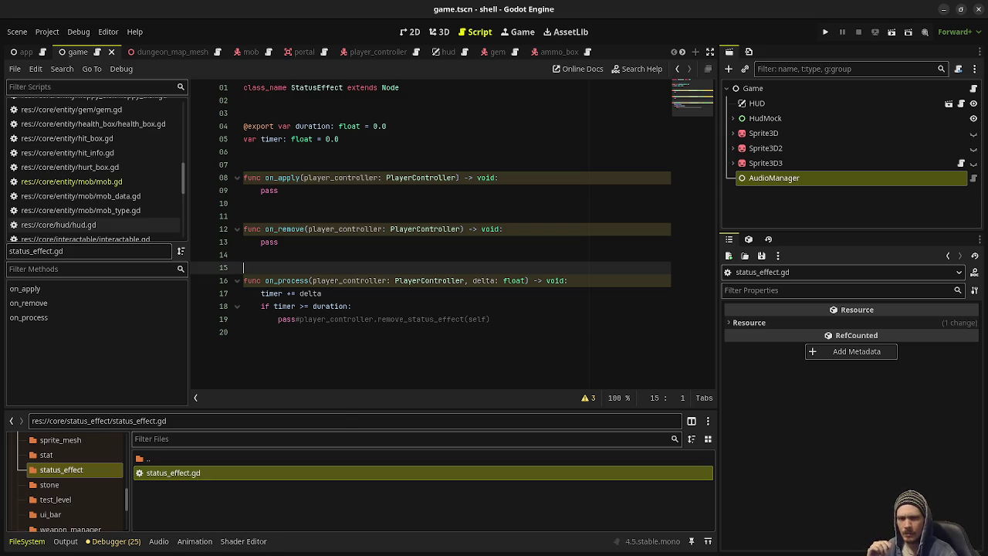
{"action": "left_click", "coordinate": [189, 490]}
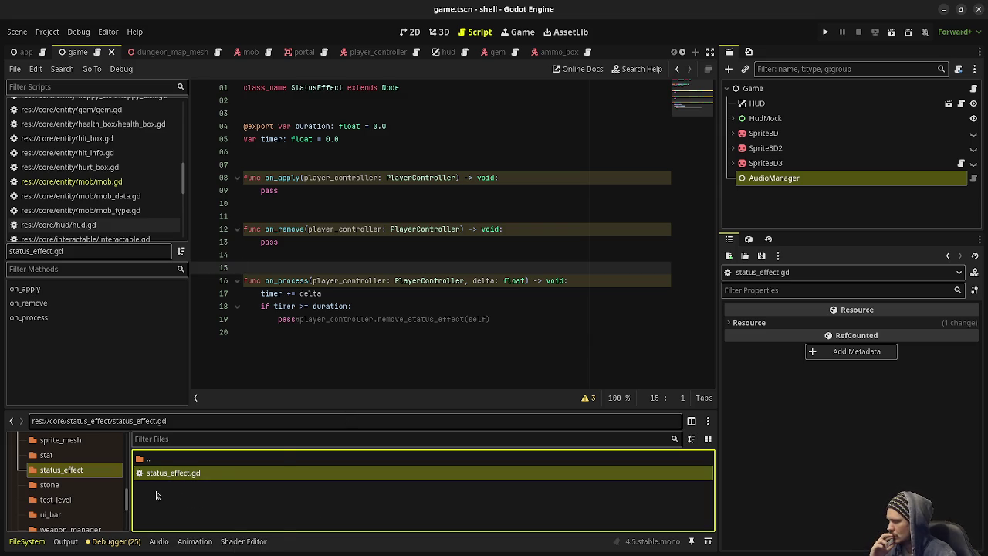
{"action": "right_click", "coordinate": [156, 496]}
{"action": "left_click", "coordinate": [209, 490]}
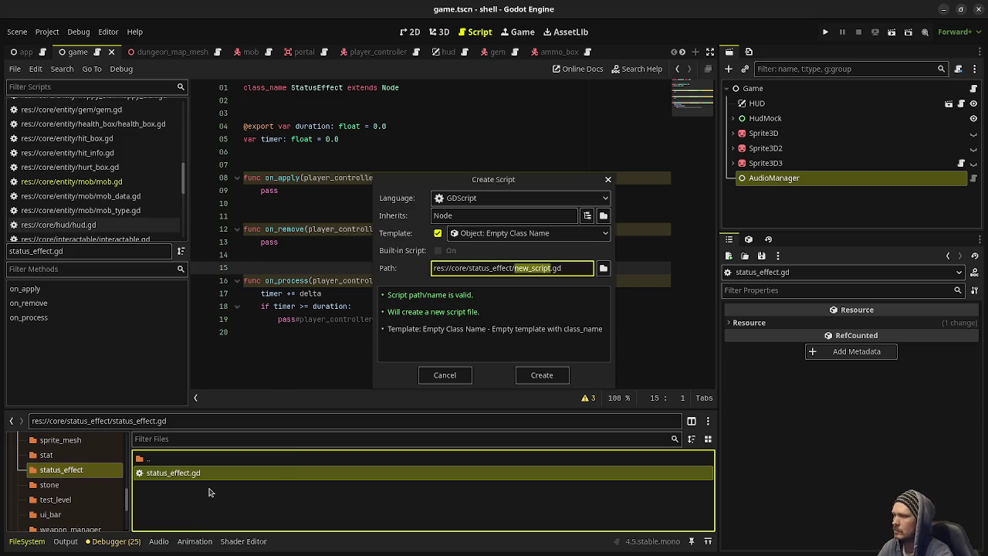
- Create status_effect_boost.gd and change its base class from Node to StatusEffect
{"action": "type", "text": "status_effe"}
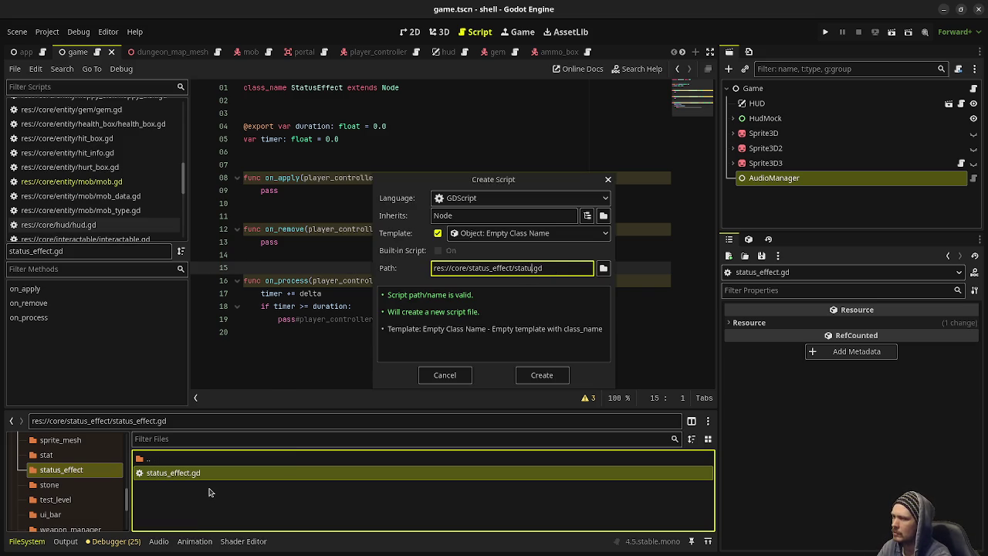
{"action": "type", "text": "ct_"}
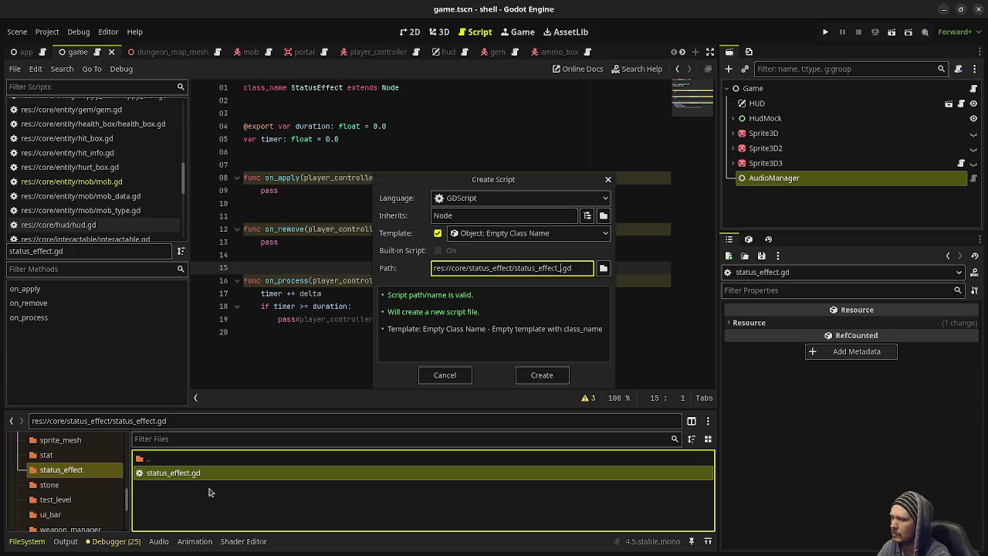
{"action": "type", "text": "boost"}
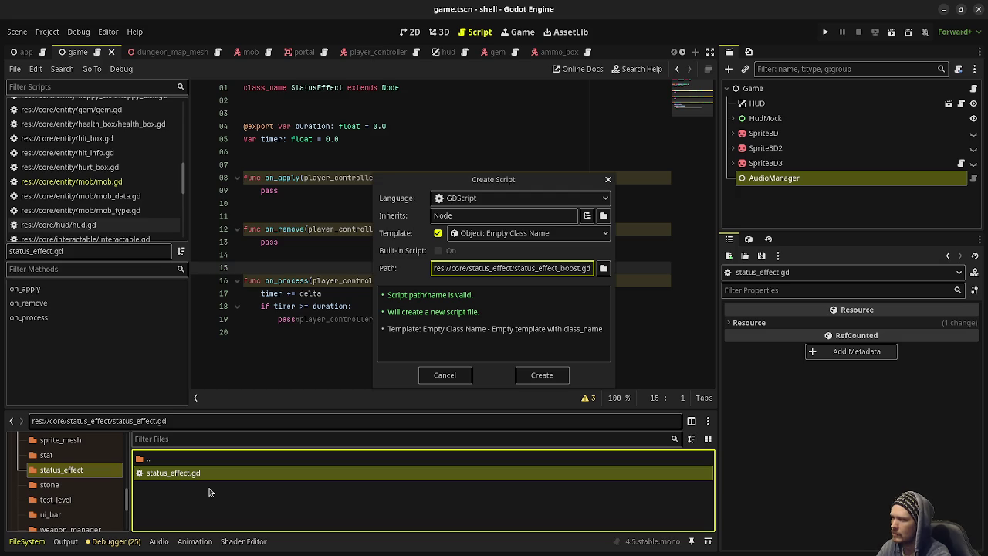
{"action": "key", "text": "Return"}
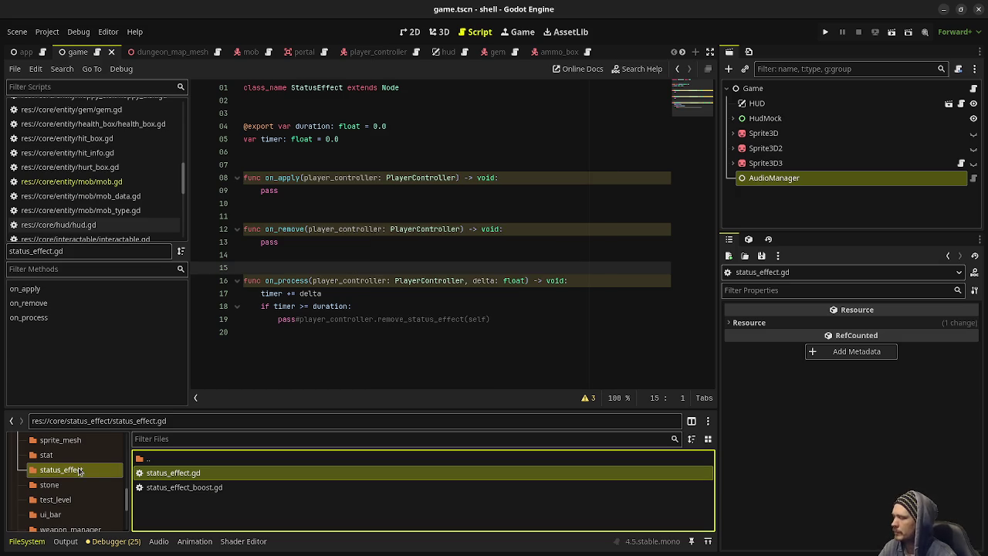
{"action": "double_click", "coordinate": [210, 489]}
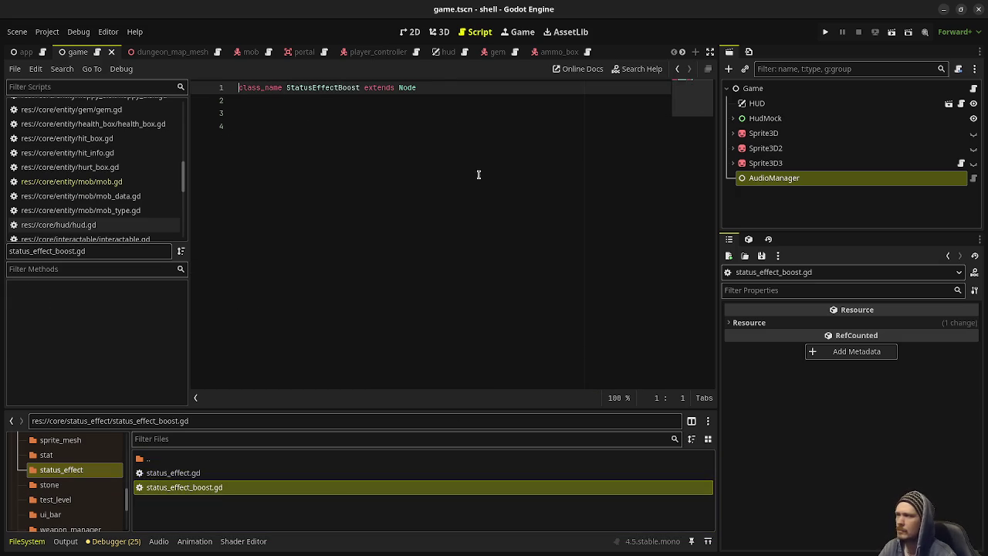
{"action": "double_click", "coordinate": [407, 86]}
{"action": "type", "text": "StatusEffect"}
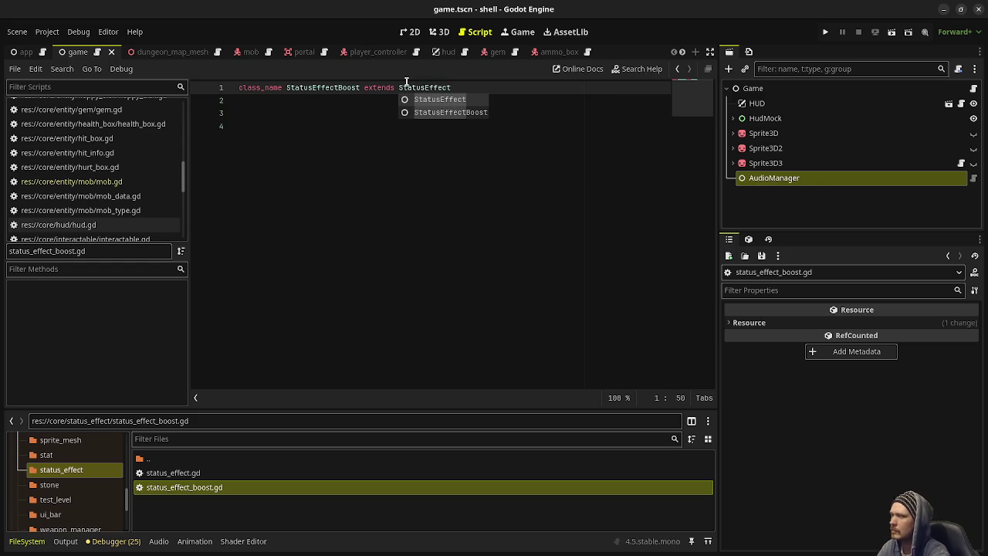
- Copy on_apply, on_remove and on_process from status_effect.gd into the boost script
{"action": "left_click", "coordinate": [340, 173]}
{"action": "type", "text": "func on_apply(player_contr"}
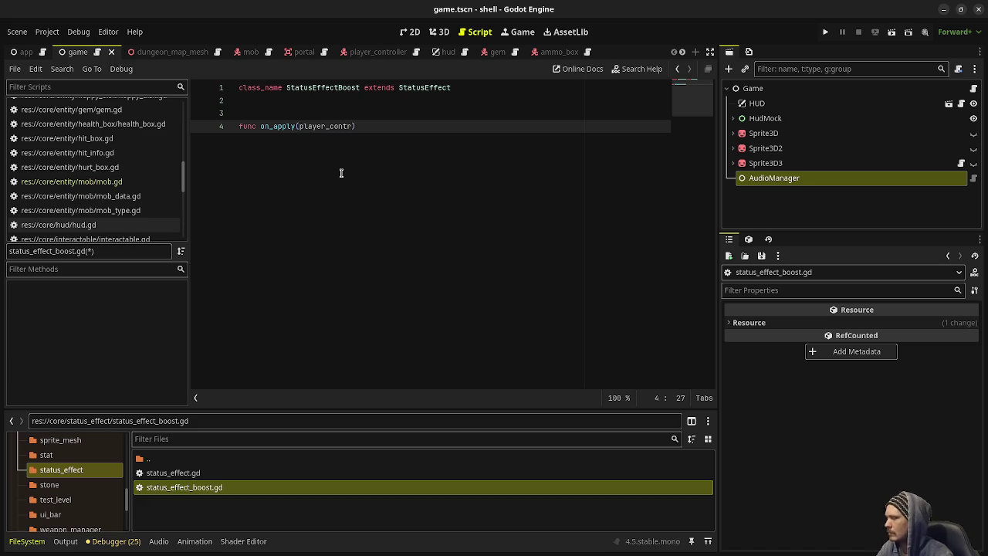
{"action": "double_click", "coordinate": [176, 473]}
{"action": "left_click", "coordinate": [531, 307]}
{"action": "mouse_move", "coordinate": [502, 319]}
{"action": "left_mouse_down"}
{"action": "mouse_move", "coordinate": [363, 309]}
{"action": "mouse_move", "coordinate": [263, 197]}
{"action": "mouse_move", "coordinate": [231, 183]}
{"action": "left_mouse_up"}
{"action": "key", "text": "ctrl+c"}
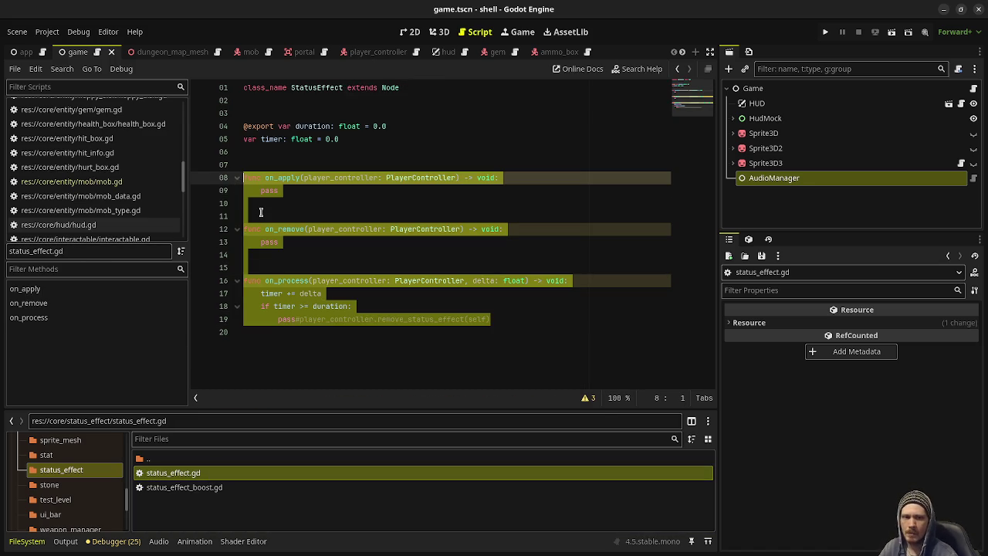
{"action": "double_click", "coordinate": [185, 487]}
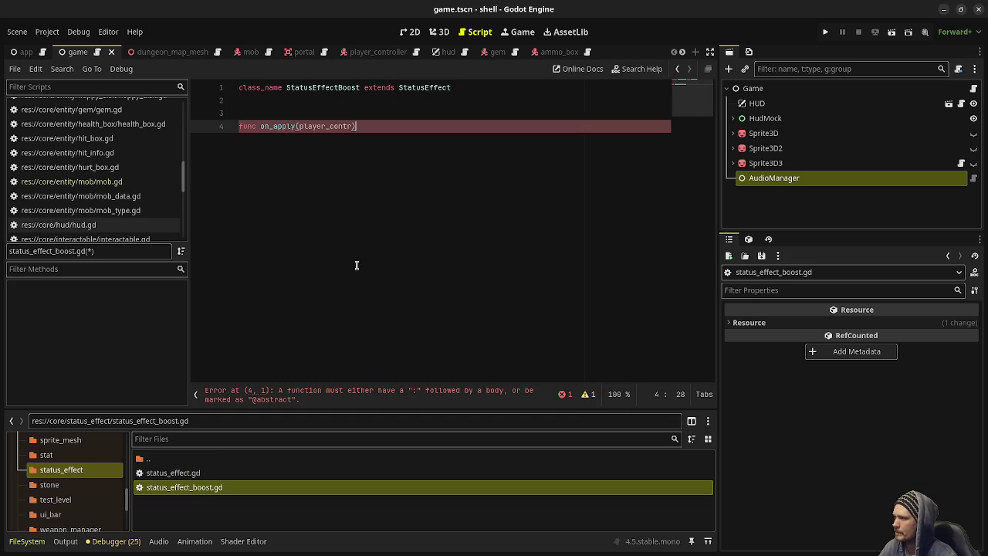
{"action": "key", "text": "shift+Home"}
{"action": "key", "text": "ctrl+v"}
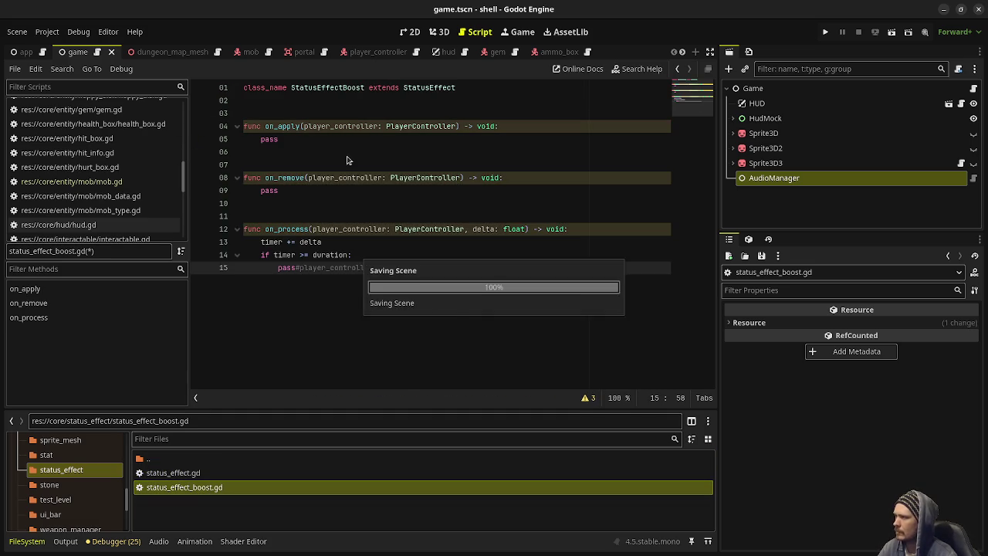
{"action": "left_click_drag", "start_coordinate": [509, 270], "coordinate": [261, 242]}
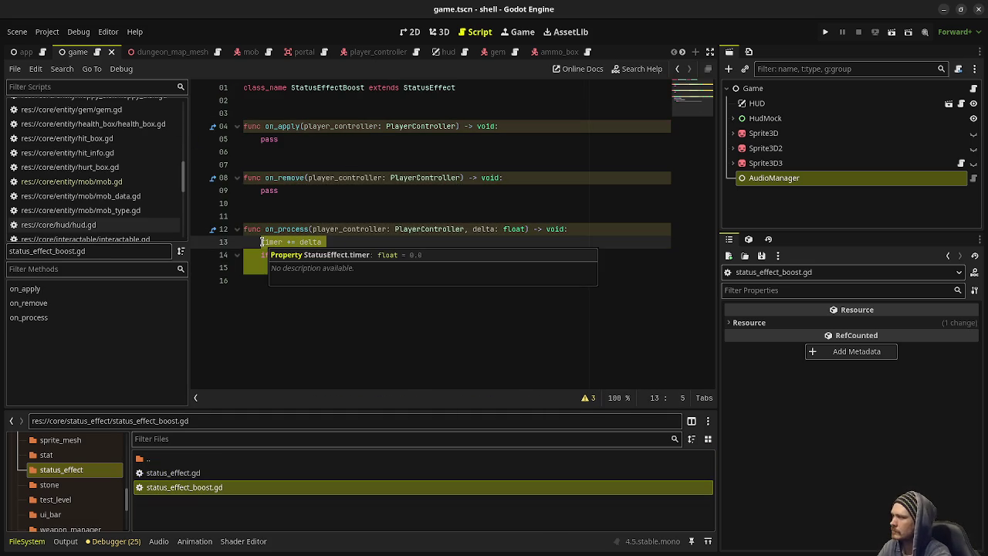
- Replace on_process's timer logic with super.on_process(player_controller, delta)
{"action": "type", "text": "s"}
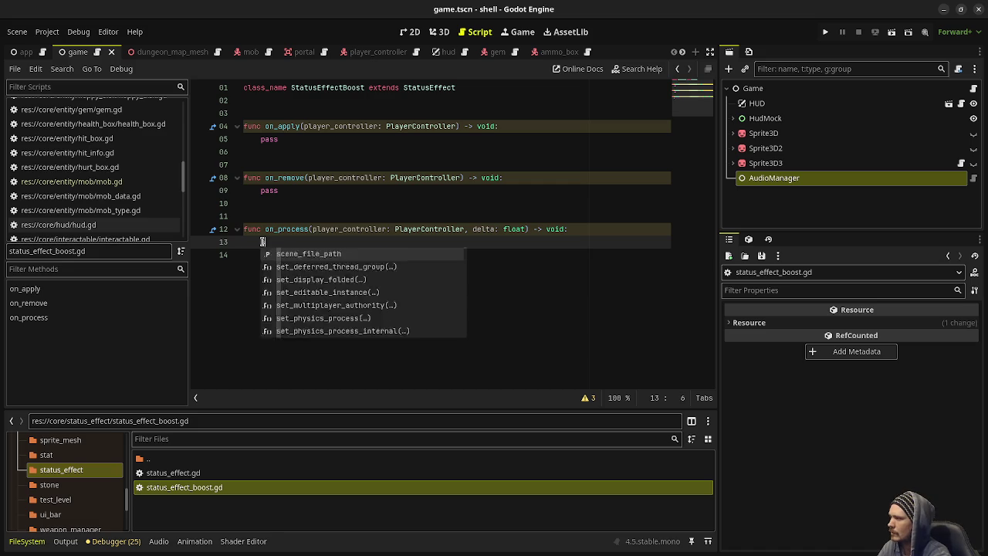
{"action": "type", "text": "uper.on_p"}
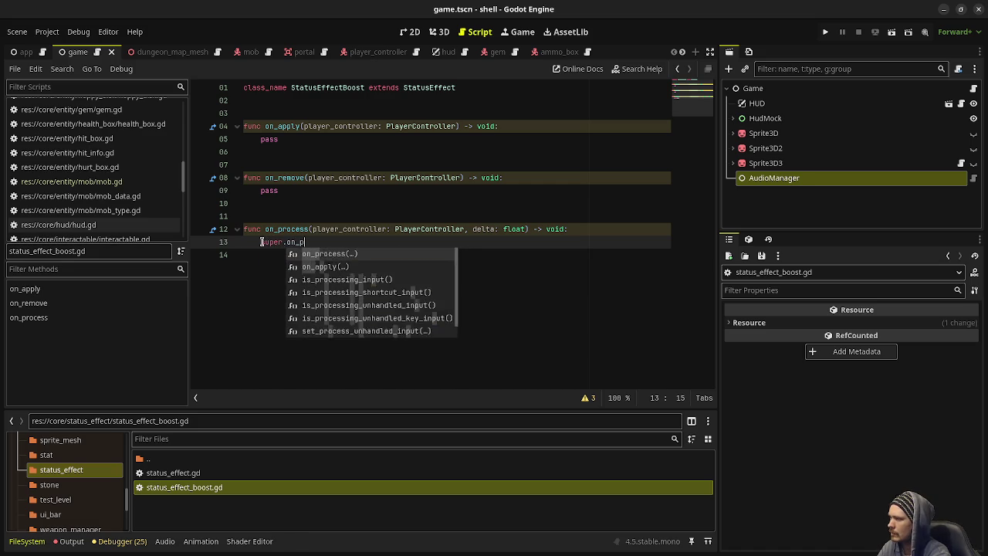
{"action": "type", "text": "rocess(pla"}
{"action": "key", "text": "Return"}
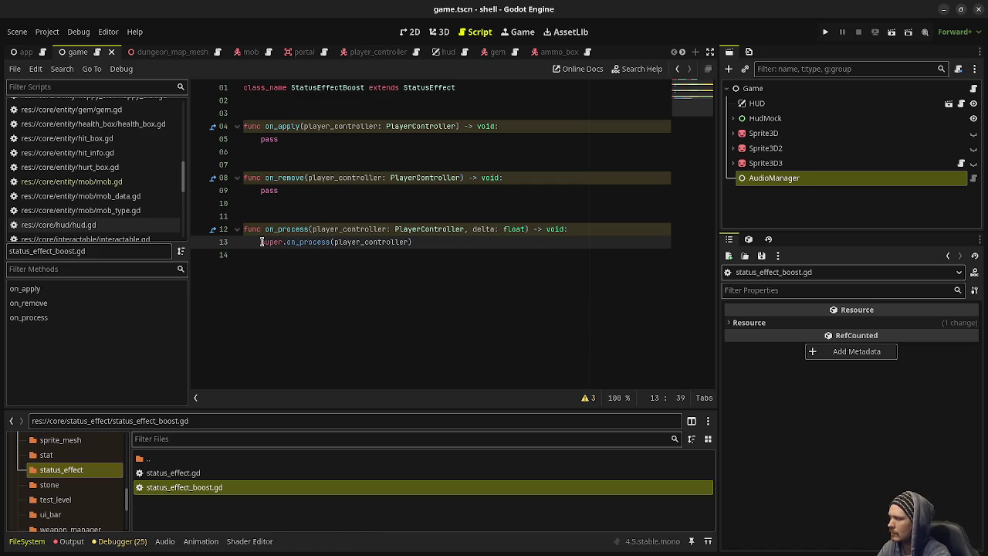
{"action": "type", "text": ", delta"}
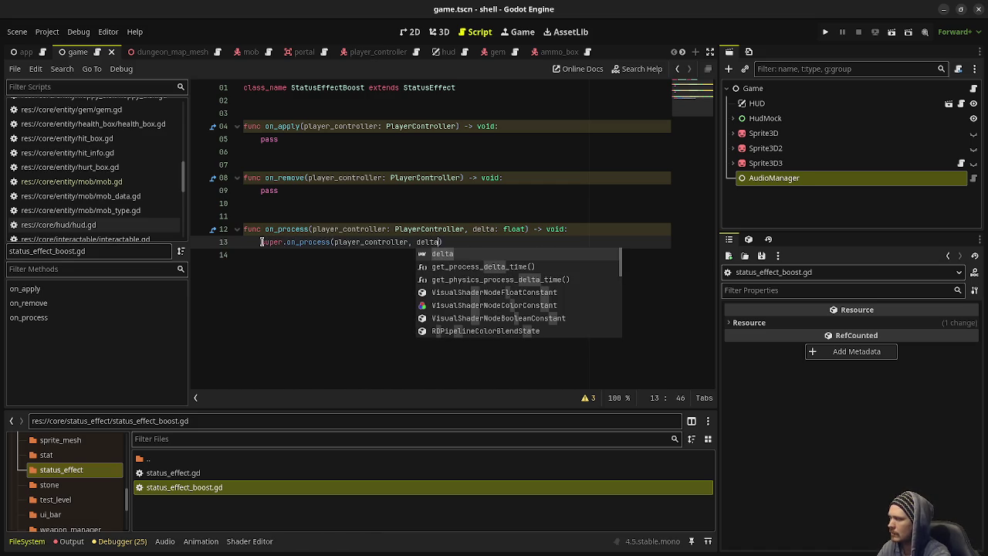
{"action": "left_click", "coordinate": [346, 213]}
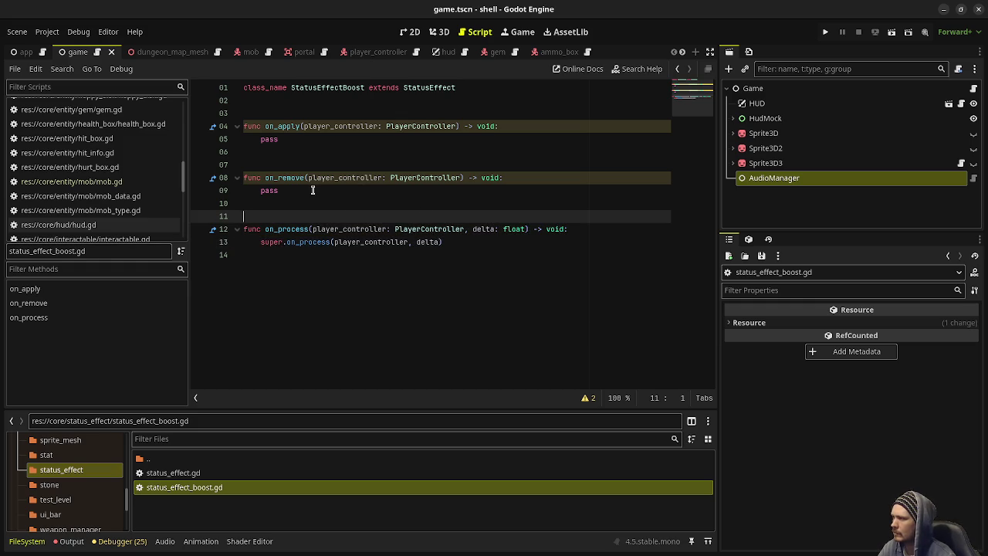
- Replace on_apply's pass with player_controller and add blank lines under class_name
{"action": "double_click", "coordinate": [272, 140]}
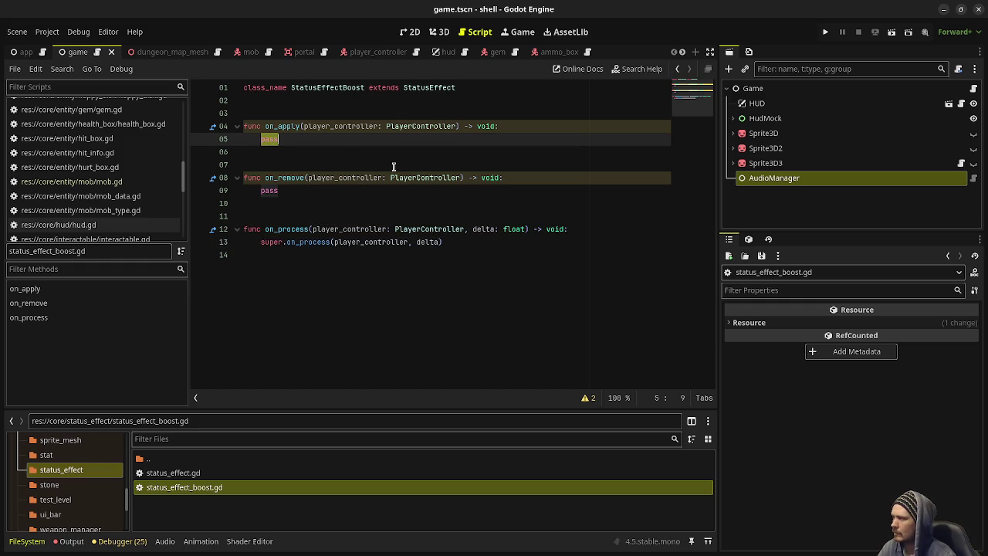
{"action": "type", "text": "player"}
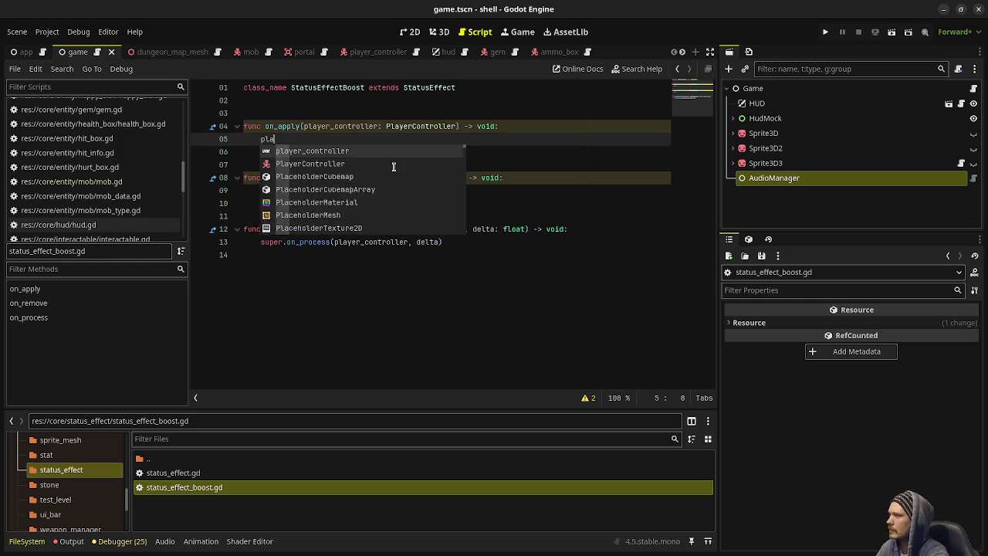
{"action": "key", "text": "Return"}
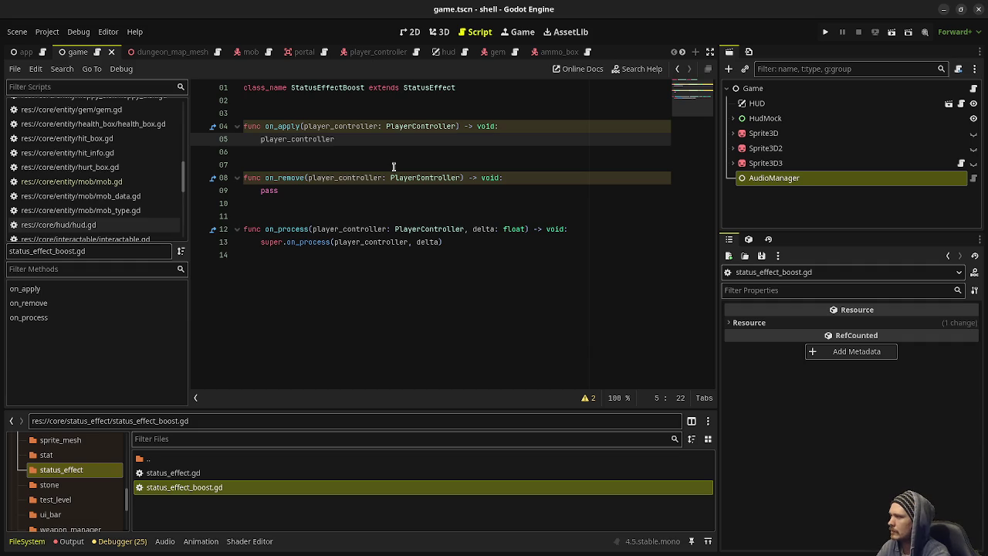
{"action": "left_click", "coordinate": [336, 114]}
{"action": "key", "text": "Return"}
{"action": "key", "text": "Up"}
{"action": "key", "text": "Return"}
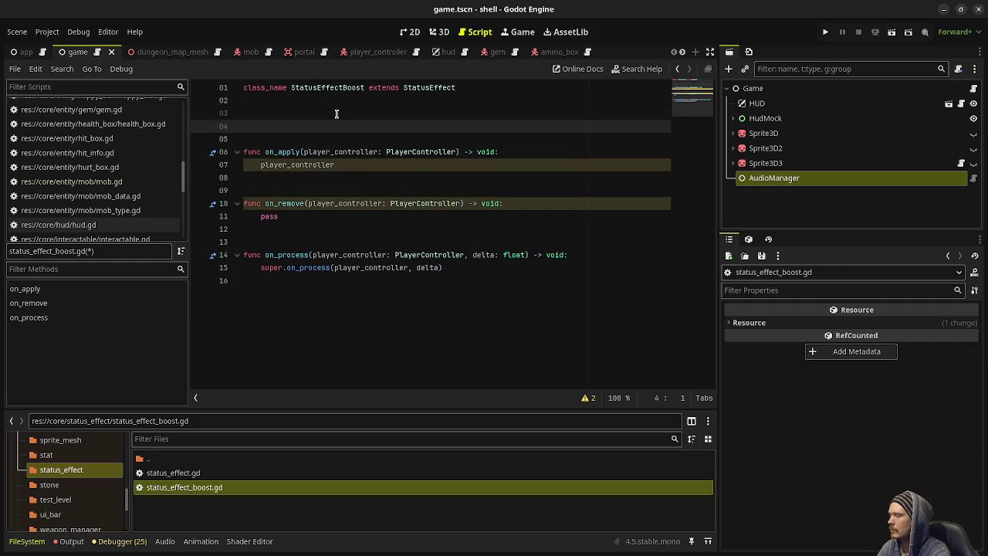
- Declare var stat_modifier: StatModifier at the top and save
{"action": "key", "text": "Up"}
{"action": "key", "text": "Return"}
{"action": "type", "text": "var stat_modifier"}
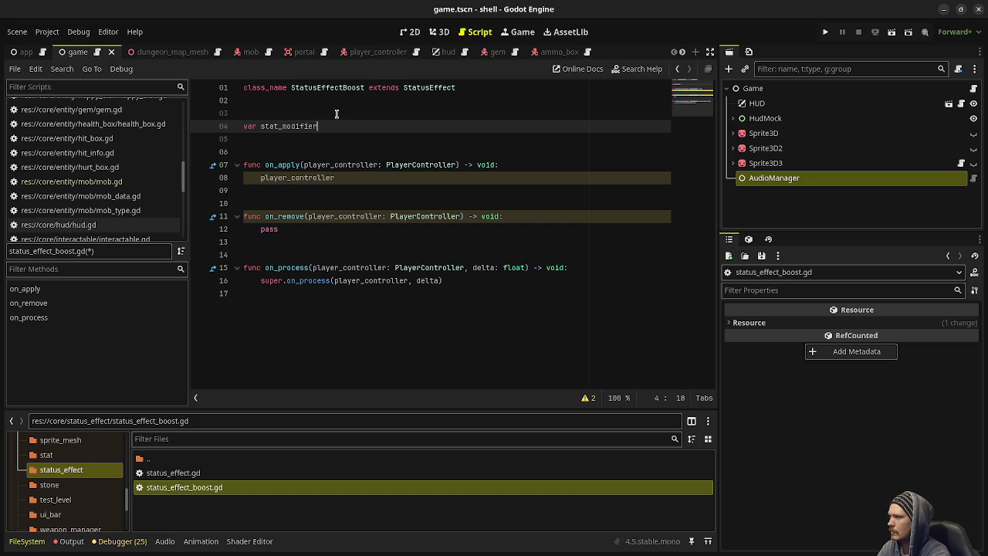
{"action": "type", "text": ": StatMod"}
{"action": "key", "text": "Return"}
{"action": "key", "text": "ctrl+s"}
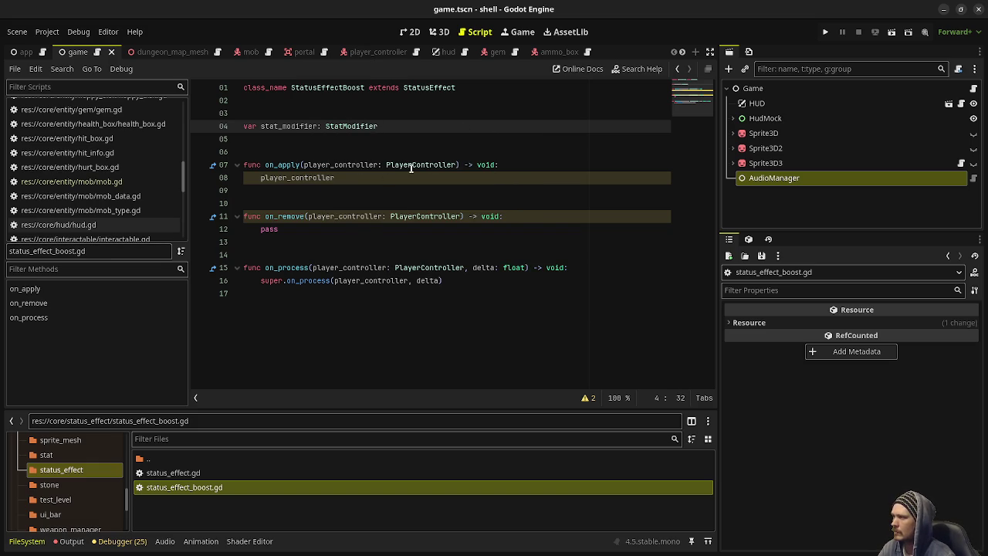
- In on_apply, create StatModifier.new() with type PERCENT_MULTIPLY and value 1.25
{"action": "left_click", "coordinate": [510, 165]}
{"action": "key", "text": "Return"}
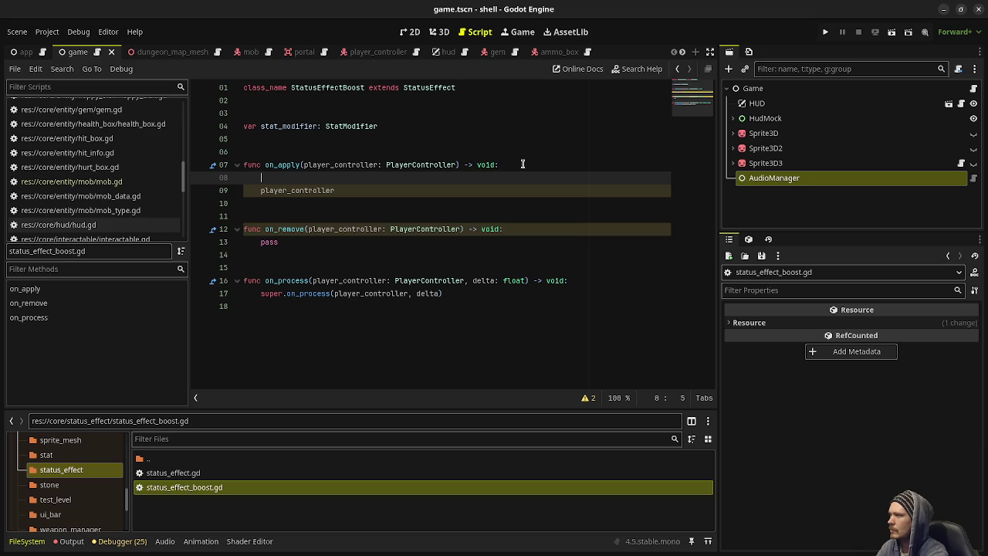
{"action": "type", "text": "stat_modifier."}
{"action": "key", "text": "BackSpace"}
{"action": "type", "text": "= StatModi"}
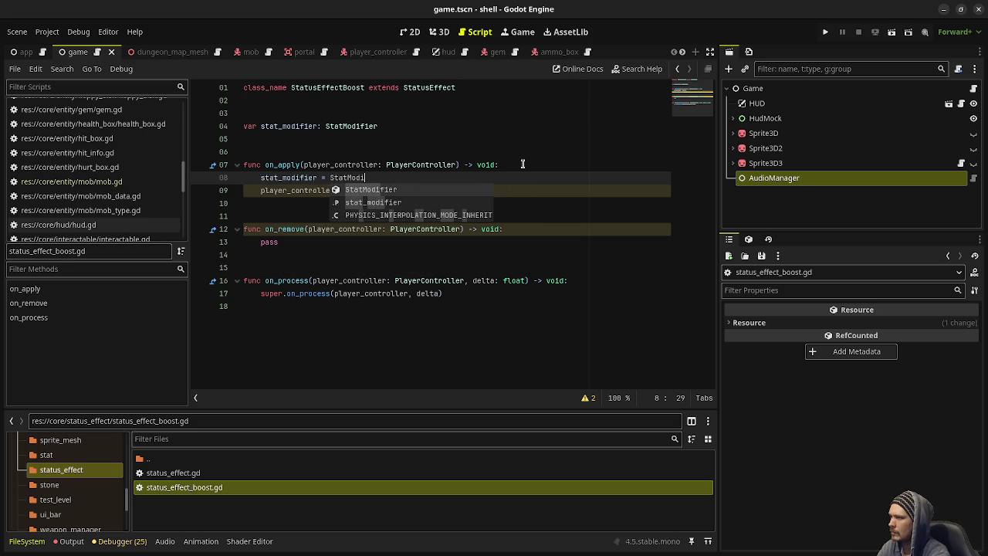
{"action": "key", "text": "Return"}
{"action": "type", "text": "."}
{"action": "key", "text": "Return"}
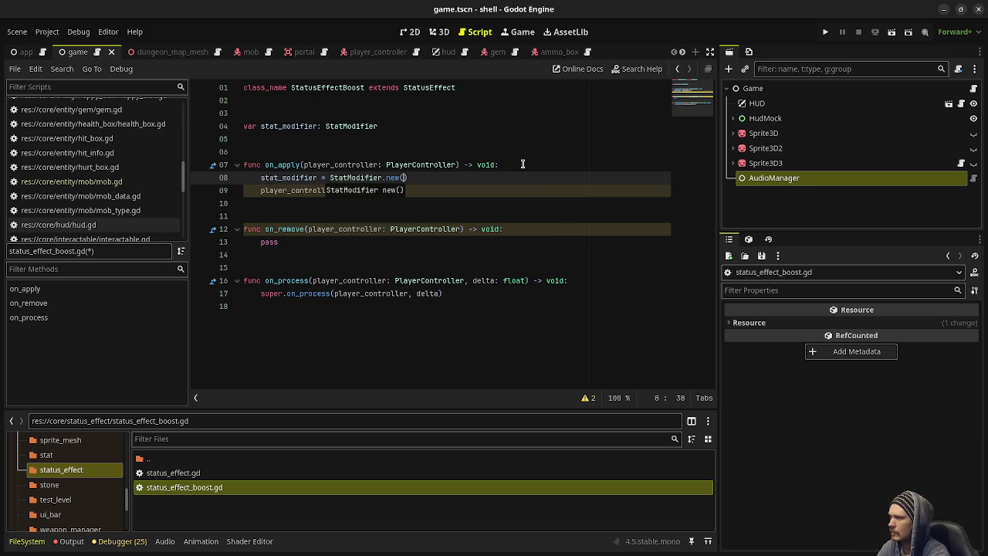
{"action": "key", "text": "Right"}
{"action": "key", "text": "Return"}
{"action": "type", "text": "stat_modifier.type = Stat"}
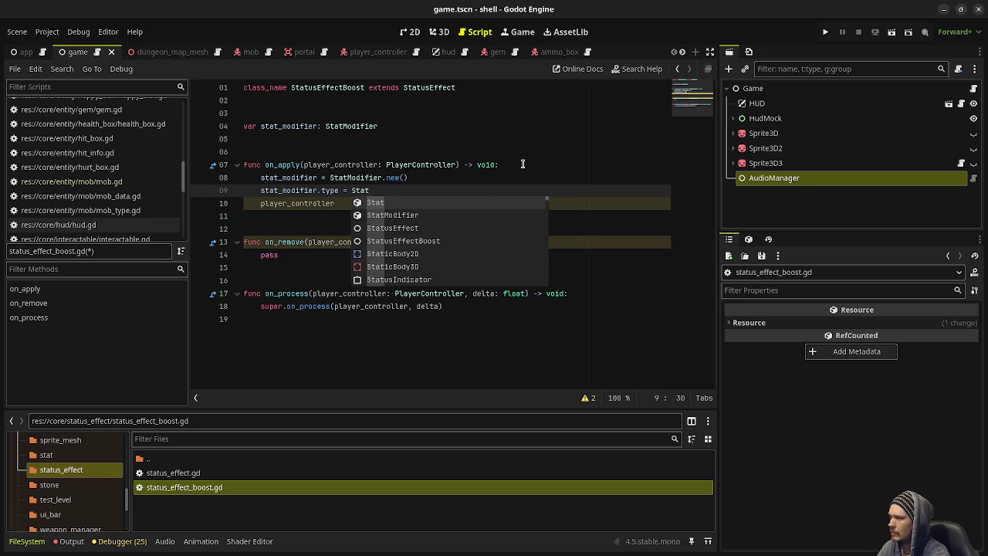
{"action": "type", "text": "Modifier.StatModifierType."}
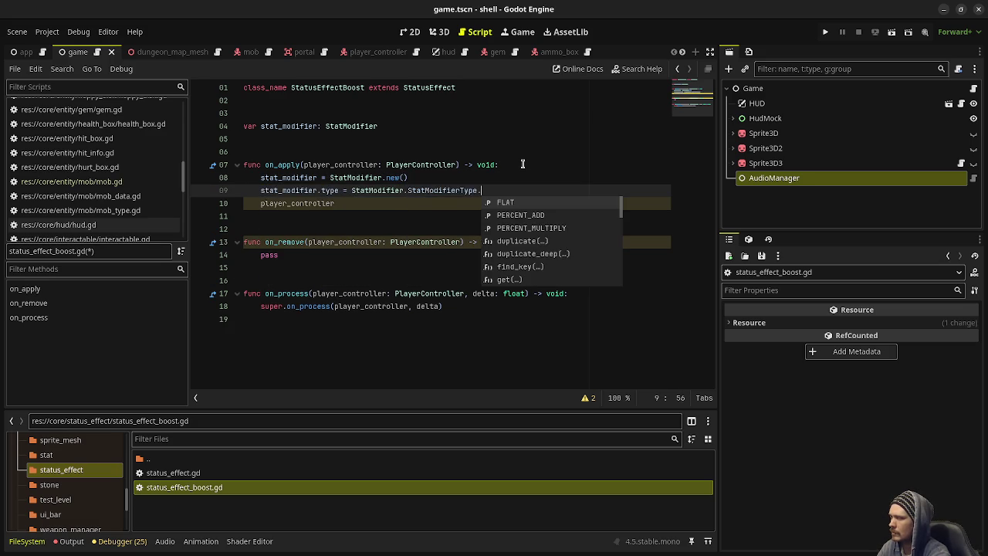
{"action": "type", "text": "PERCENT_M"}
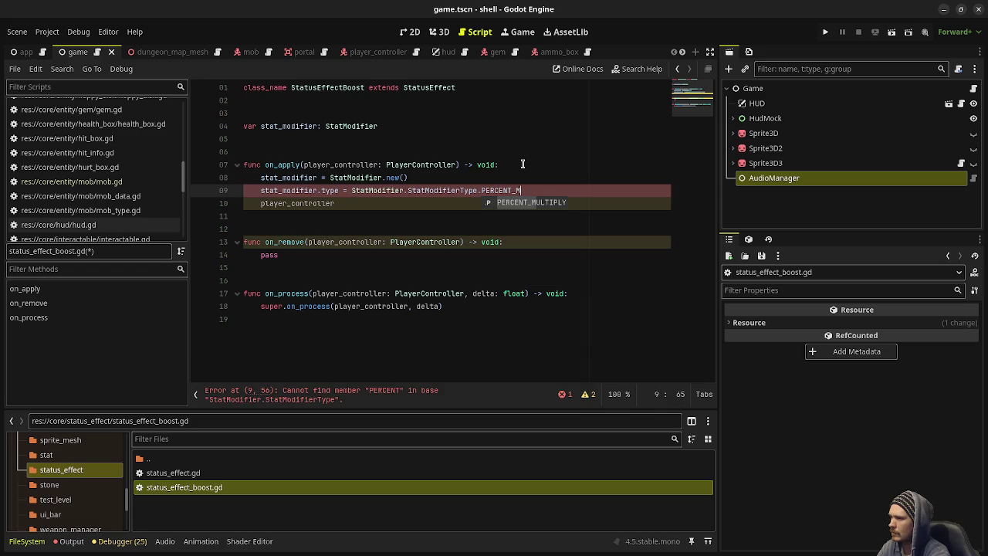
{"action": "key", "text": "Return"}
{"action": "key", "text": "Return"}
{"action": "type", "text": "stat_modifier.va"}
{"action": "key", "text": "Return"}
{"action": "type", "text": "= 1.25"}
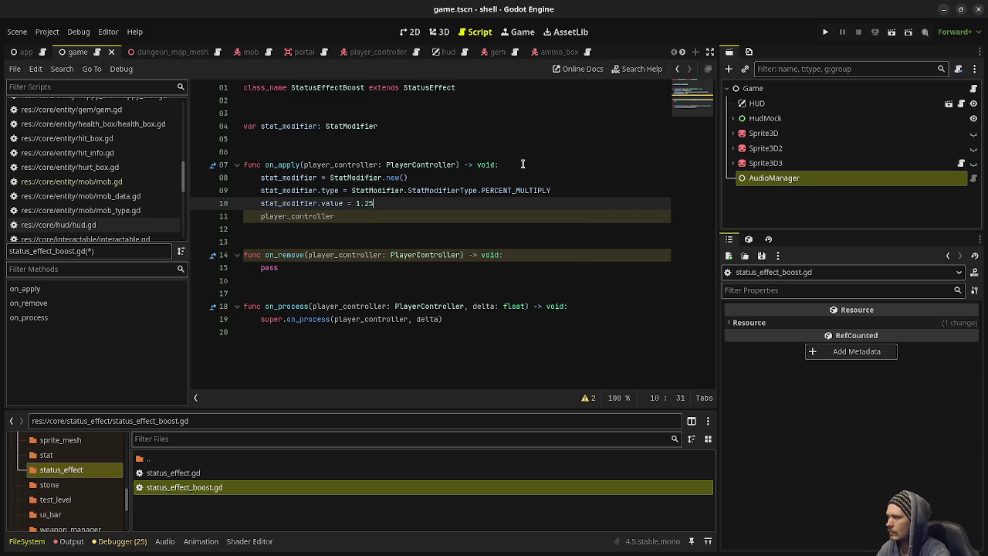
- Call player_controller.move_speed_stat.add_modifier(stat_modifier) at the end of on_apply
{"action": "key", "text": "Down"}
{"action": "type", "text": "."}
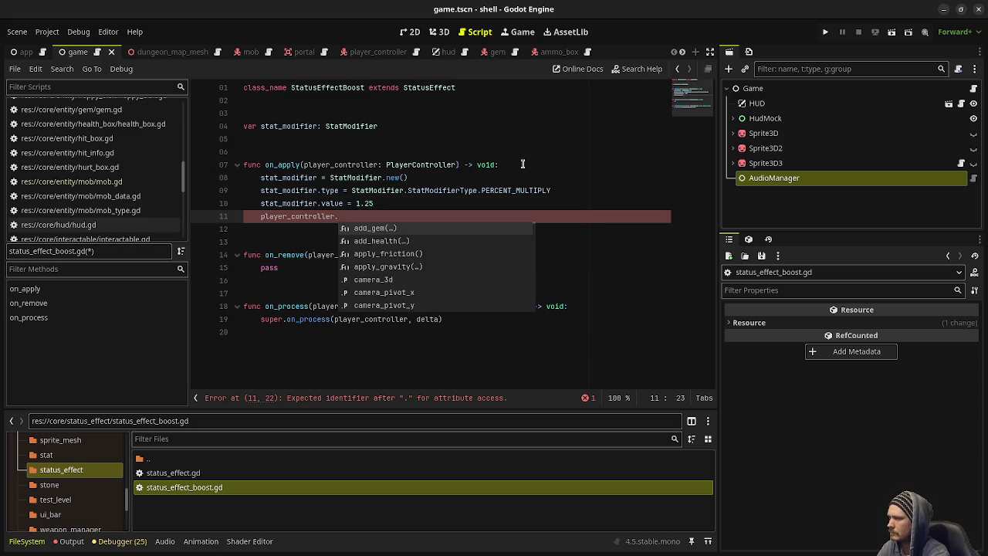
{"action": "type", "text": "move"}
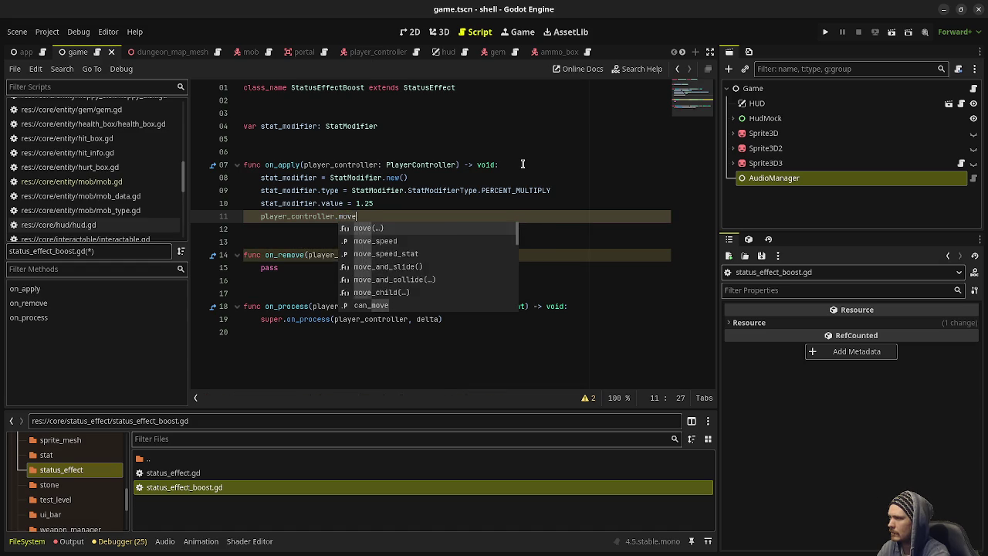
{"action": "type", "text": "_sp"}
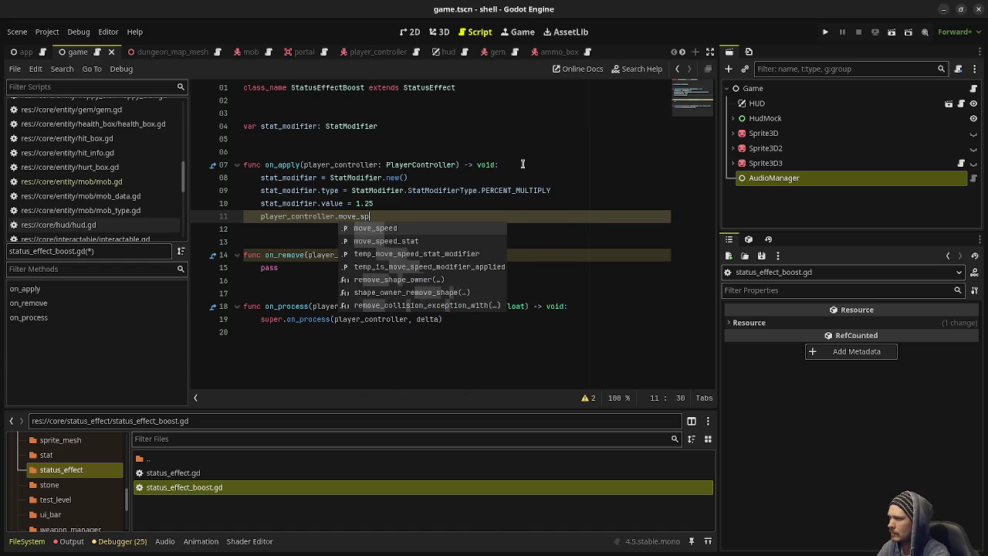
{"action": "type", "text": "eed_stat.add"}
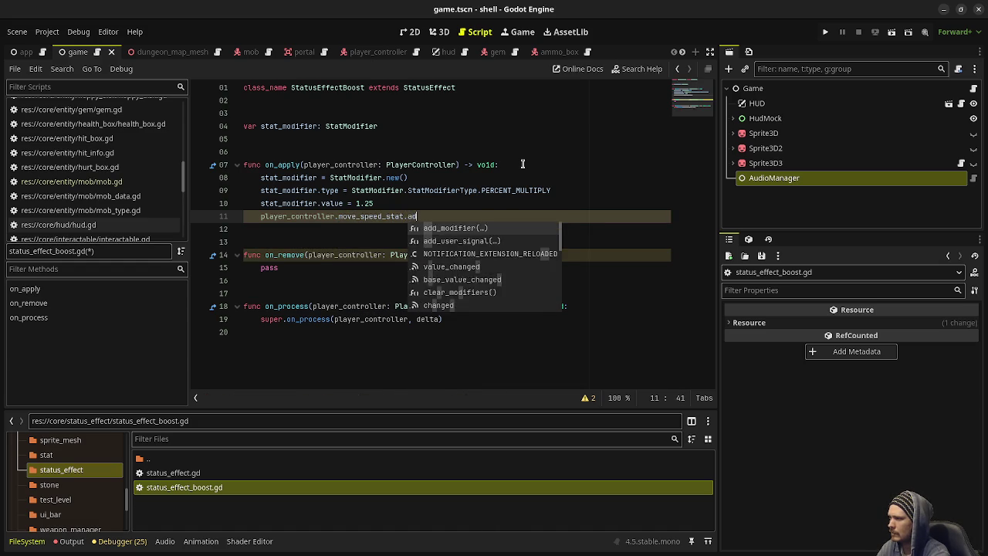
{"action": "key", "text": "Return"}
{"action": "type", "text": "stat"}
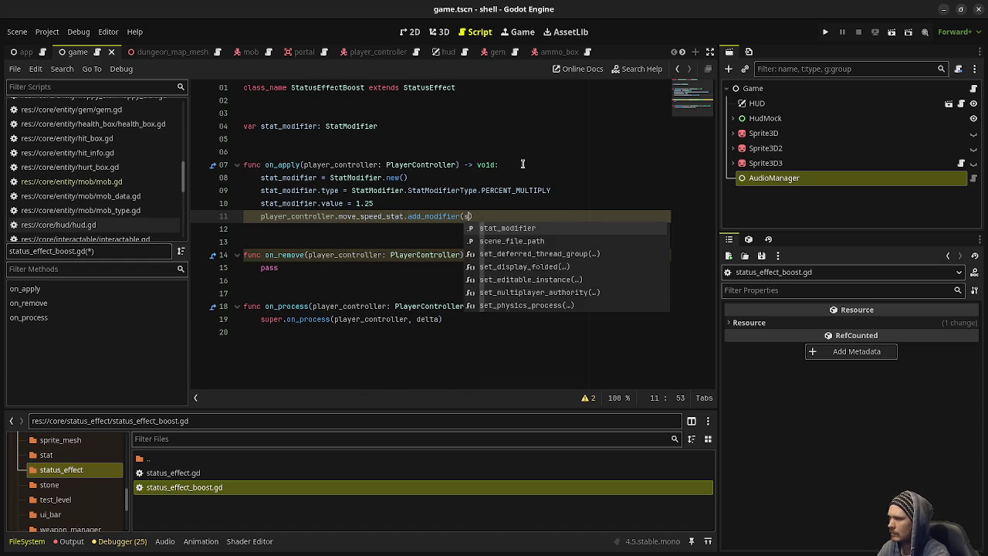
{"action": "key", "text": "Return"}
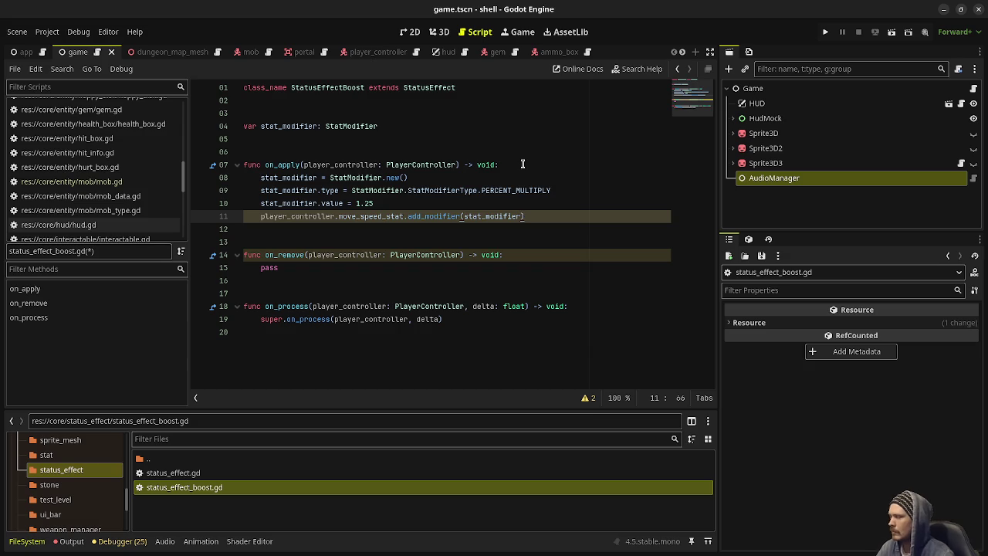
{"action": "left_click_drag", "start_coordinate": [529, 217], "coordinate": [259, 218]}
{"action": "key", "text": "ctrl+c"}
- Make on_remove call move_speed_stat.remove_modifier(stat_modifier), then reopen status_effect.gd at on_process
{"action": "left_click", "coordinate": [277, 256]}
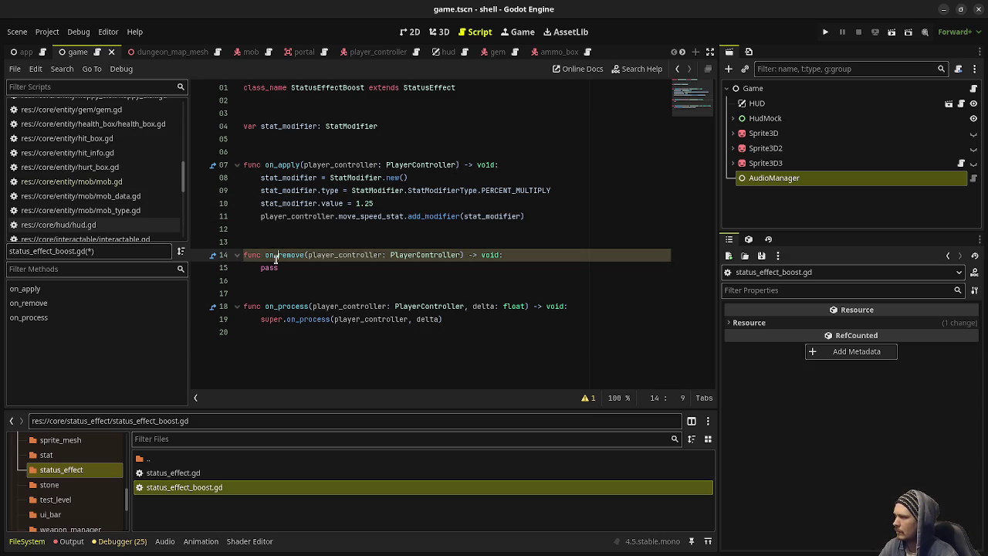
{"action": "double_click", "coordinate": [270, 267]}
{"action": "key", "text": "ctrl+v"}
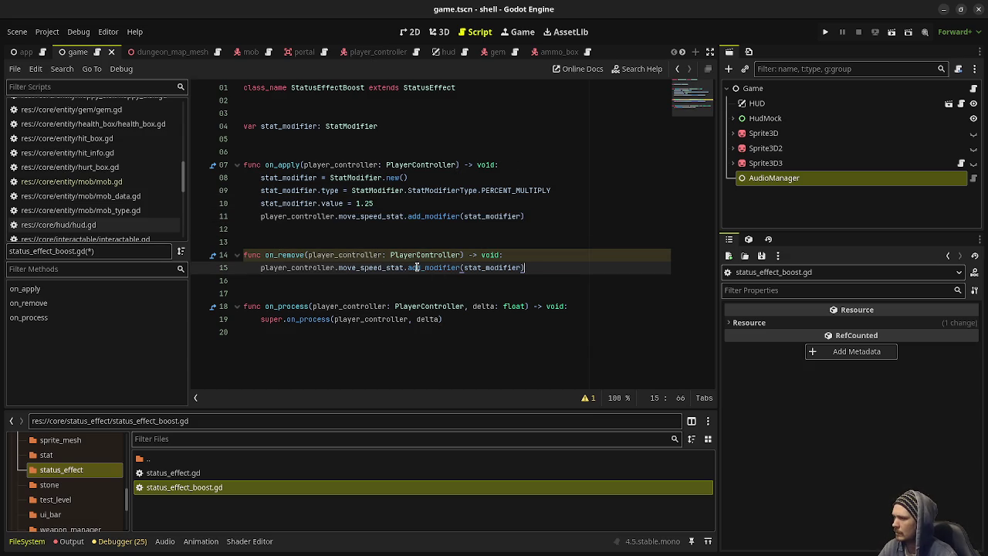
{"action": "double_click", "coordinate": [416, 267]}
{"action": "type", "text": "remove"}
{"action": "left_click", "coordinate": [447, 255]}
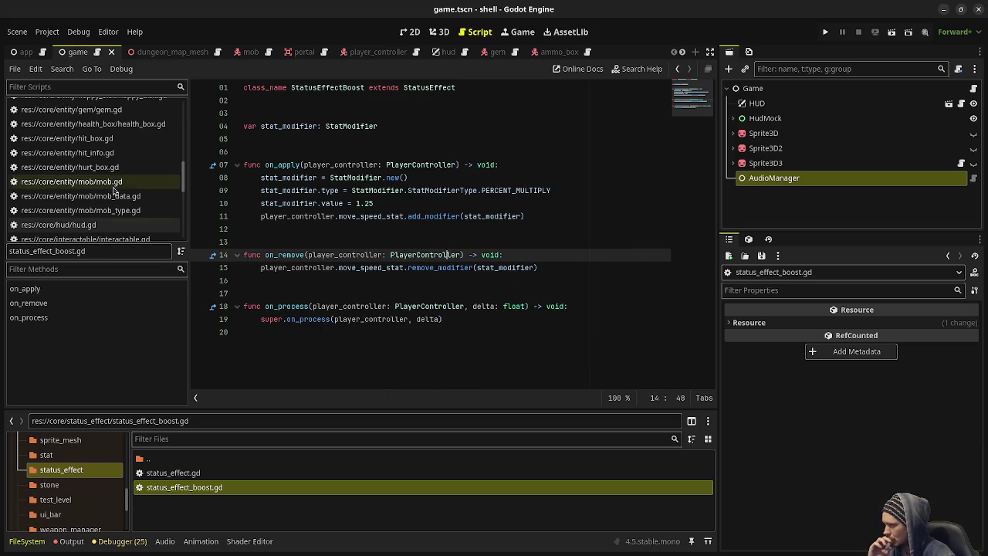
{"action": "double_click", "coordinate": [173, 473]}
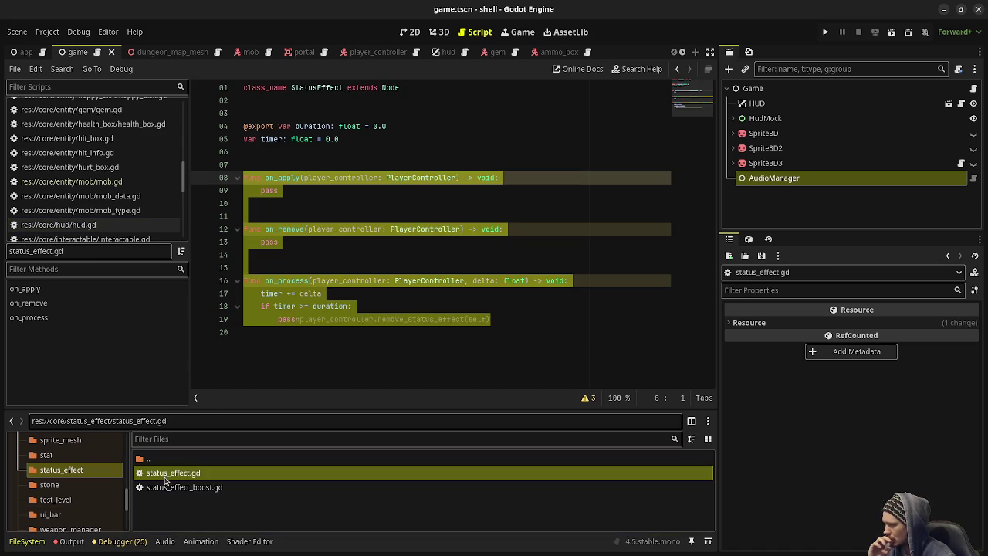
{"action": "left_click", "coordinate": [299, 321]}
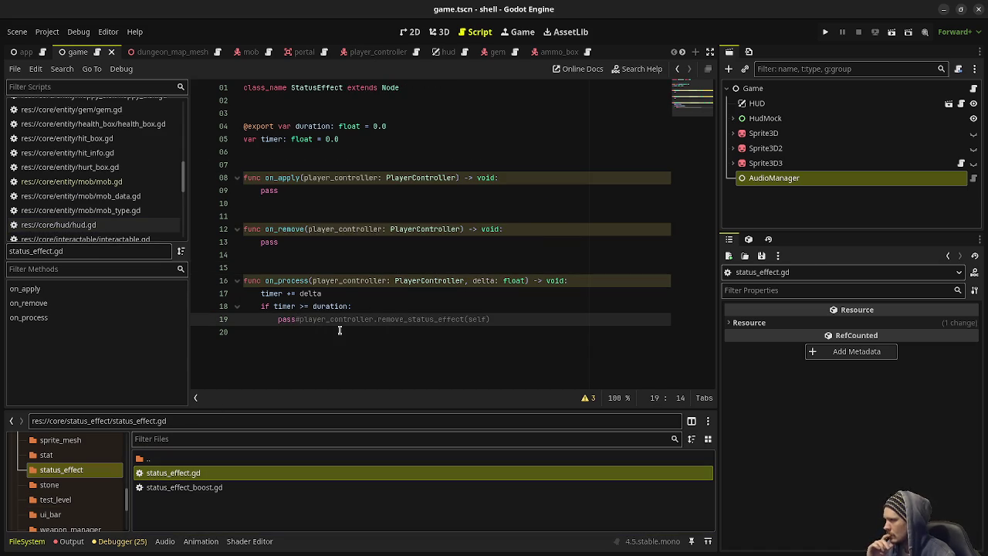
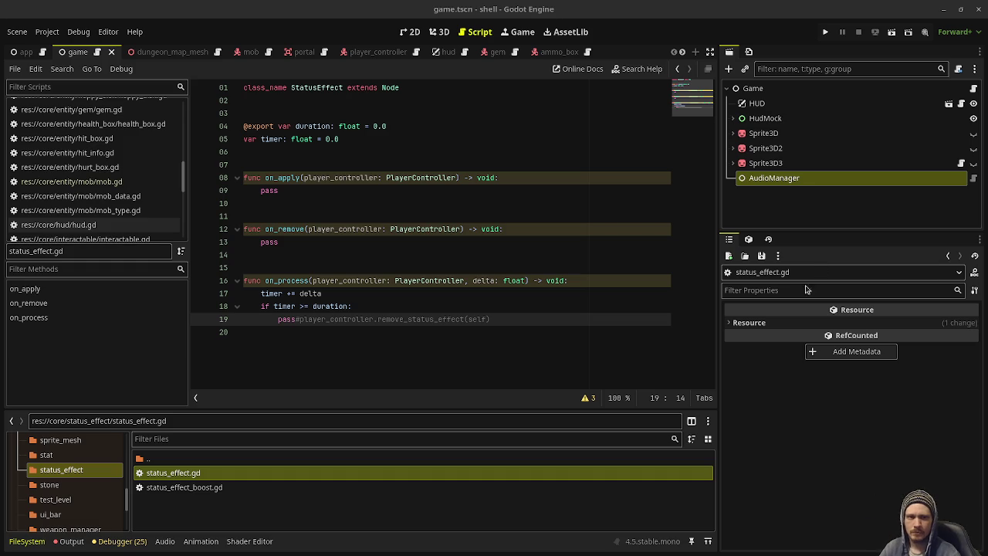
- Open player_controller.gd from the Scripts list and scroll to the end of the file
{"action": "left_click", "coordinate": [417, 229]}
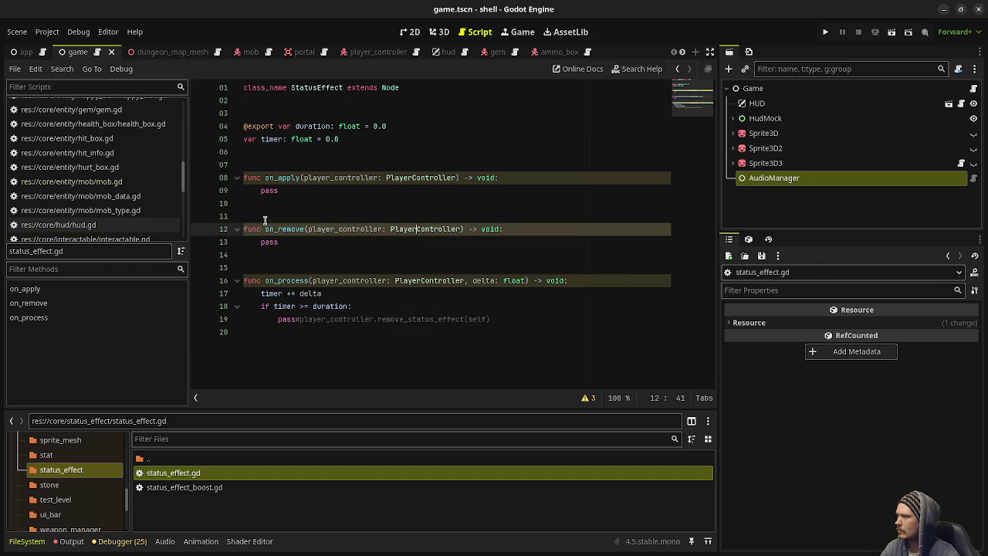
{"action": "scroll", "coordinate": [112, 179], "scroll_direction": "up", "scroll_amount": 10}
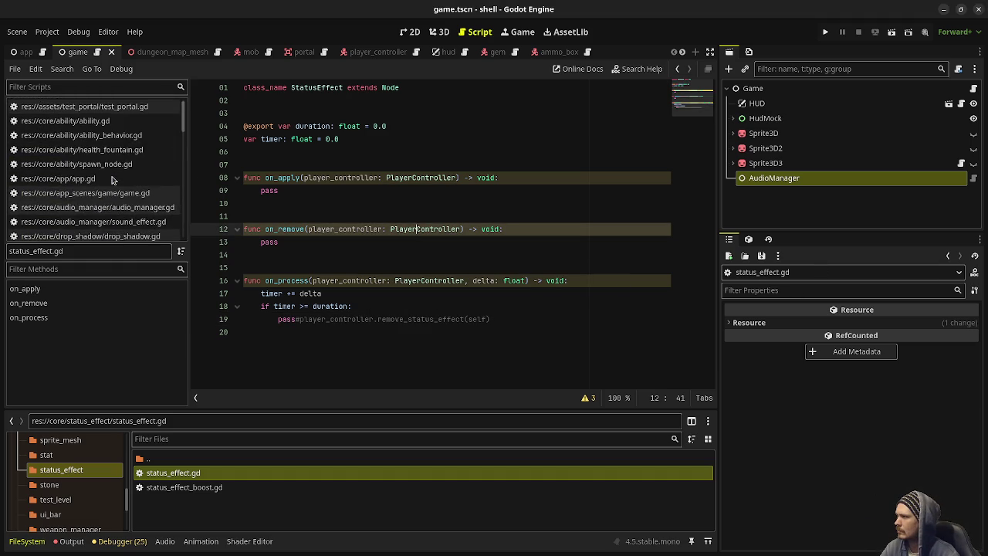
{"action": "scroll", "coordinate": [112, 179], "scroll_direction": "down", "scroll_amount": 10}
{"action": "scroll", "coordinate": [110, 210], "scroll_direction": "down", "scroll_amount": 3}
{"action": "left_click", "coordinate": [93, 107]}
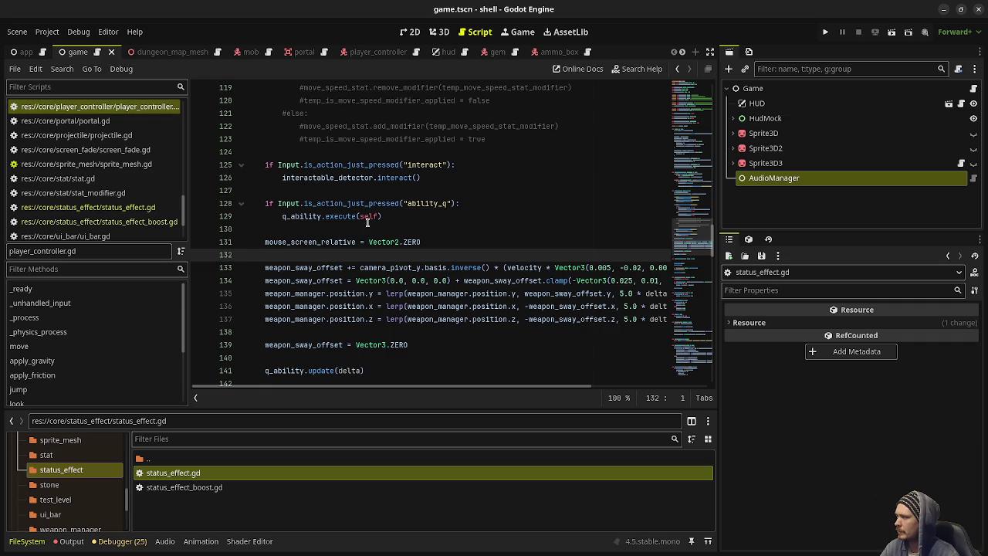
{"action": "scroll", "coordinate": [547, 227], "scroll_direction": "down", "scroll_amount": 20}
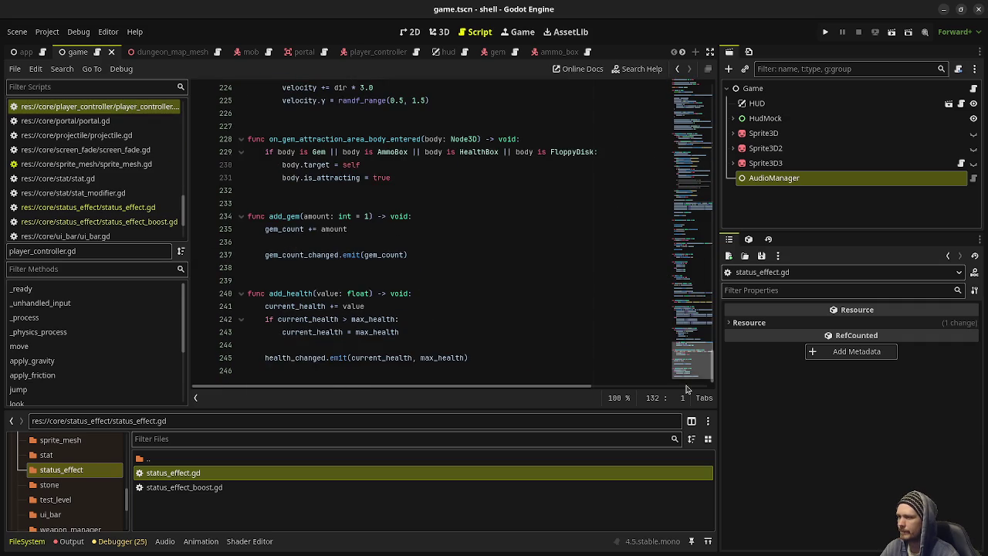
- Add an apply_status_effect(status_effect: StatusEffect) -> void stub with pass, and save
{"action": "left_click", "coordinate": [322, 381]}
{"action": "key", "text": "Return"}
{"action": "key", "text": "Return"}
{"action": "type", "text": "func "}
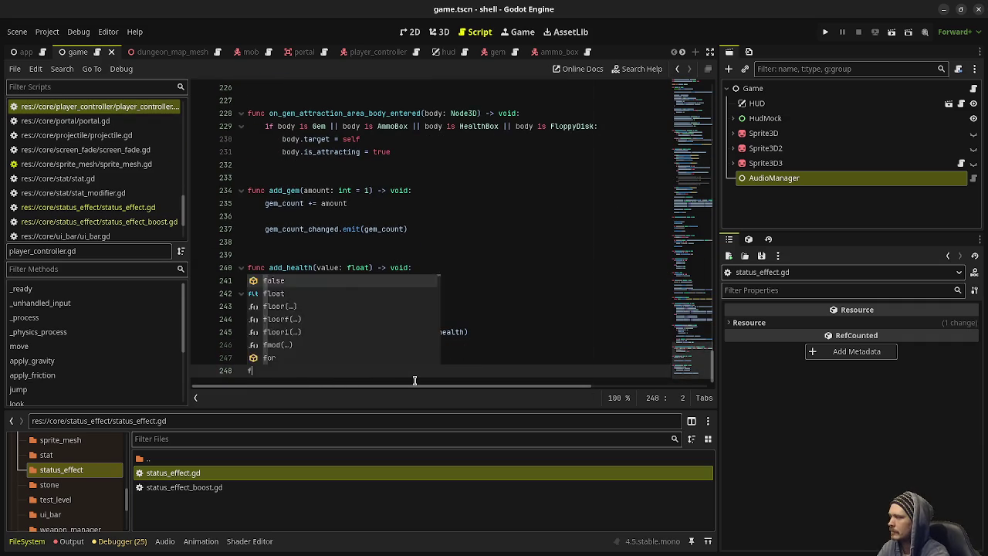
{"action": "type", "text": "apply_s"}
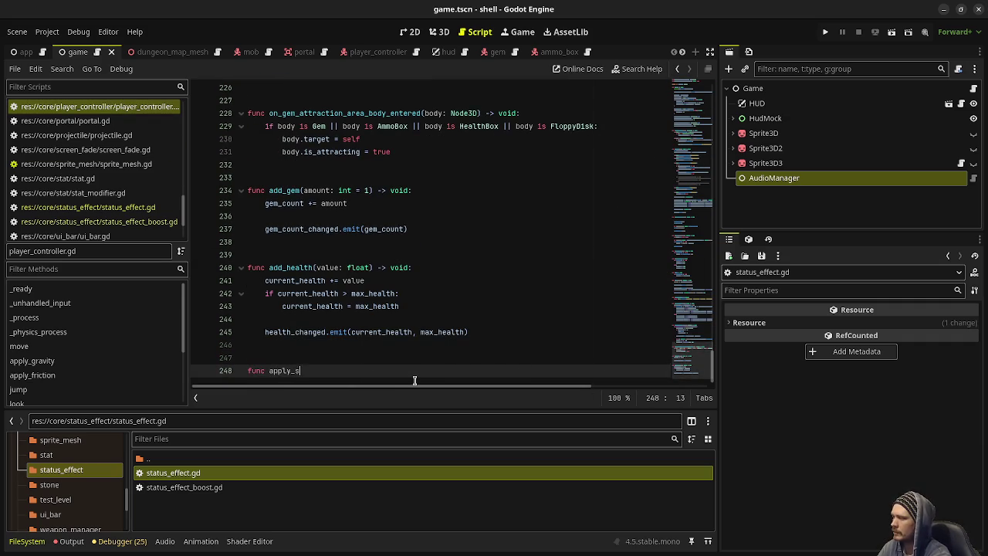
{"action": "type", "text": "tatus_effect(st"}
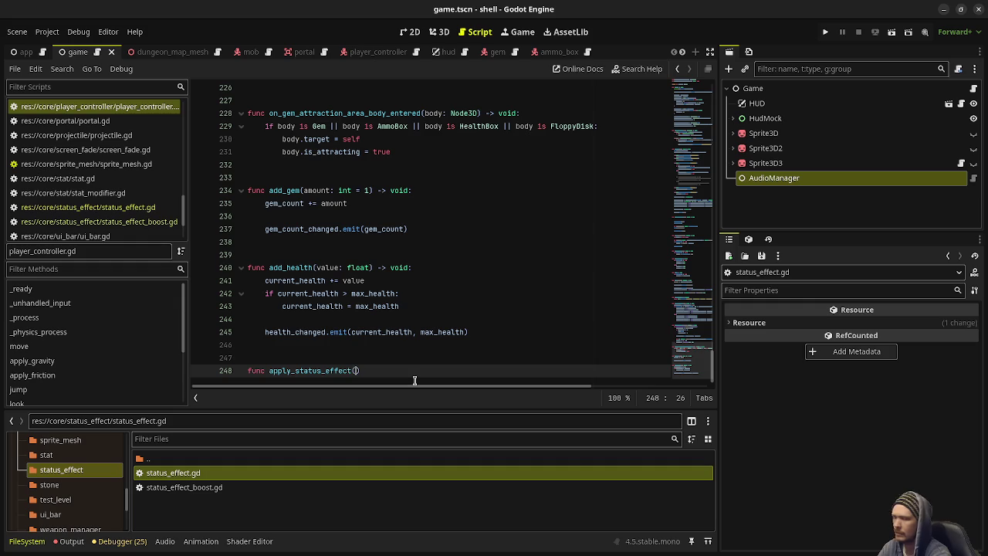
{"action": "type", "text": "atus_effect: StatusEffect) -> vo"}
{"action": "key", "text": "Return"}
{"action": "type", "text": ":"}
{"action": "key", "text": "Return"}
{"action": "type", "text": "if "}
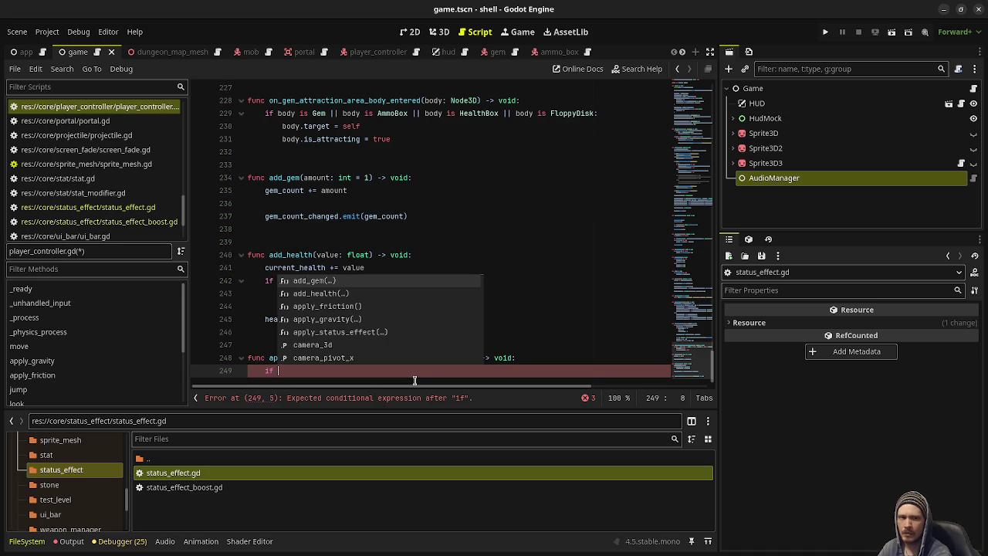
{"action": "type", "text": "stat"}
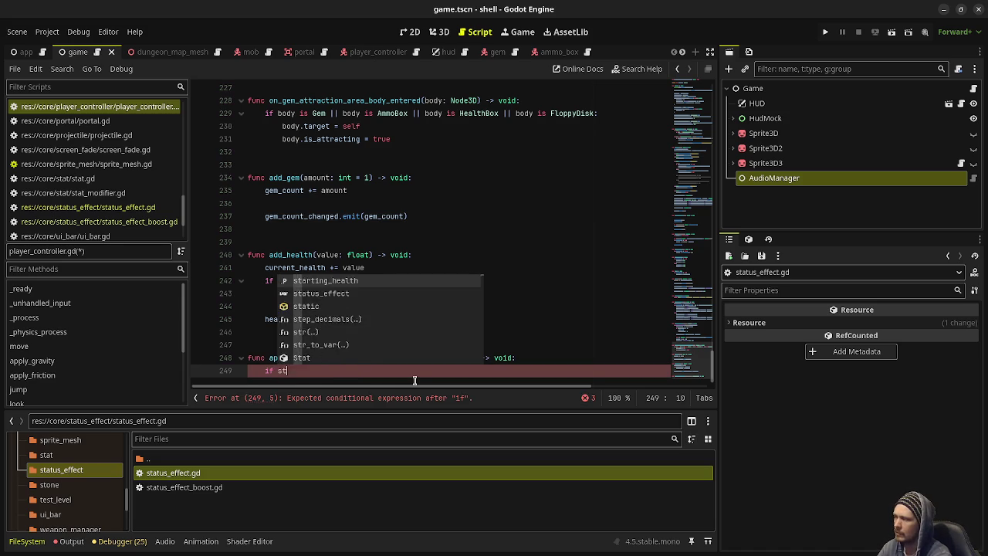
{"action": "key", "text": "BackSpace"}
{"action": "key", "text": "BackSpace"}
{"action": "key", "text": "BackSpace"}
{"action": "type", "text": "pass"}
{"action": "key", "text": "ctrl+s"}
- Add a remove_status_effect(status_effect: StatusEffect) -> void stub with pass below it
{"action": "key", "text": "Down"}
{"action": "key", "text": "Down"}
{"action": "key", "text": "Down"}
{"action": "key", "text": "BackSpace"}
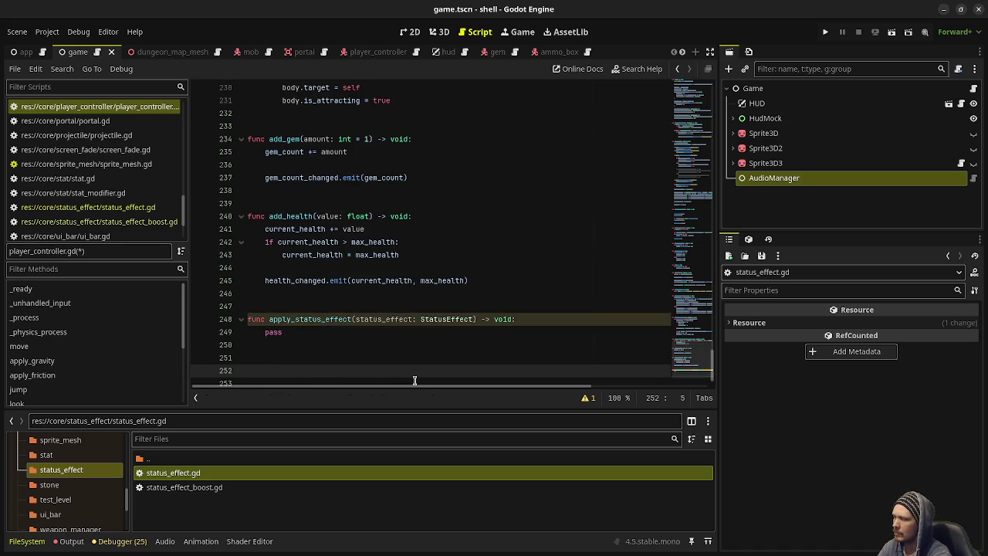
{"action": "type", "text": "func remove_status_effect"}
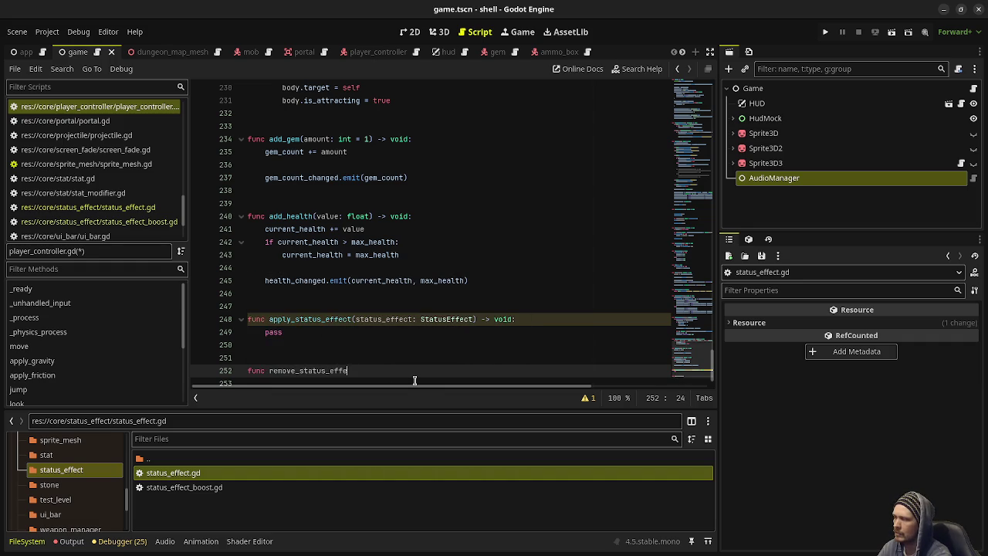
{"action": "type", "text": "(status_"}
{"action": "type", "text": "effect: "}
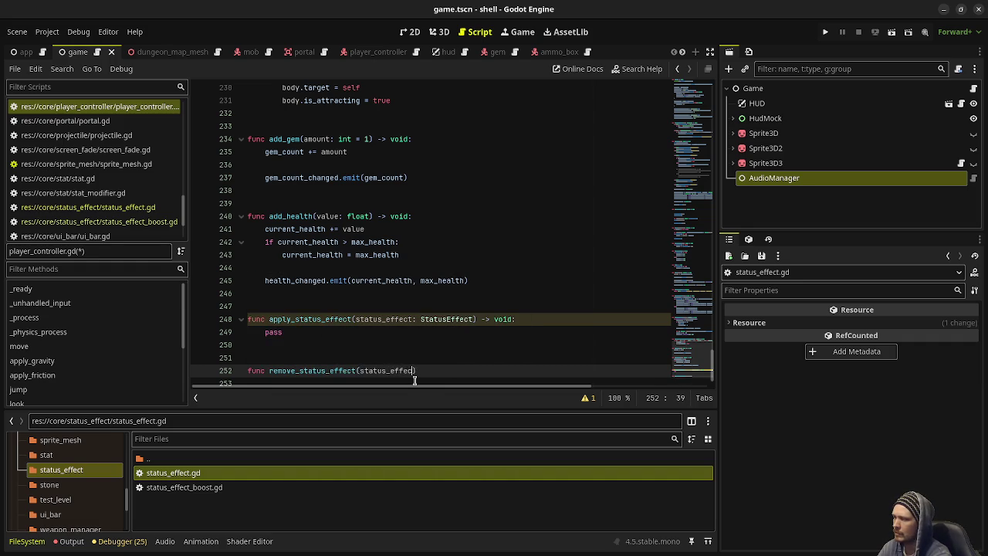
{"action": "type", "text": "StatusEffe"}
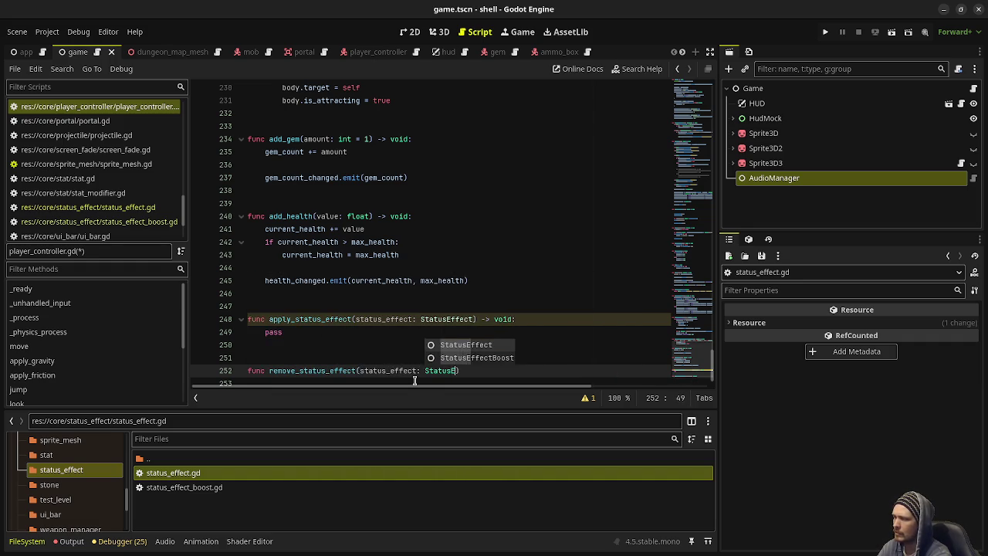
{"action": "type", "text": "ct) -> void:"}
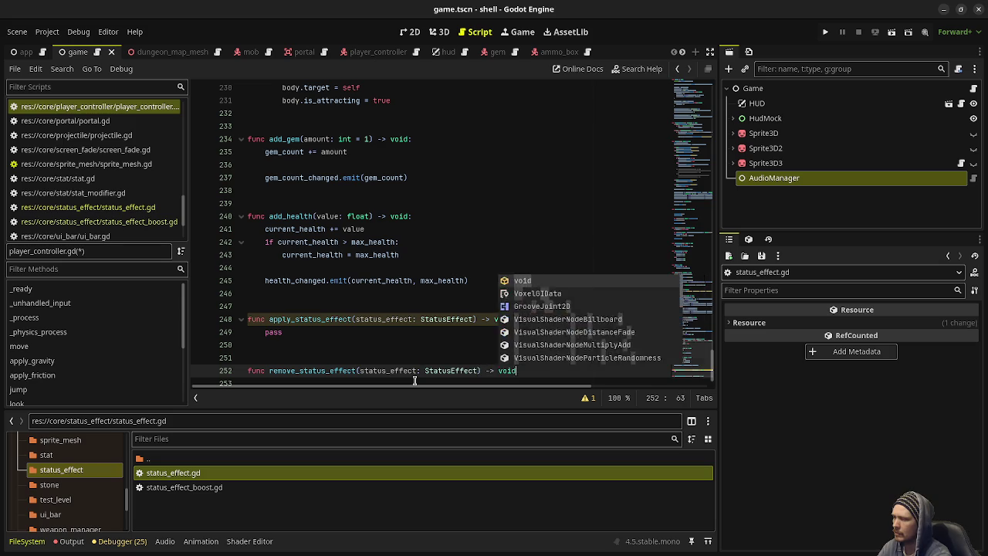
{"action": "key", "text": "Return"}
{"action": "type", "text": "pass"}
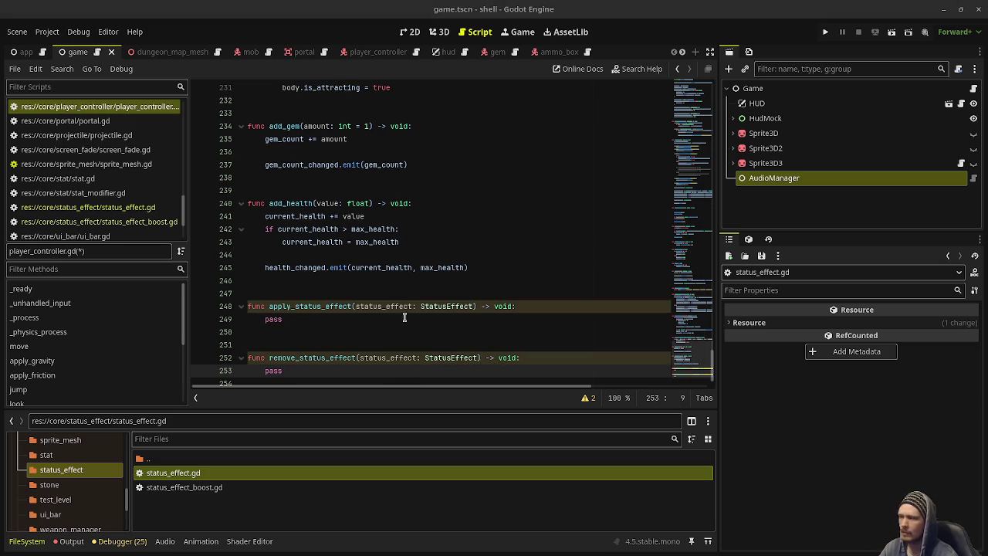
- Add a process_status_effects(delta: float) -> void stub with pass, and save the script
{"action": "left_click", "coordinate": [313, 380]}
{"action": "key", "text": "Return"}
{"action": "key", "text": "Return"}
{"action": "type", "text": "fu"}
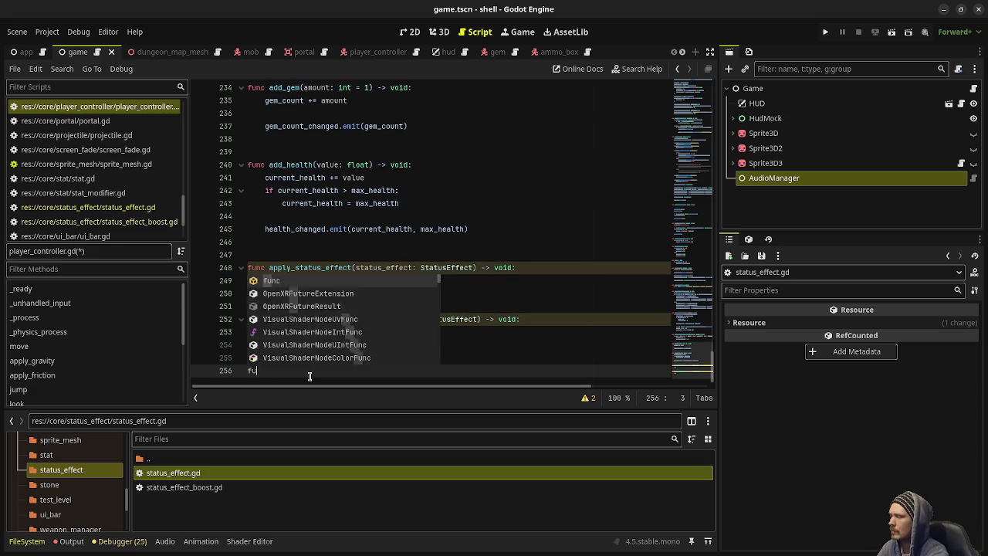
{"action": "type", "text": "nc rocess_status_effects"}
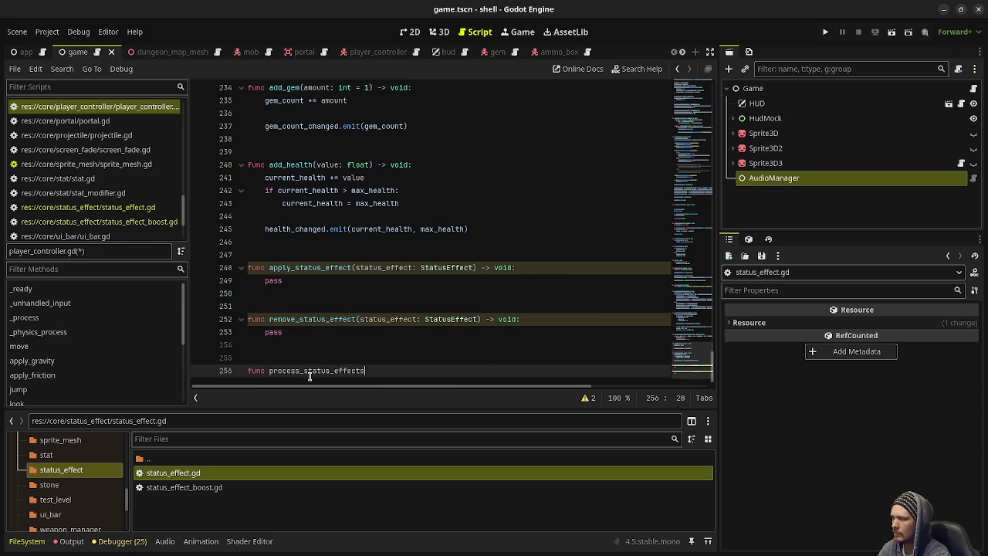
{"action": "type", "text": ": float) "}
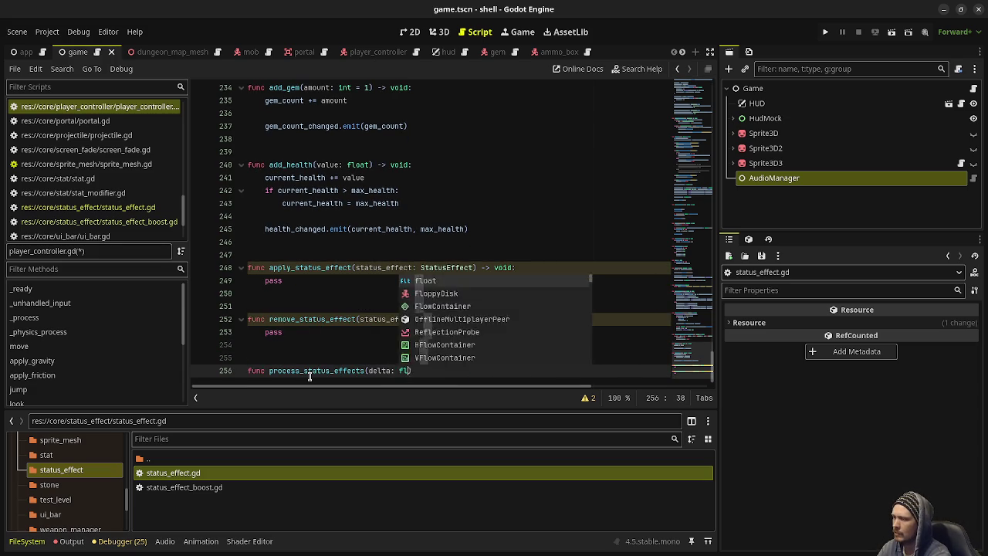
{"action": "type", "text": "oid:"}
{"action": "key", "text": "Return"}
{"action": "type", "text": "pass"}
{"action": "key", "text": "ctrl+s"}
{"action": "scroll", "coordinate": [463, 223], "scroll_direction": "up", "scroll_amount": 20}
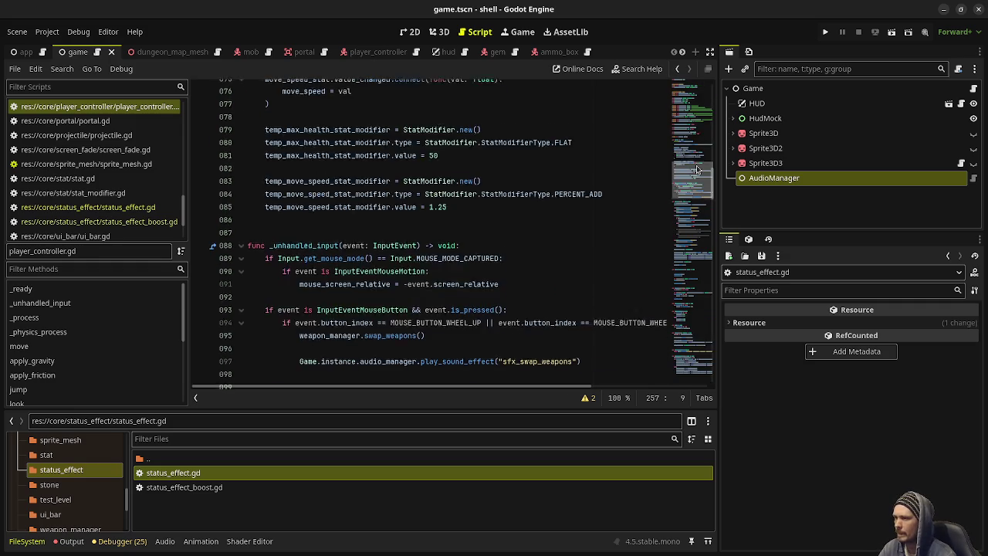
- Declare var status_effects: Array[StatusEffect] on a new line below the q_ability export
{"action": "left_click", "coordinate": [385, 250]}
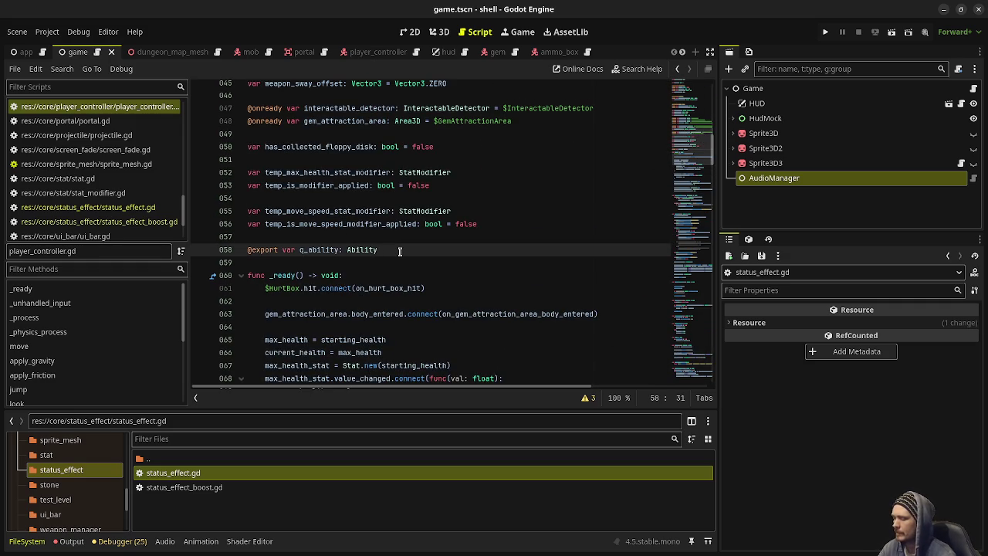
{"action": "key", "text": "Return"}
{"action": "key", "text": "Return"}
{"action": "type", "text": "var status_effects:"}
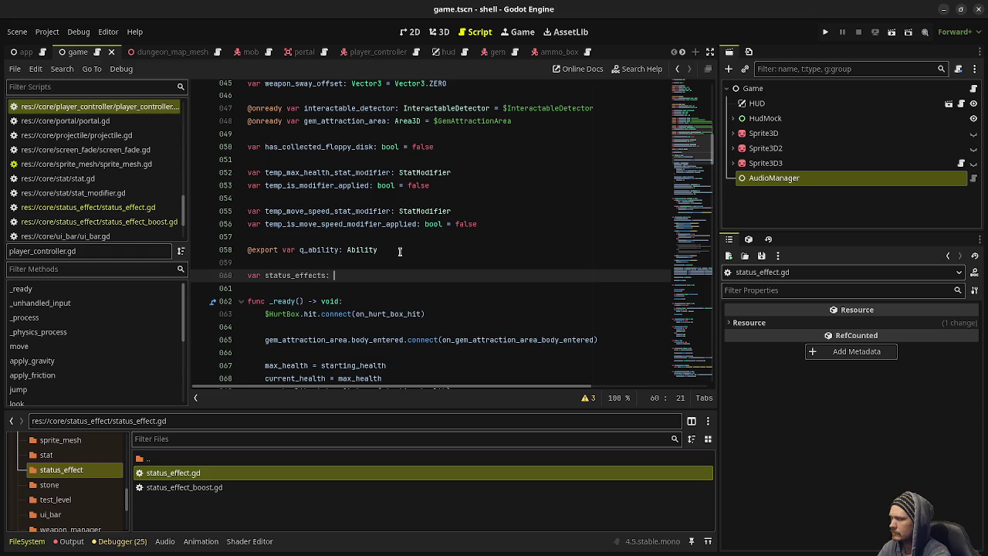
{"action": "type", "text": "rray[Status"}
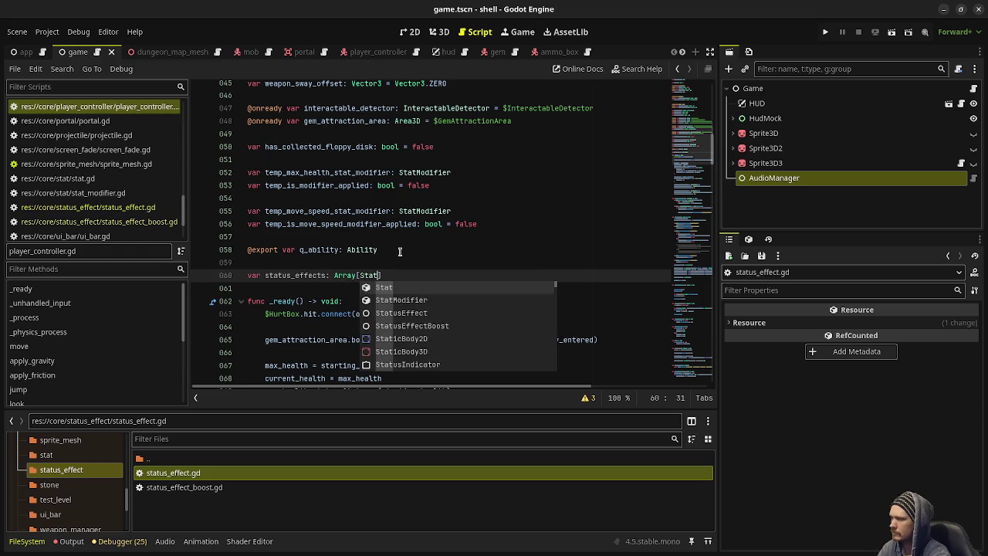
{"action": "type", "text": "Effect"}
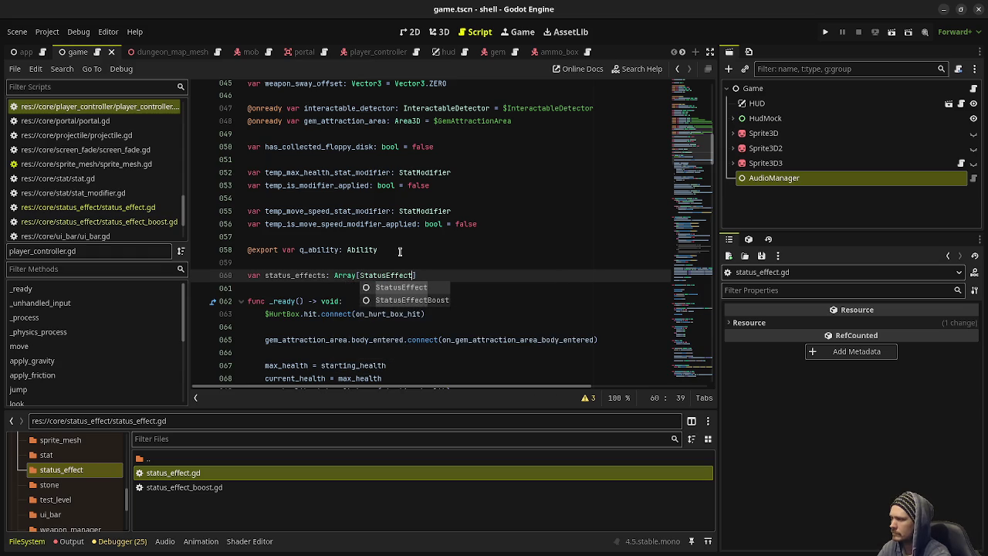
{"action": "type", "text": "]"}
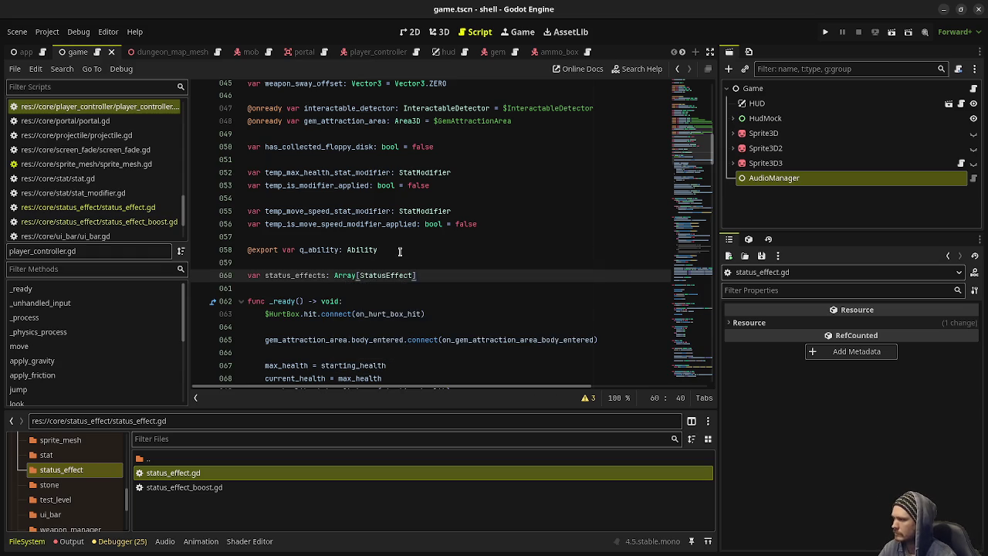
{"action": "scroll", "coordinate": [400, 251], "scroll_direction": "down", "scroll_amount": 10}
{"action": "scroll", "coordinate": [400, 252], "scroll_direction": "down", "scroll_amount": 20}
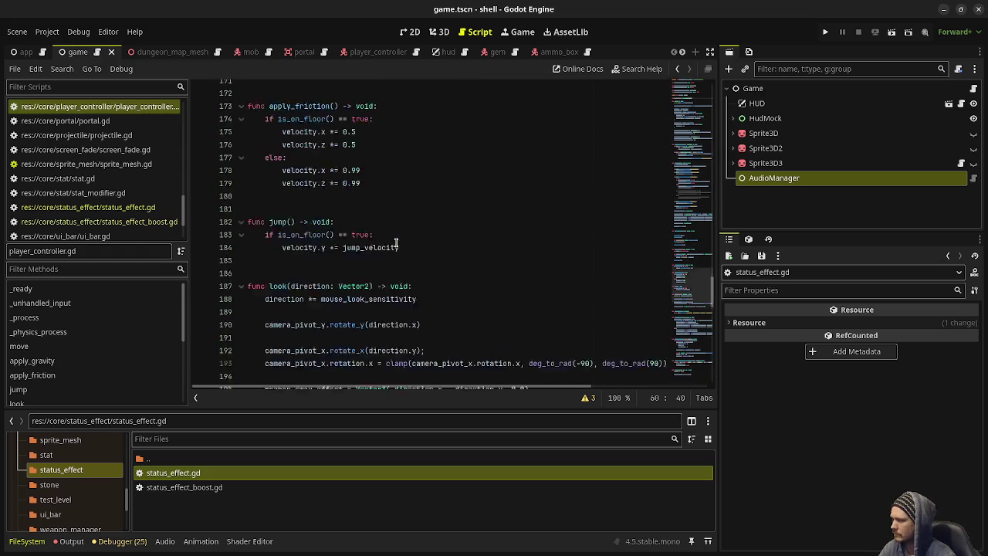
{"action": "scroll", "coordinate": [396, 243], "scroll_direction": "down", "scroll_amount": 15}
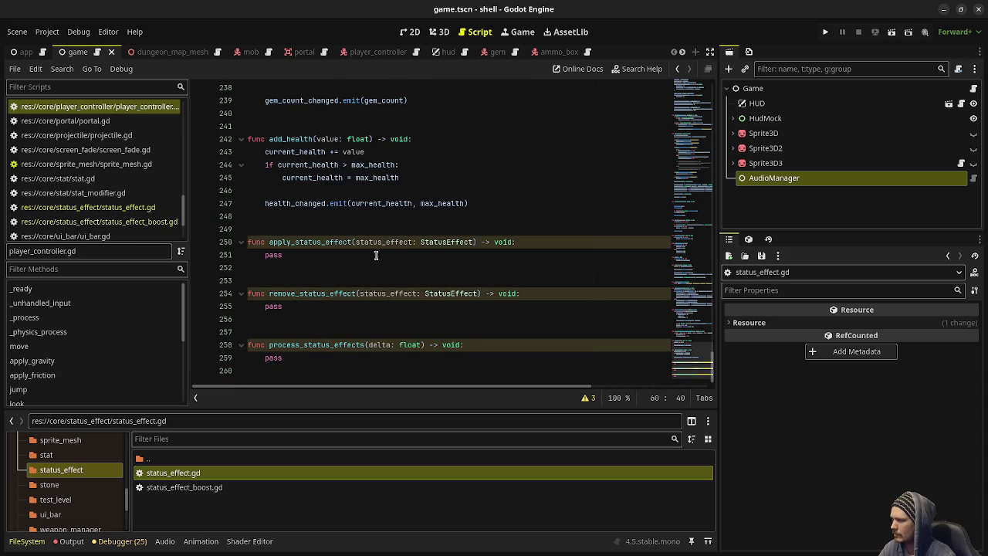
- Replace pass with 'for status_effect in status_effects: status_effect.on_process(self, delta)' and save
{"action": "double_click", "coordinate": [273, 357]}
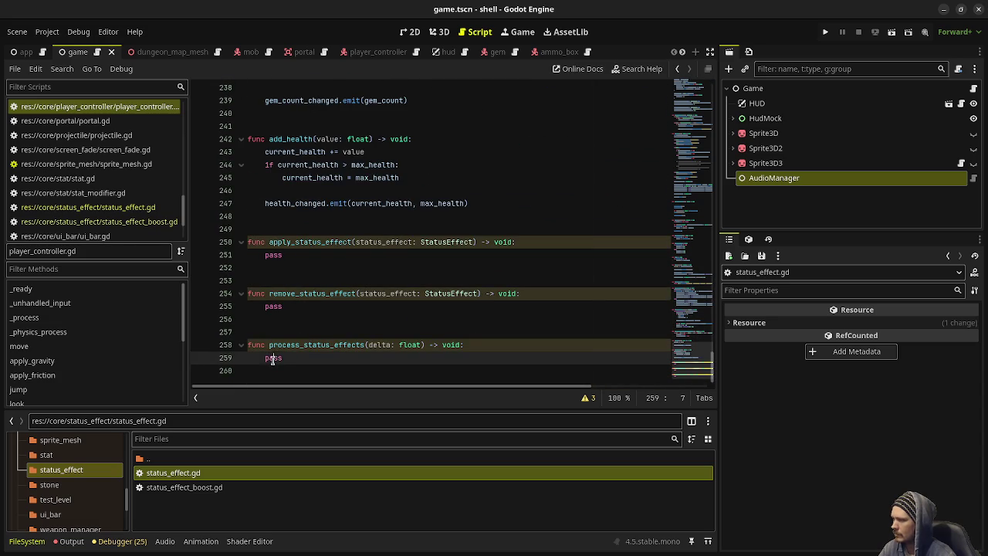
{"action": "type", "text": "forst"}
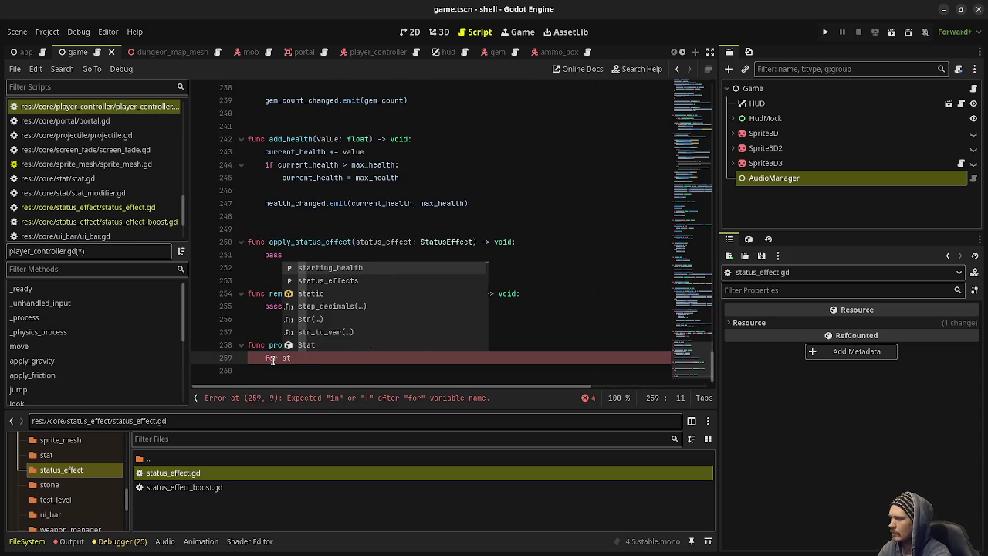
{"action": "type", "text": "atus_effect "}
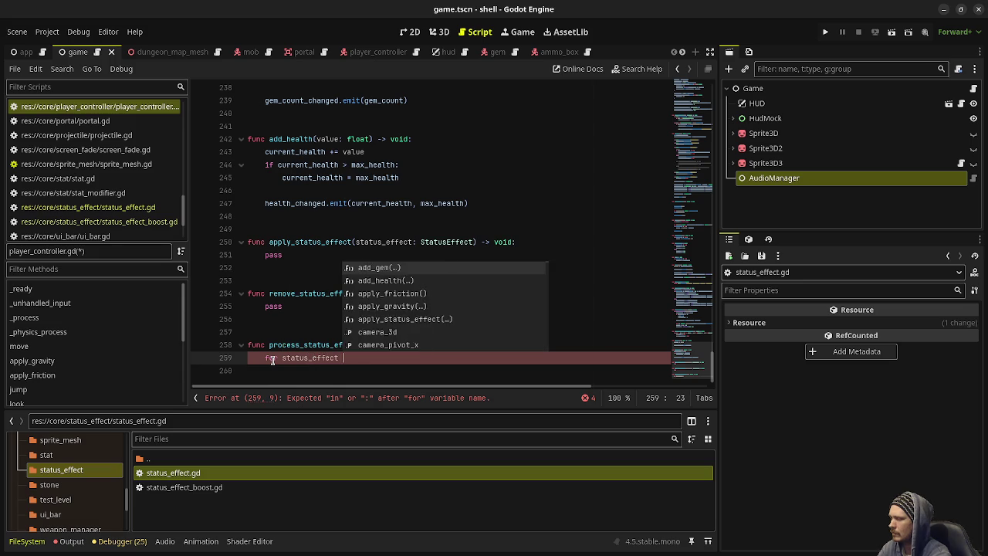
{"action": "type", "text": "in status_effects"}
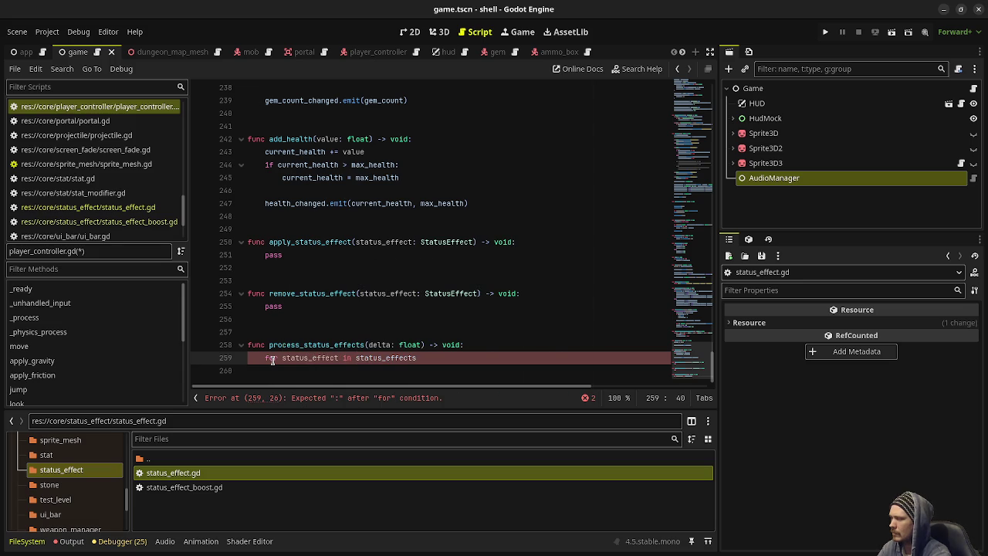
{"action": "type", "text": ":"}
{"action": "key", "text": "Return"}
{"action": "type", "text": "status_effect"}
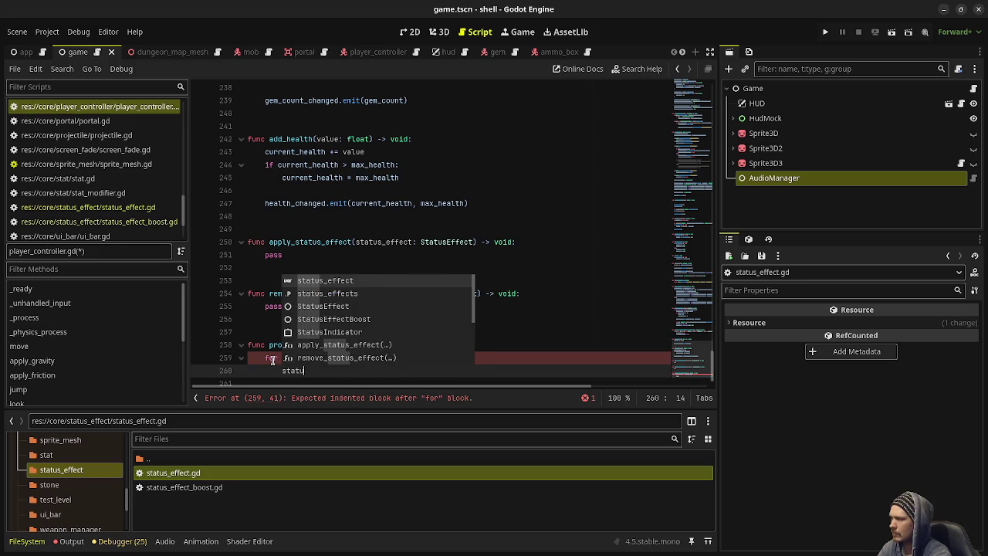
{"action": "key", "text": "Return"}
{"action": "type", "text": ".pro"}
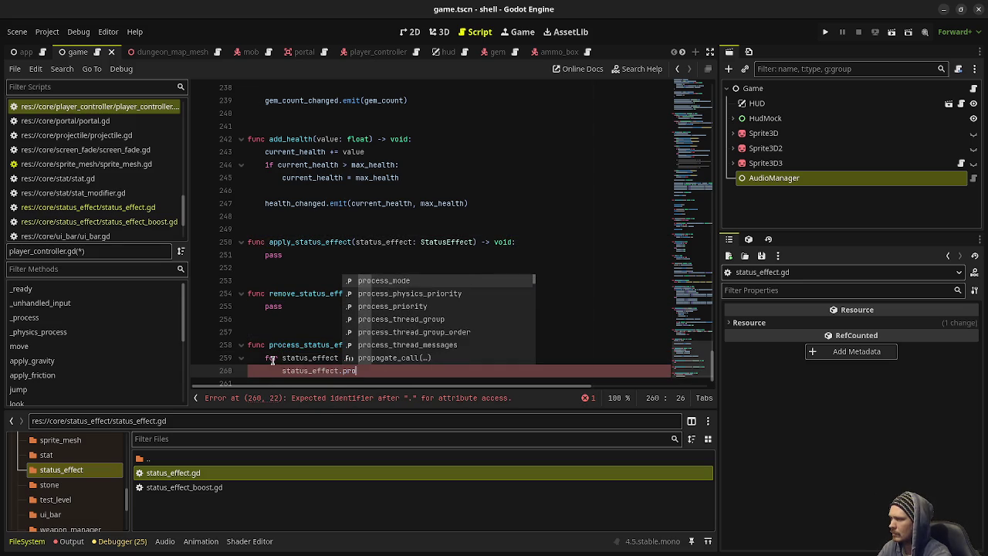
{"action": "key", "text": "BackSpace"}
{"action": "key", "text": "BackSpace"}
{"action": "key", "text": "BackSpace"}
{"action": "type", "text": "on_"}
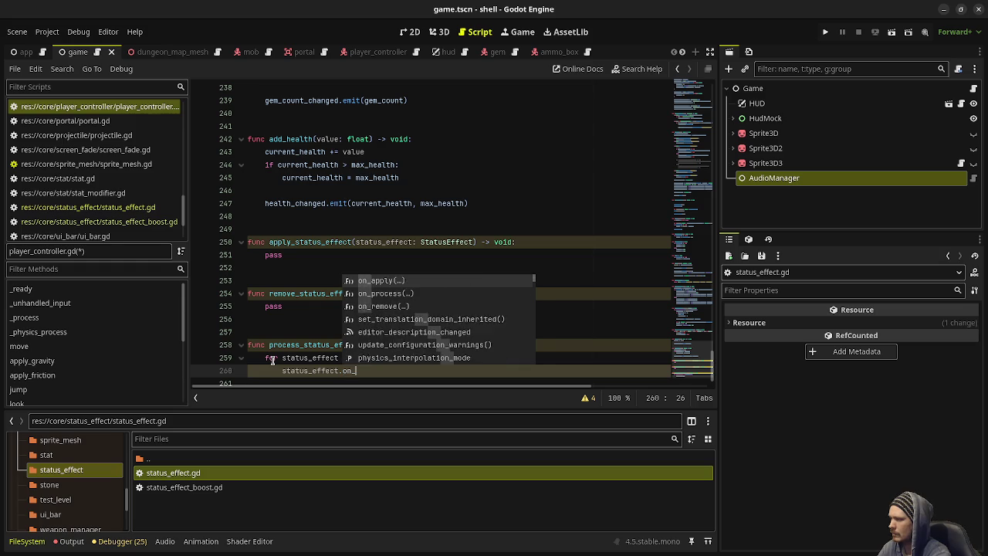
{"action": "type", "text": "process"}
{"action": "key", "text": "Return"}
{"action": "type", "text": "self, delta"}
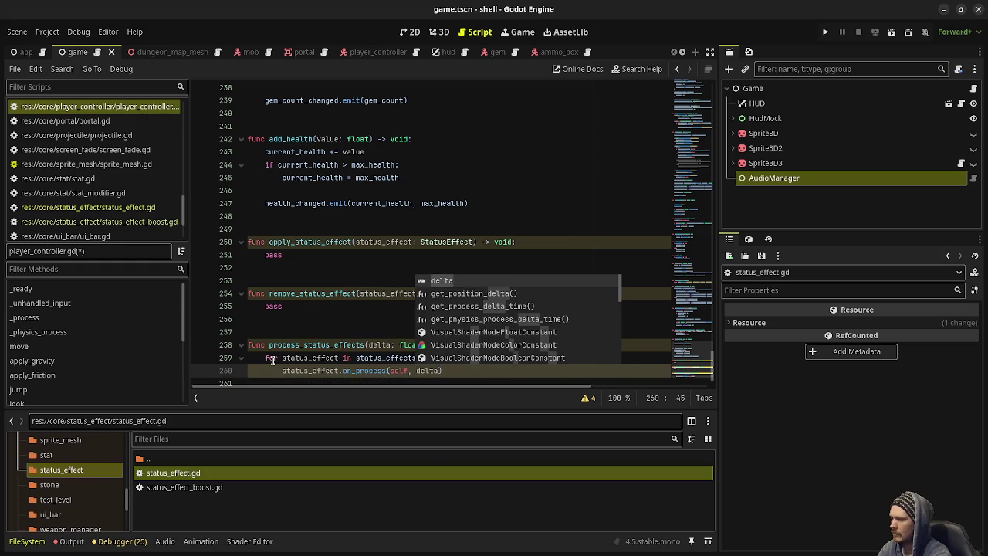
{"action": "type", "text": ")"}
{"action": "key", "text": "ctrl+s"}
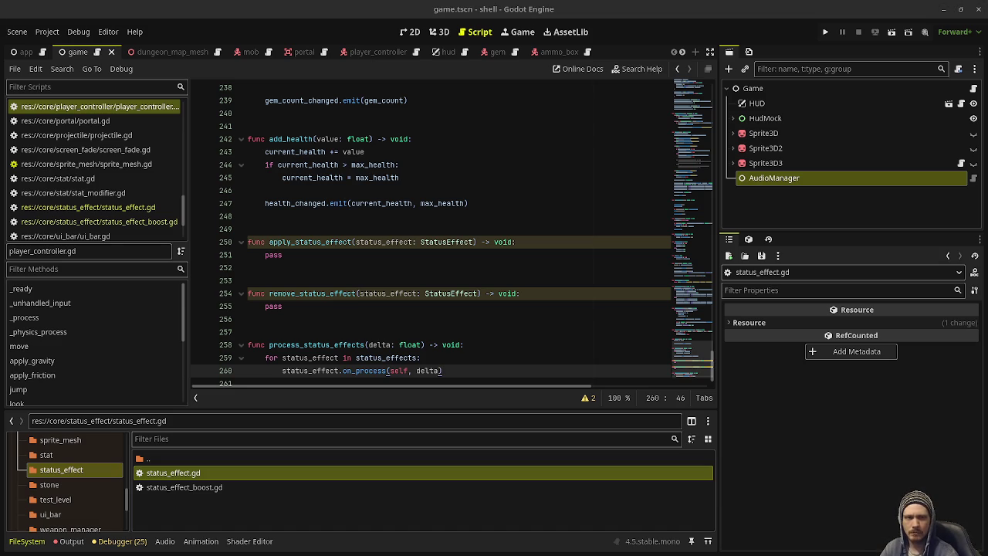
- In apply_status_effect, add a status_effects.has() early-return guard and status_effects.push_back(status_effect)
{"action": "double_click", "coordinate": [275, 256]}
{"action": "type", "text": "f status"}
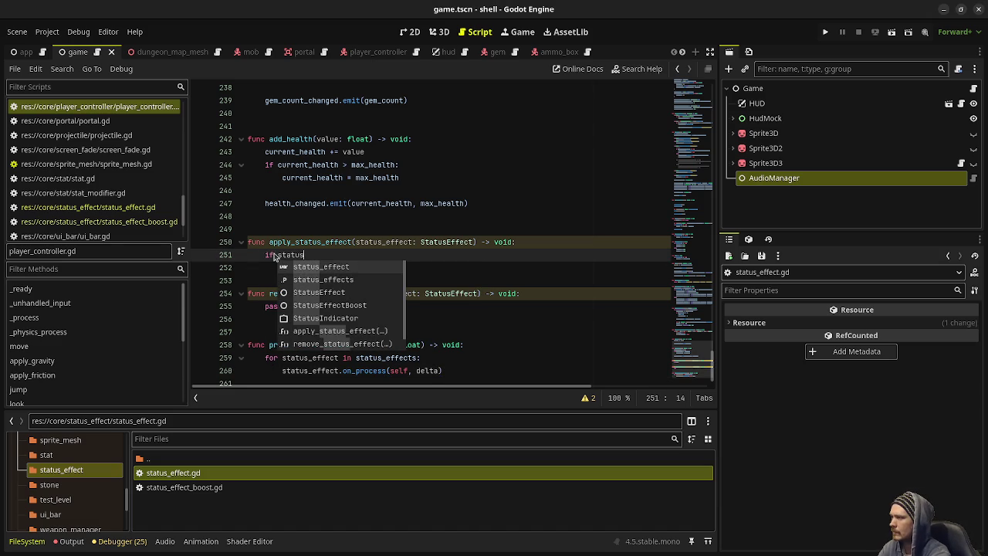
{"action": "type", "text": "_"}
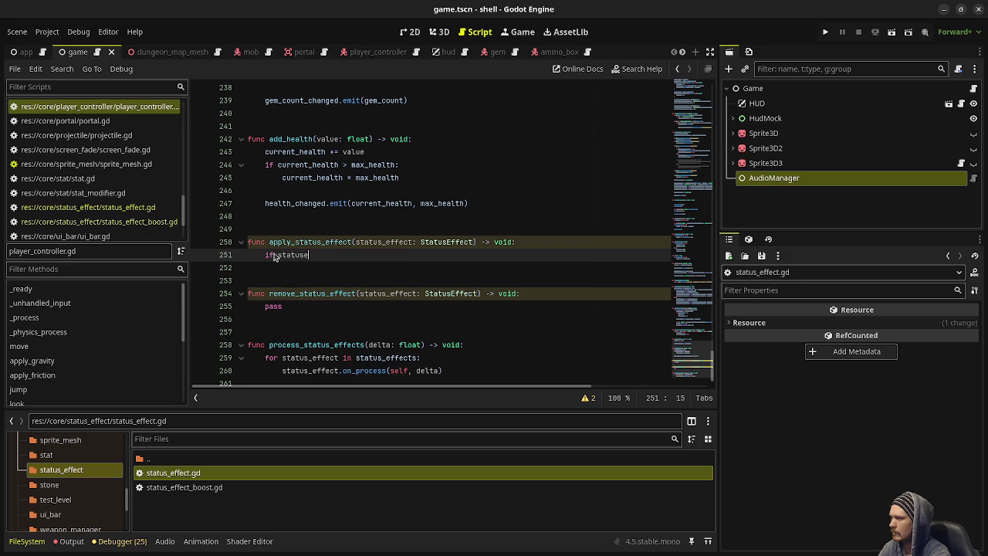
{"action": "type", "text": "effects"}
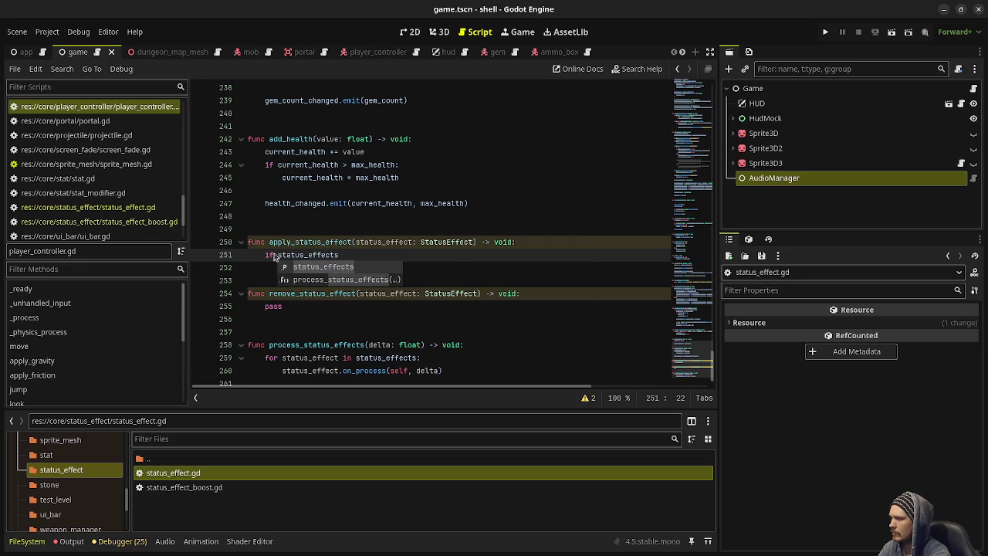
{"action": "type", "text": ".has("}
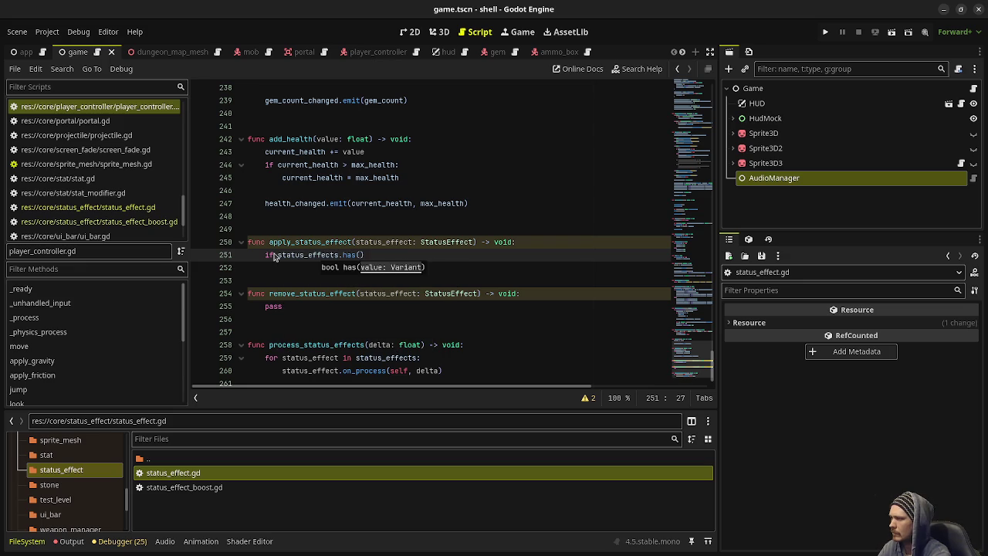
{"action": "type", "text": "status_effec"}
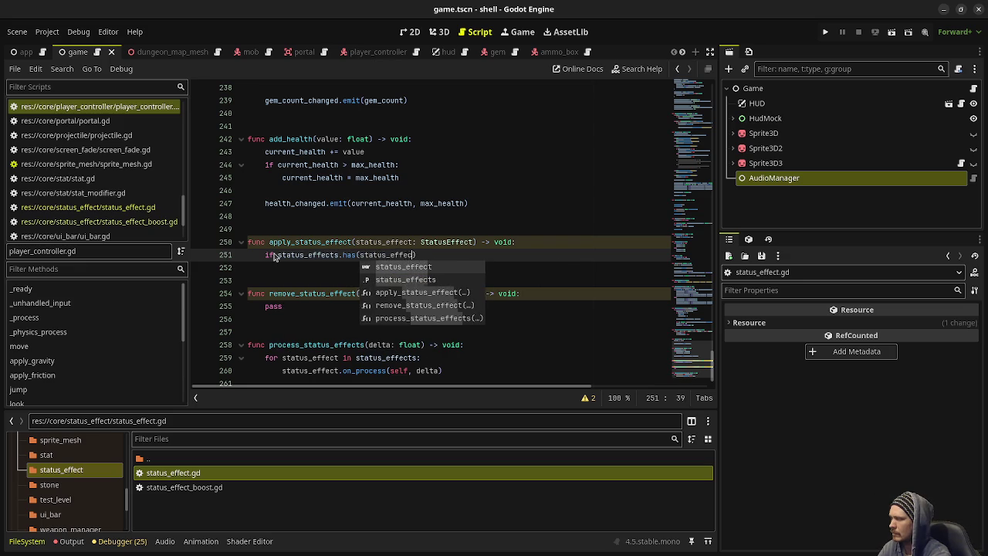
{"action": "type", "text": "t): return"}
{"action": "key", "text": "Return"}
{"action": "key", "text": "Return"}
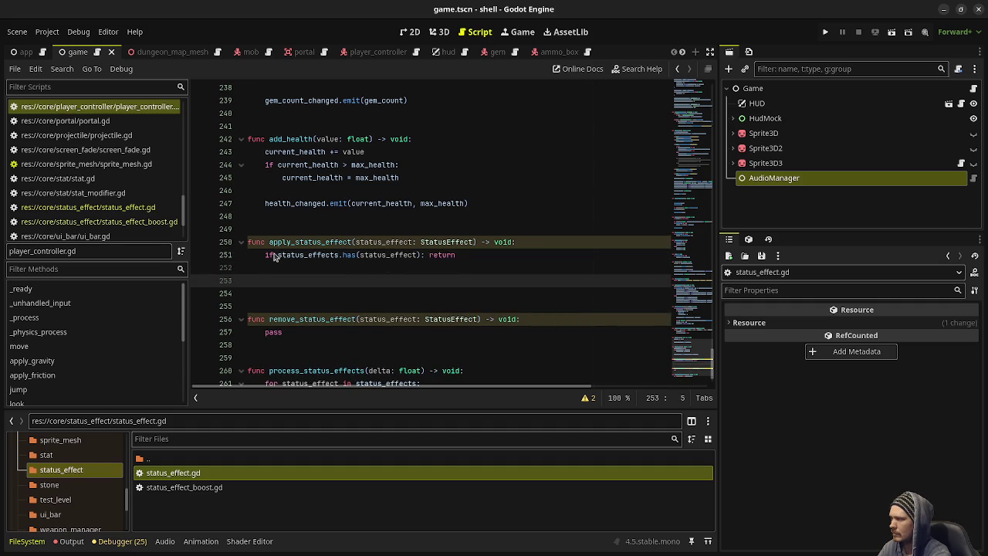
{"action": "type", "text": "stat"}
{"action": "key", "text": "Down"}
{"action": "key", "text": "Return"}
{"action": "type", "text": ".push_"}
{"action": "key", "text": "Return"}
{"action": "type", "text": "status_effect"}
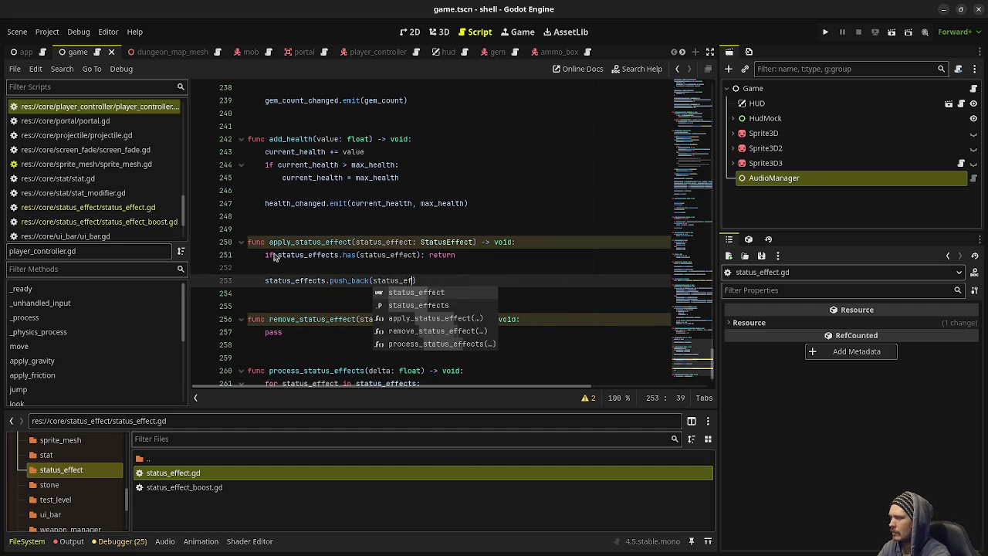
{"action": "key", "text": "End"}
{"action": "key", "text": "Return"}
- Call status_effect.on_apply(self) after the append, add a signal comment line, and save
{"action": "type", "text": "stat"}
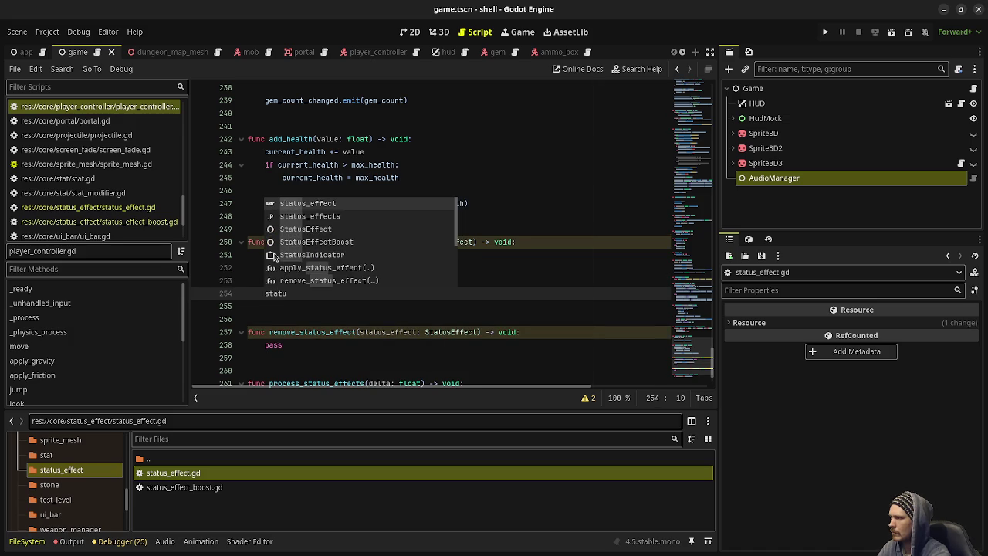
{"action": "key", "text": "Return"}
{"action": "type", "text": ".on_apply_"}
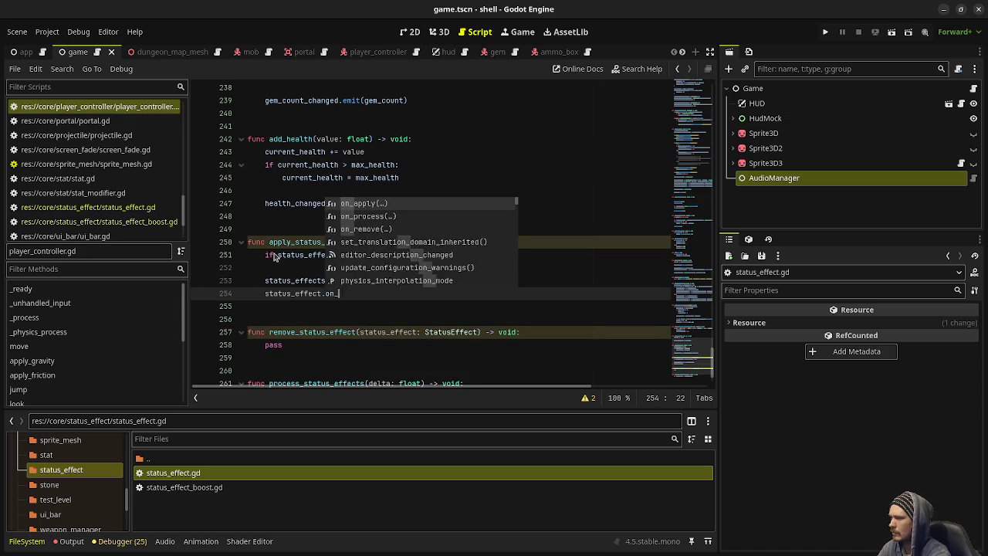
{"action": "type", "text": "(self)"}
{"action": "key", "text": "ctrl+s"}
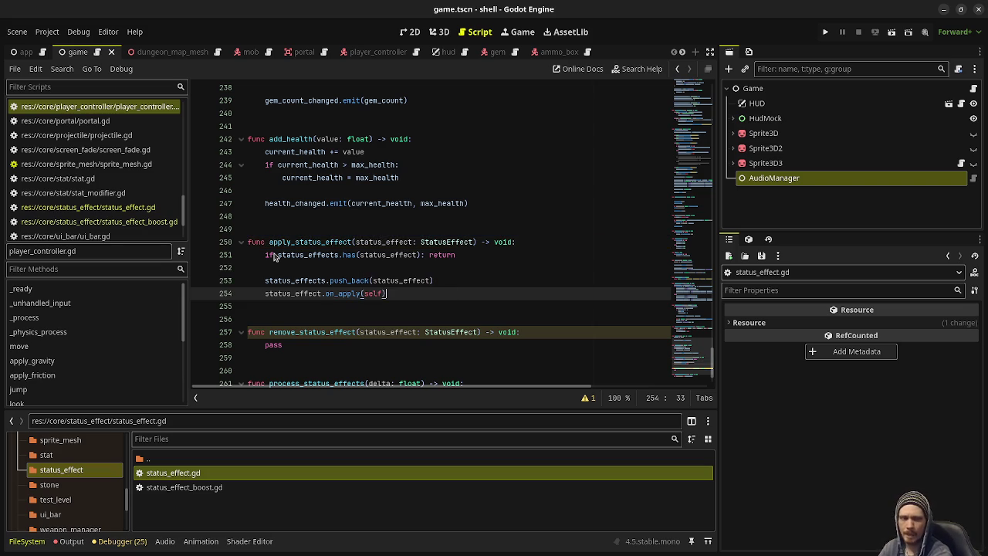
{"action": "key", "text": "Return"}
{"action": "type", "text": "# em"}
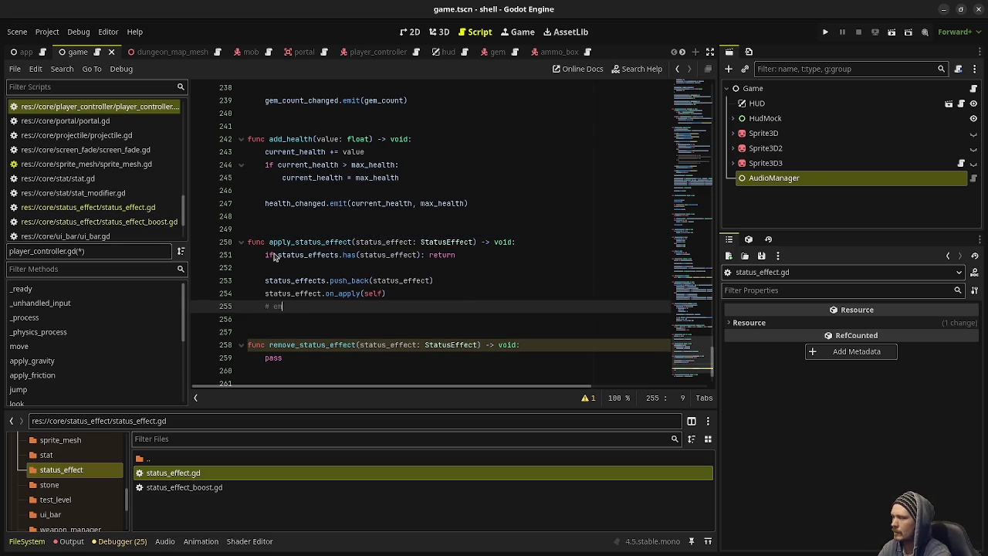
{"action": "type", "text": "it status_effe"}
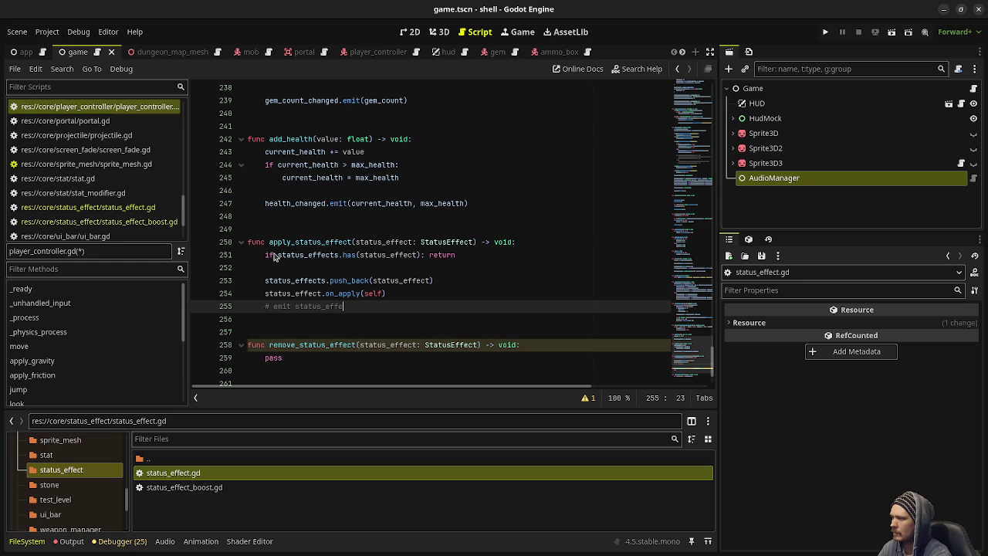
{"action": "type", "text": "ct_applie"}
{"action": "key", "text": "ctrl+s"}
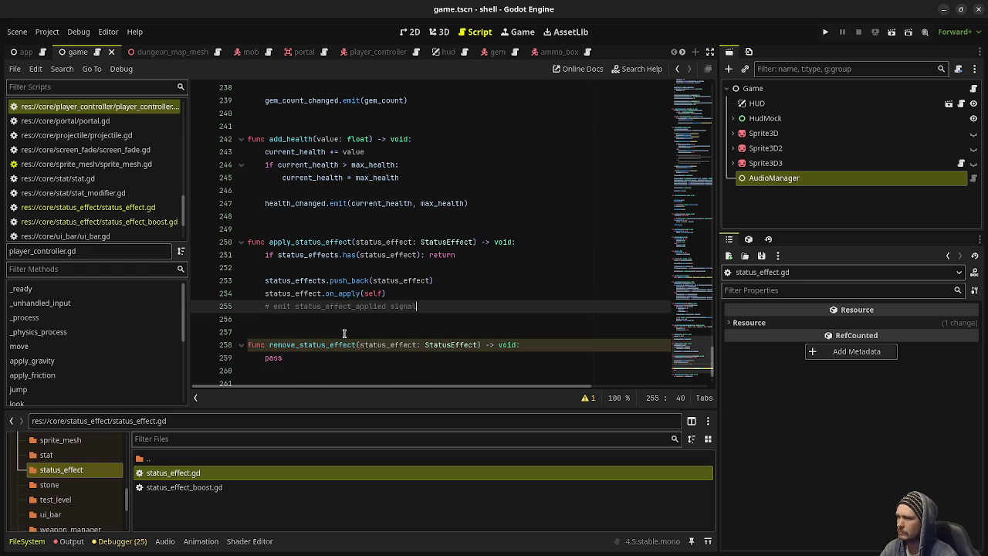
- Change apply_status_effect's return type to bool, return false on duplicates and return true at the end
{"action": "scroll", "coordinate": [345, 332], "scroll_direction": "down", "scroll_amount": 2}
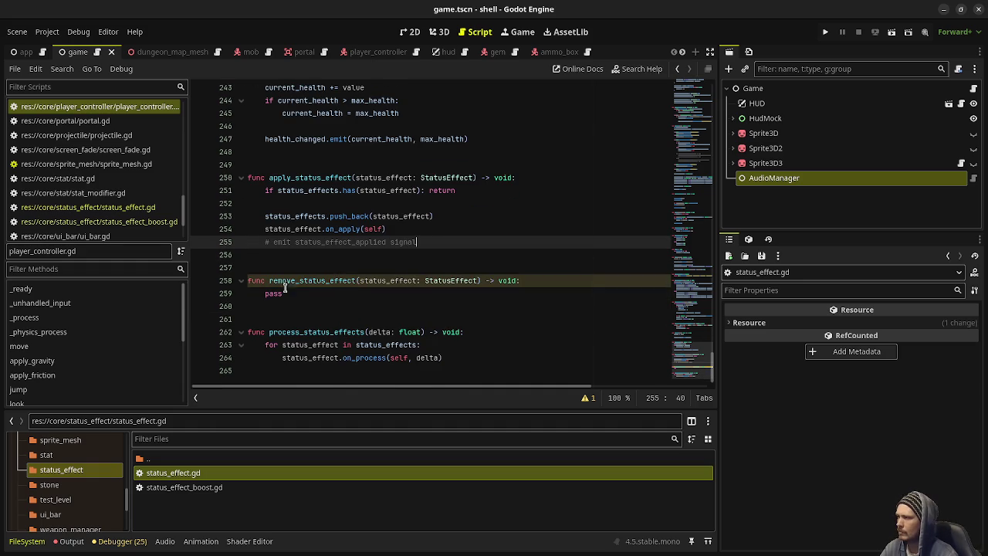
{"action": "double_click", "coordinate": [502, 179]}
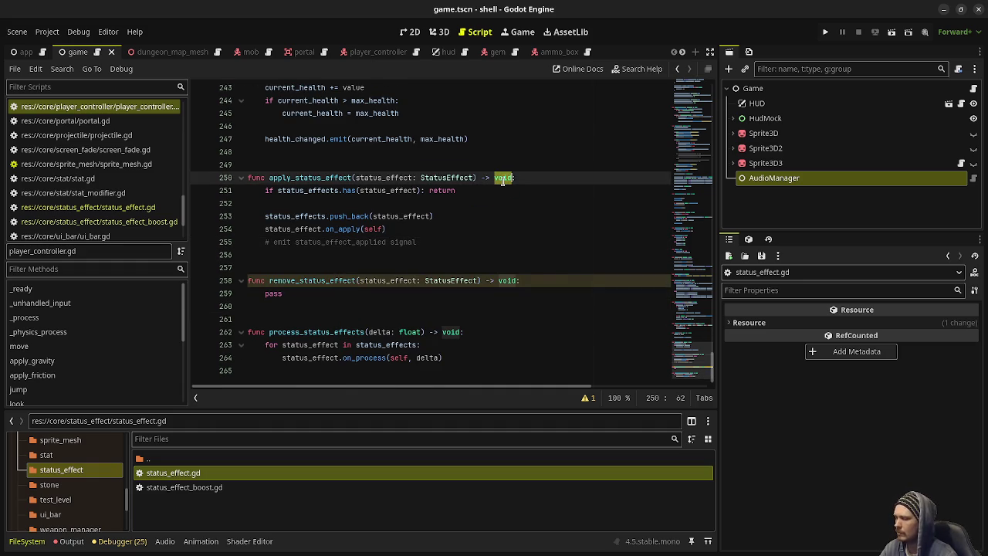
{"action": "type", "text": "bool"}
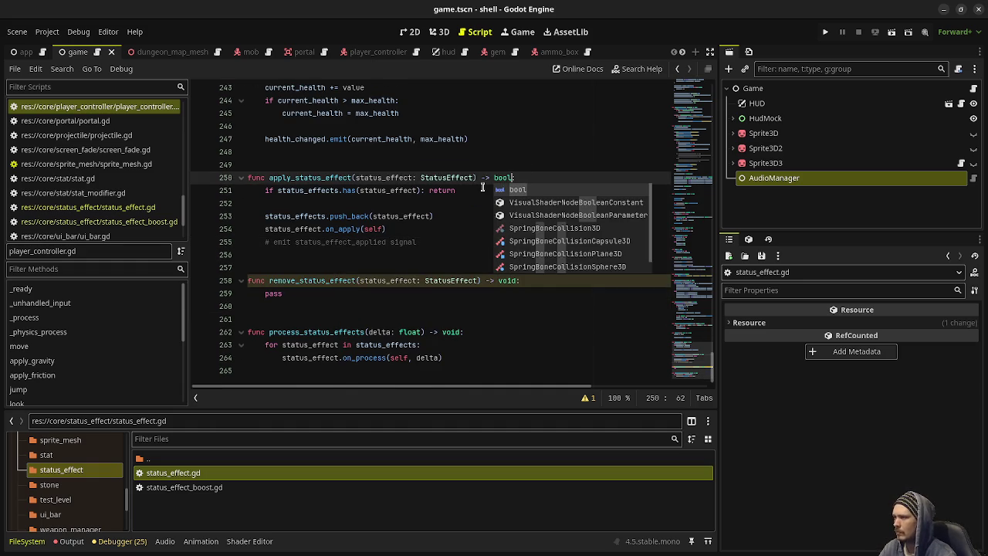
{"action": "left_click", "coordinate": [482, 190]}
{"action": "type", "text": "false"}
{"action": "left_click", "coordinate": [437, 246]}
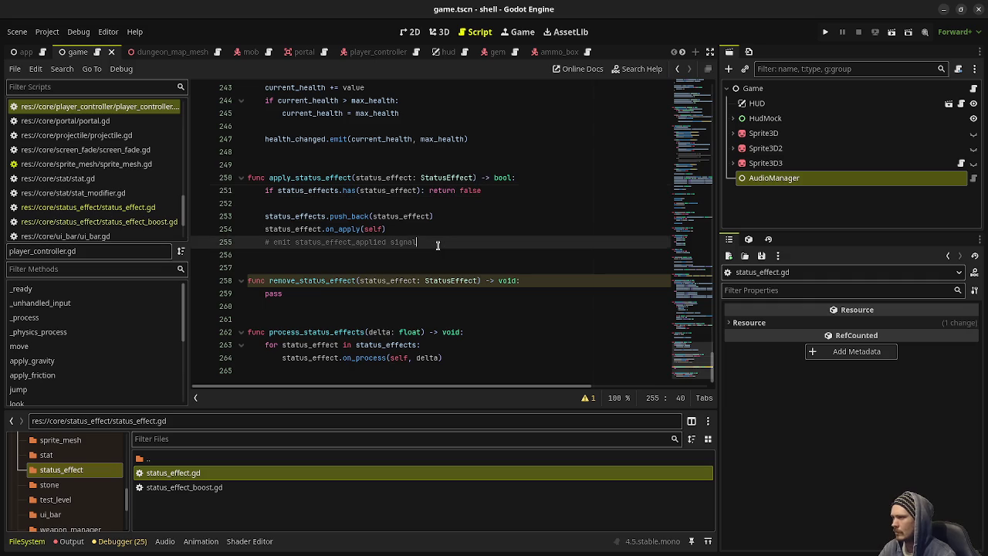
{"action": "key", "text": "Return"}
{"action": "key", "text": "Return"}
{"action": "type", "text": "return t"}
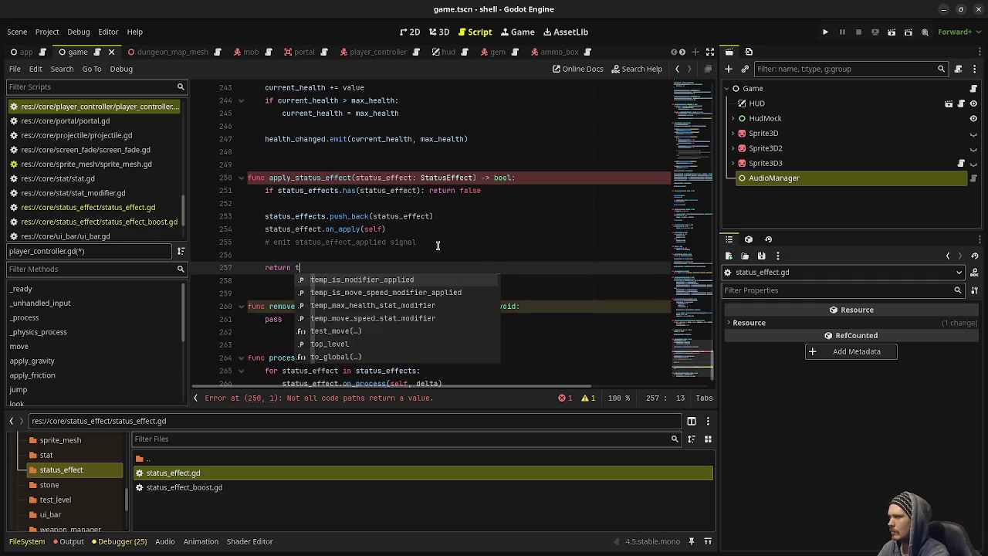
{"action": "type", "text": "rue"}
{"action": "left_click", "coordinate": [506, 306]}
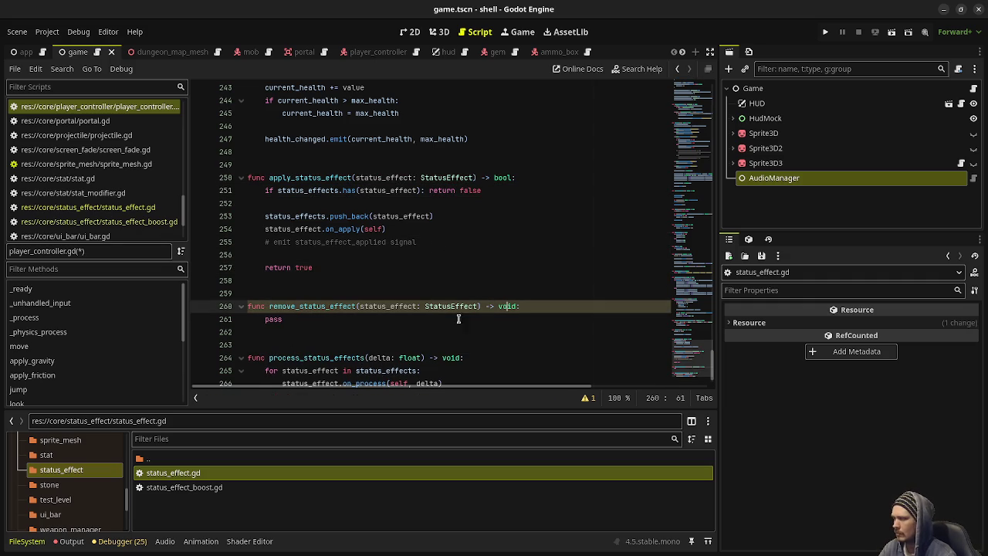
- In remove_status_effect, return false when the effect is absent, then call status_effects.erase(status_effect)
{"action": "double_click", "coordinate": [274, 318]}
{"action": "type", "text": "if status"}
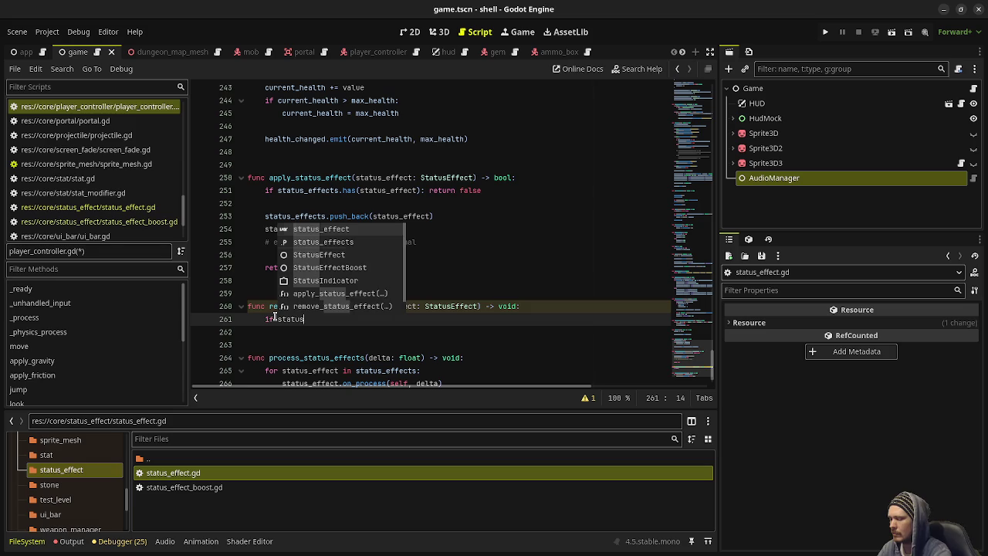
{"action": "type", "text": "_effects.has("}
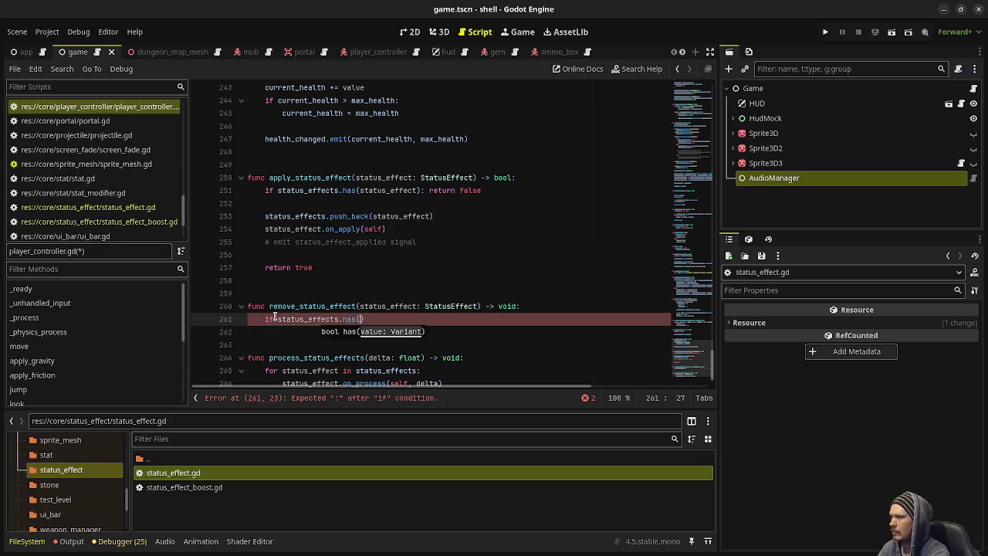
{"action": "type", "text": "status_effect) "}
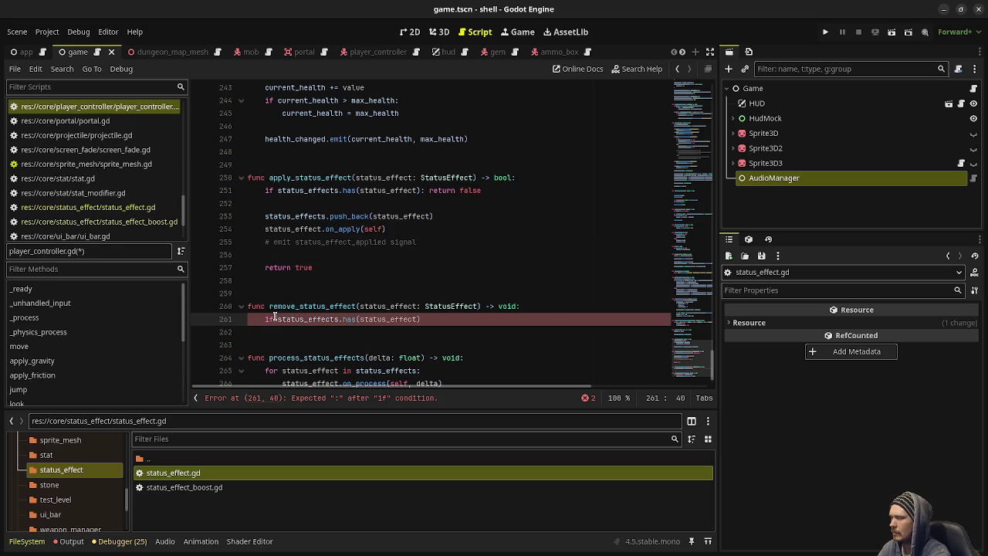
{"action": "type", "text": "== false: return false"}
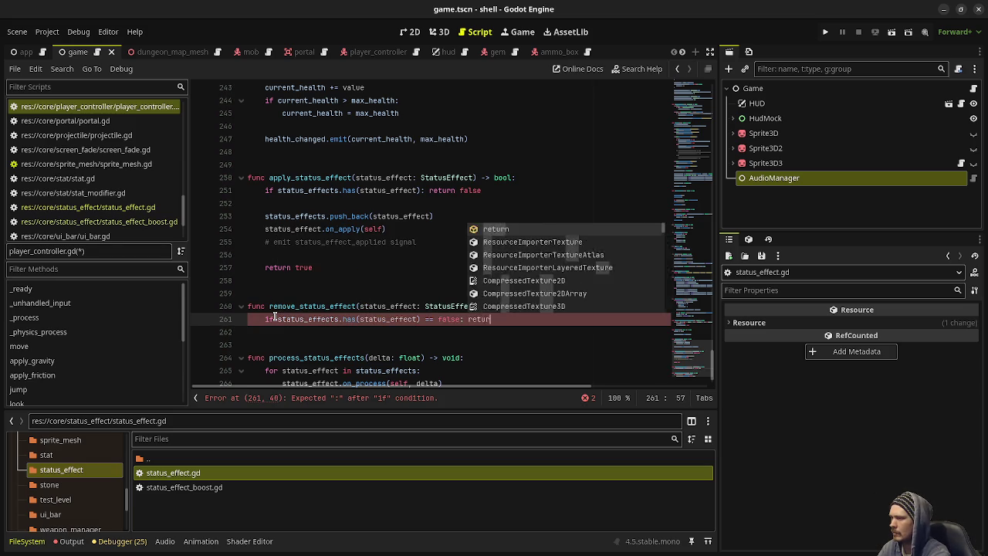
{"action": "key", "text": "Return"}
{"action": "key", "text": "Return"}
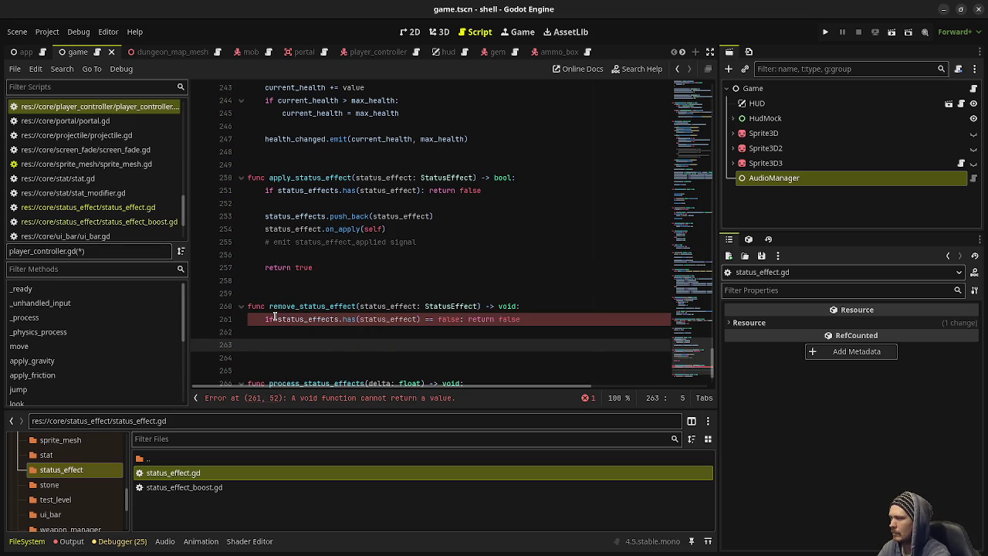
{"action": "type", "text": "status_effects."}
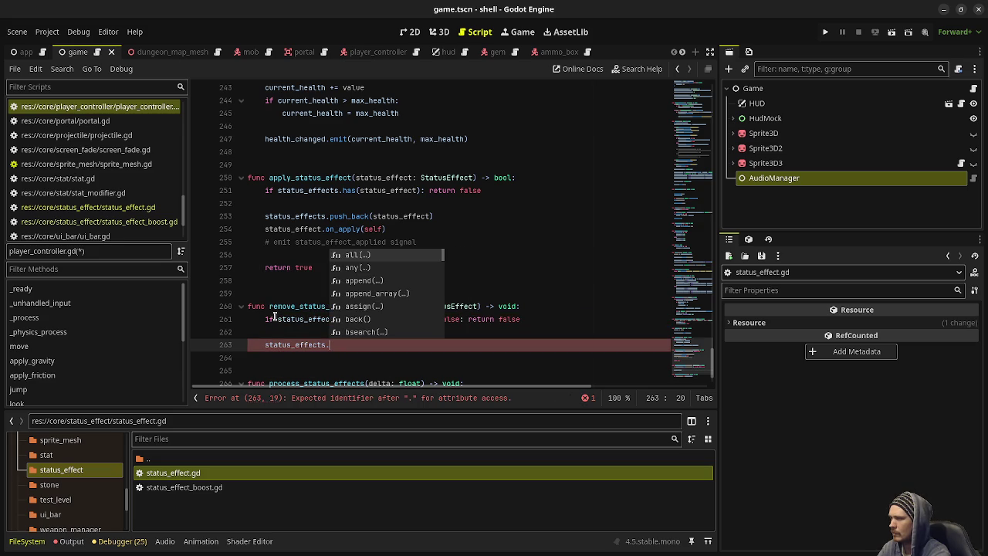
{"action": "type", "text": "eras"}
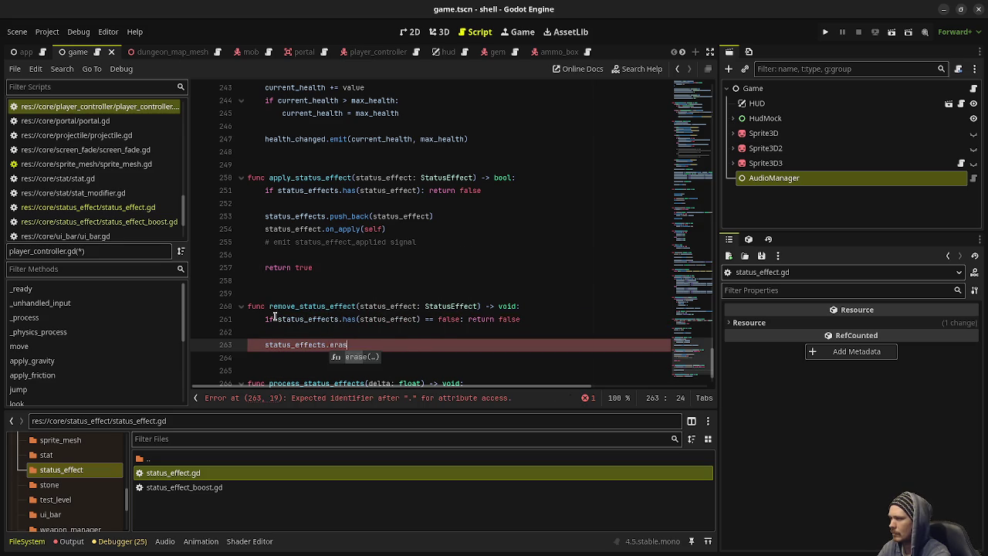
{"action": "key", "text": "Return"}
{"action": "type", "text": "status_effect"}
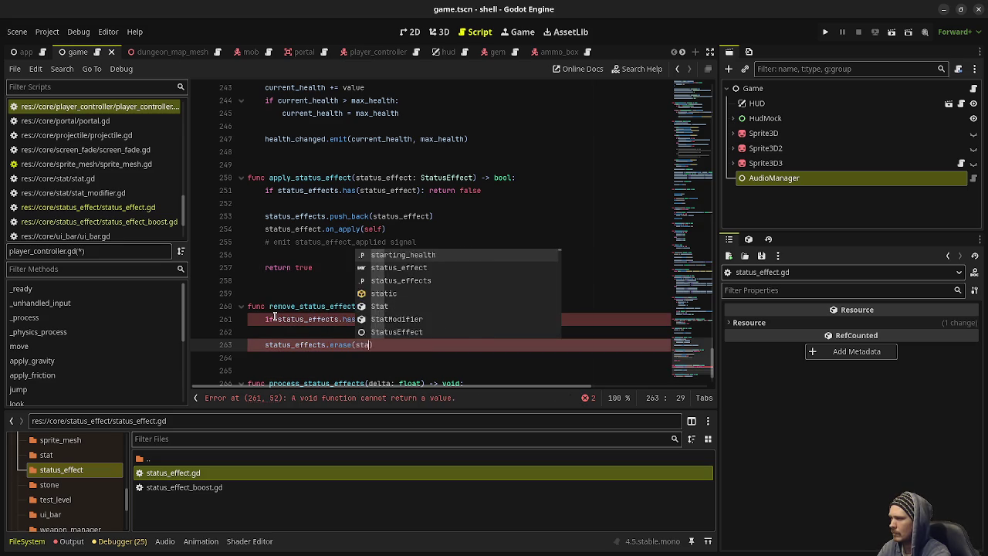
{"action": "type", "text": ")"}
{"action": "key", "text": "Return"}
- Add status_effect.on_remove(self), a removed-signal comment and return true, then save
{"action": "type", "text": "status"}
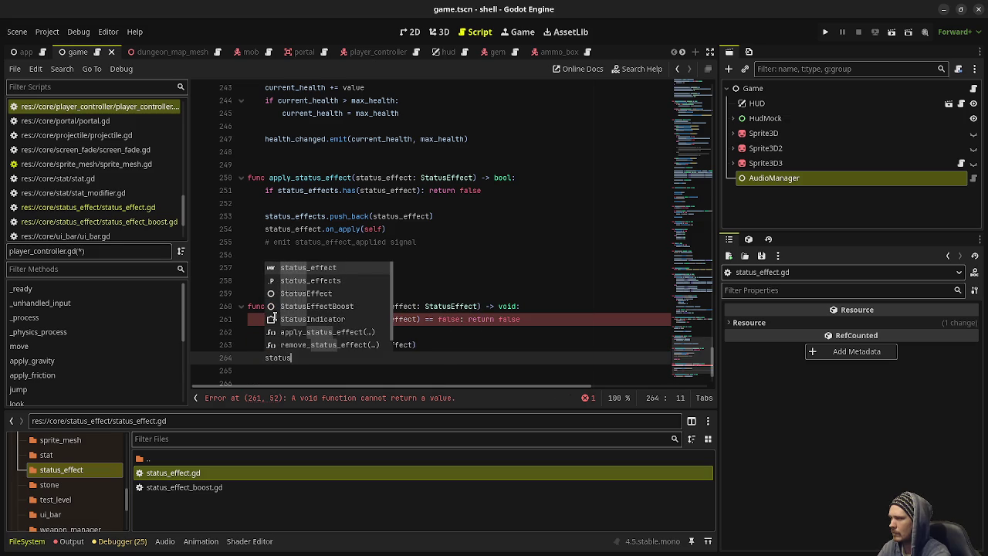
{"action": "key", "text": "Return"}
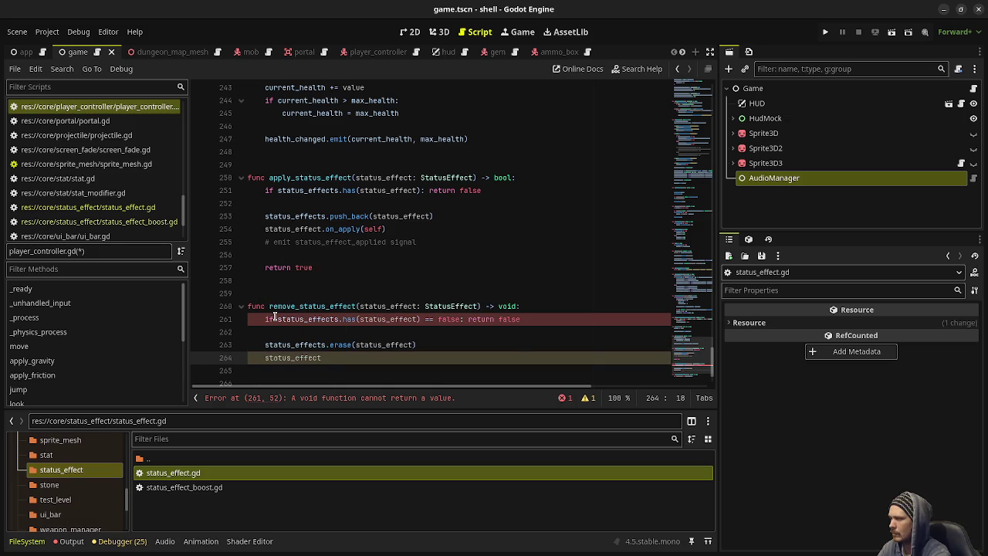
{"action": "type", "text": ".on_"}
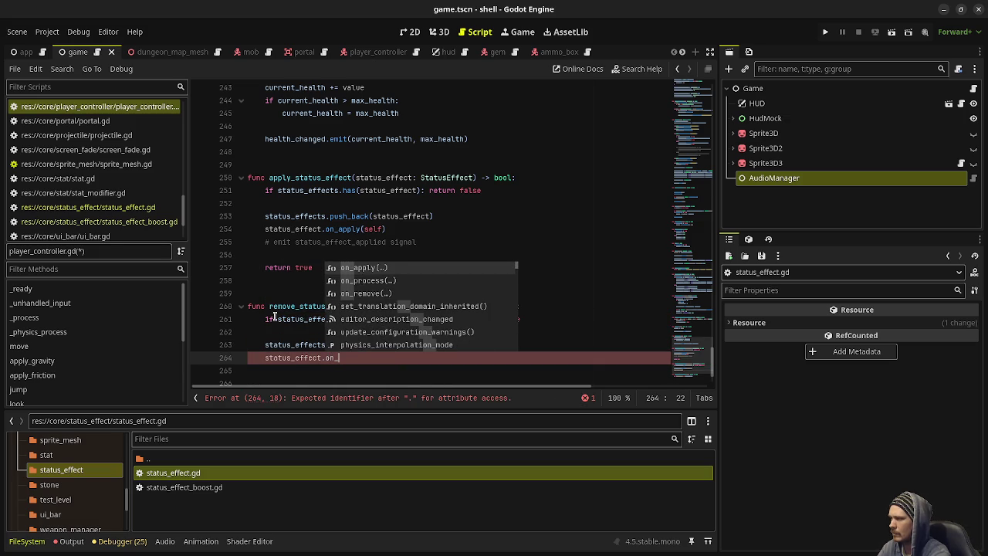
{"action": "type", "text": "re"}
{"action": "key", "text": "Return"}
{"action": "type", "text": "self)"}
{"action": "key", "text": "Return"}
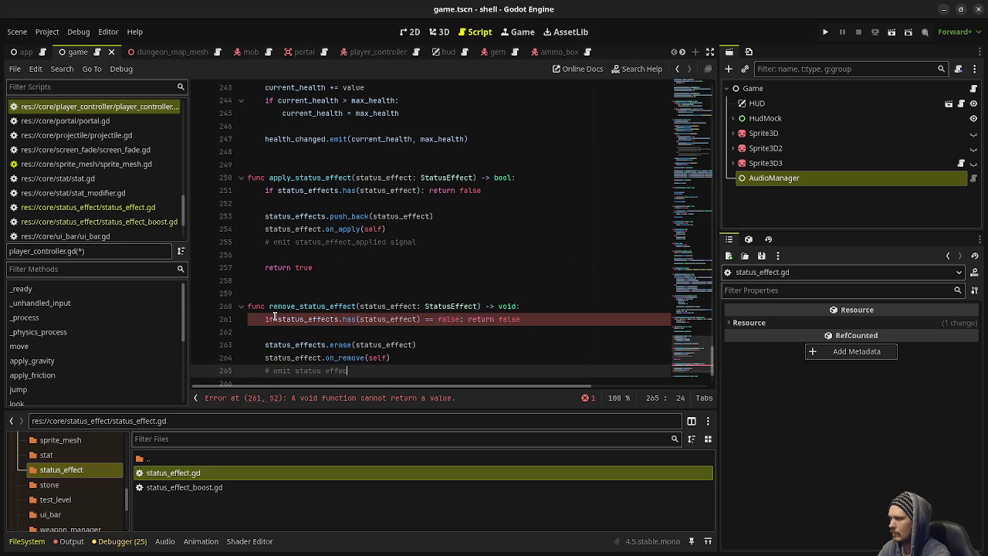
{"action": "type", "text": "_ef"}
{"action": "type", "text": "move"}
{"action": "type", "text": "l"}
{"action": "key", "text": "Return"}
{"action": "key", "text": "Return"}
{"action": "type", "text": "return true"}
{"action": "key", "text": "ctrl+s"}
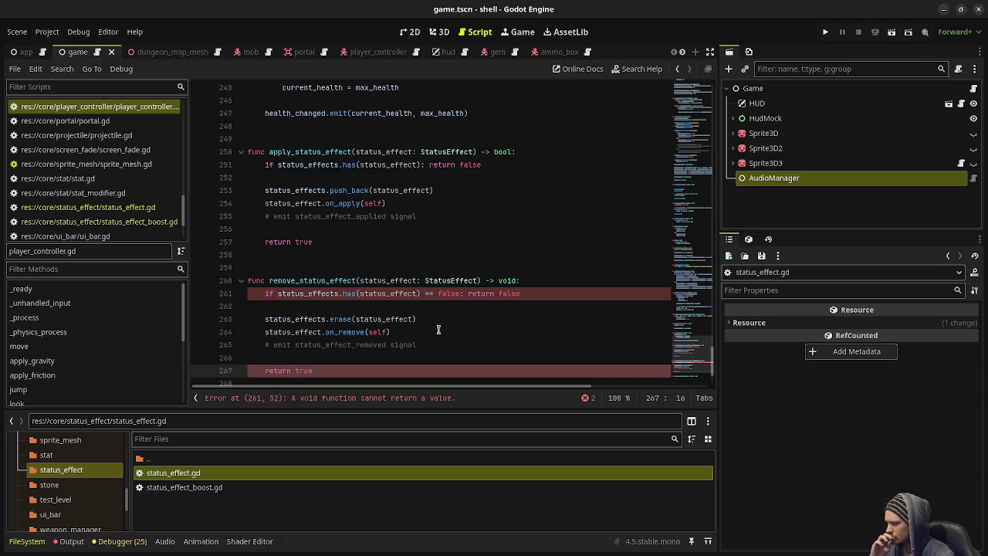
- Change remove_status_effect's return type from void to bool and save
{"action": "double_click", "coordinate": [507, 280]}
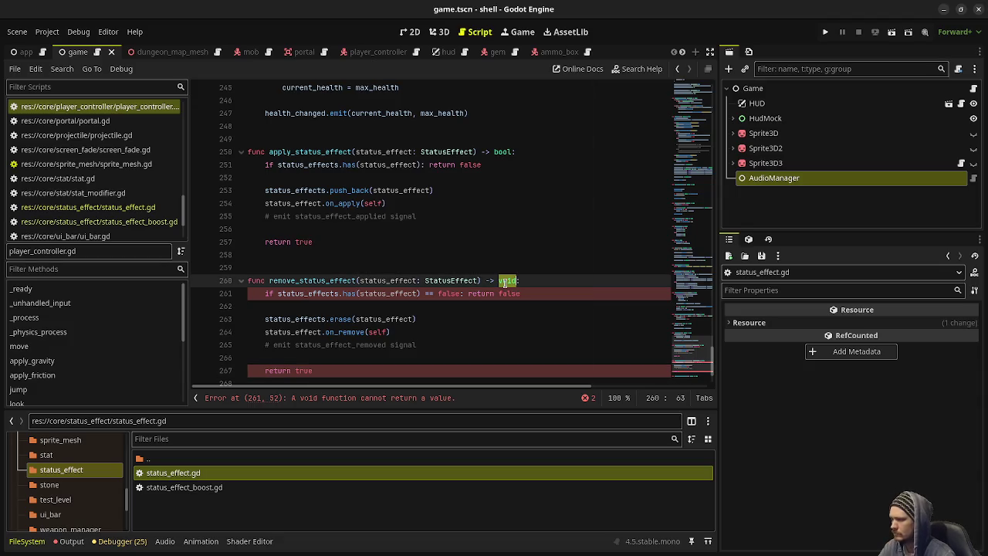
{"action": "type", "text": "bool"}
{"action": "key", "text": "ctrl+s"}
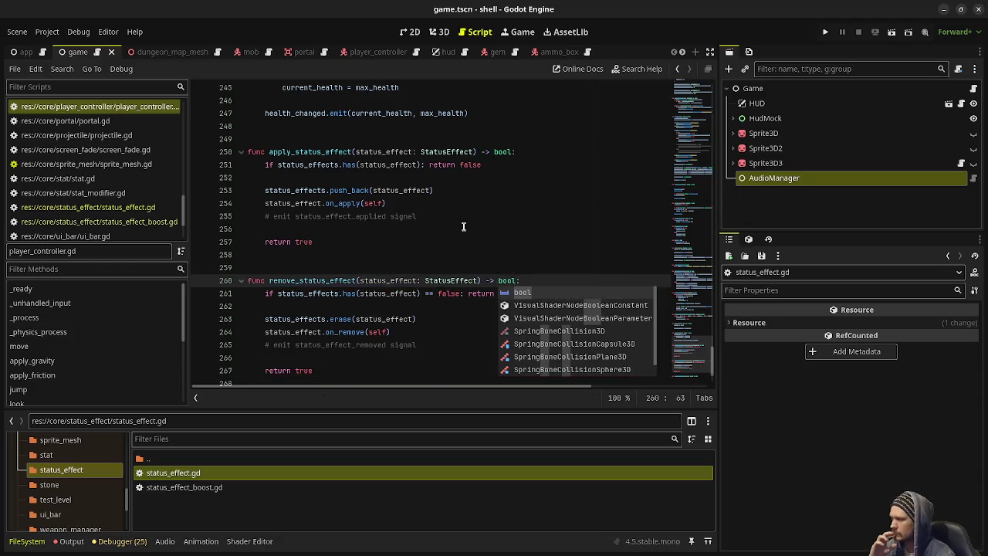
{"action": "left_click", "coordinate": [463, 226]}
{"action": "scroll", "coordinate": [463, 226], "scroll_direction": "down", "scroll_amount": 2}
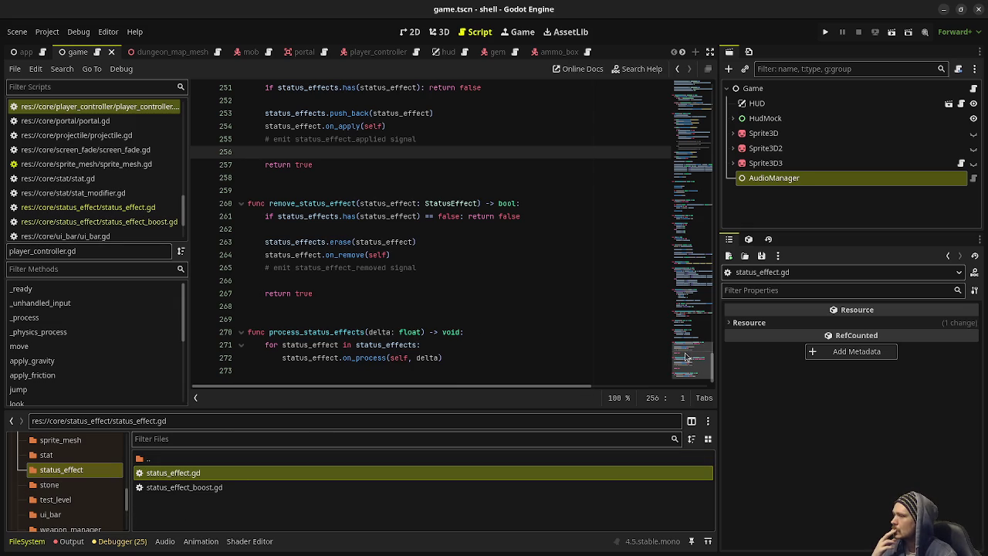
- Start a New Resource in the status_effect folder, search 'status', then cancel the dialog
{"action": "scroll", "coordinate": [77, 483], "scroll_direction": "down", "scroll_amount": 5}
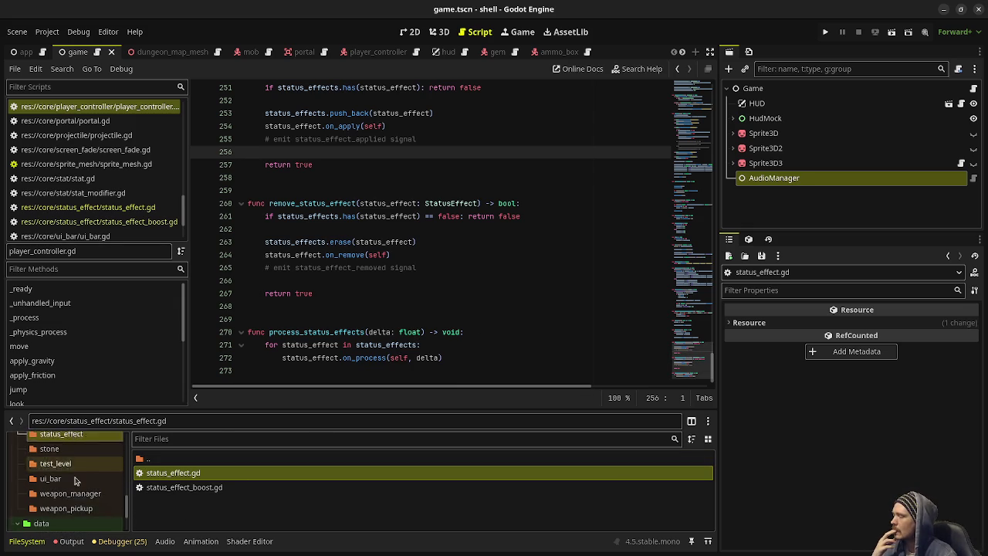
{"action": "scroll", "coordinate": [82, 491], "scroll_direction": "up", "scroll_amount": 5}
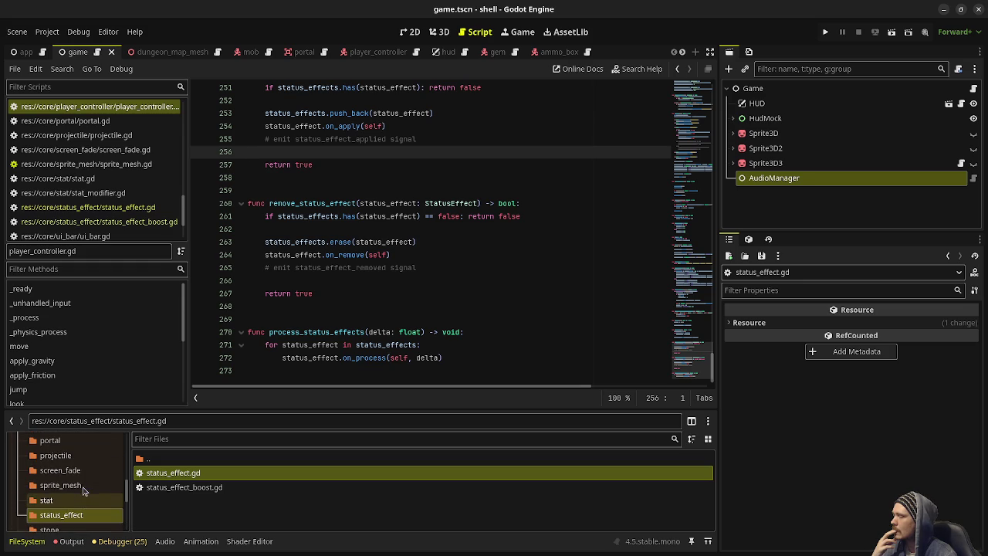
{"action": "right_click", "coordinate": [178, 500]}
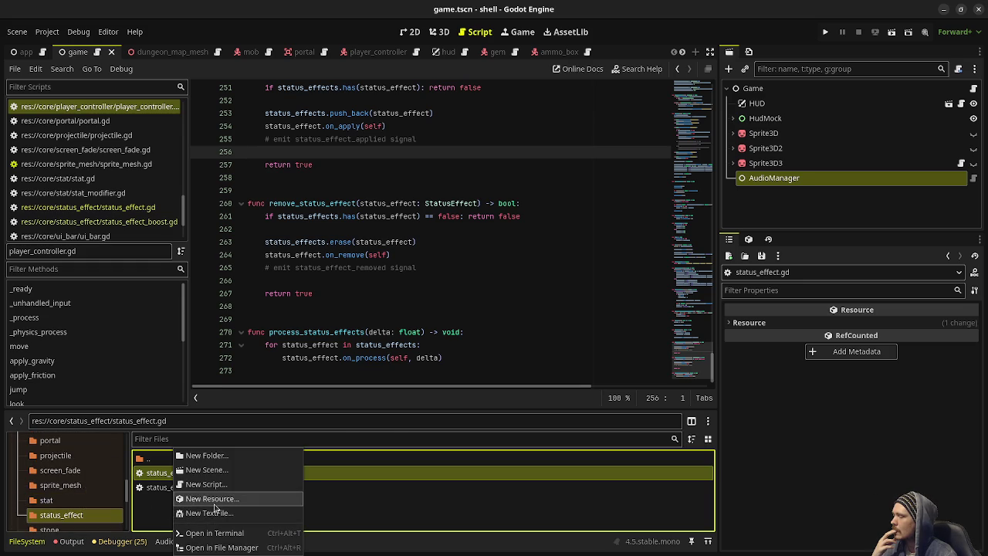
{"action": "left_click", "coordinate": [234, 499]}
{"action": "type", "text": "status"}
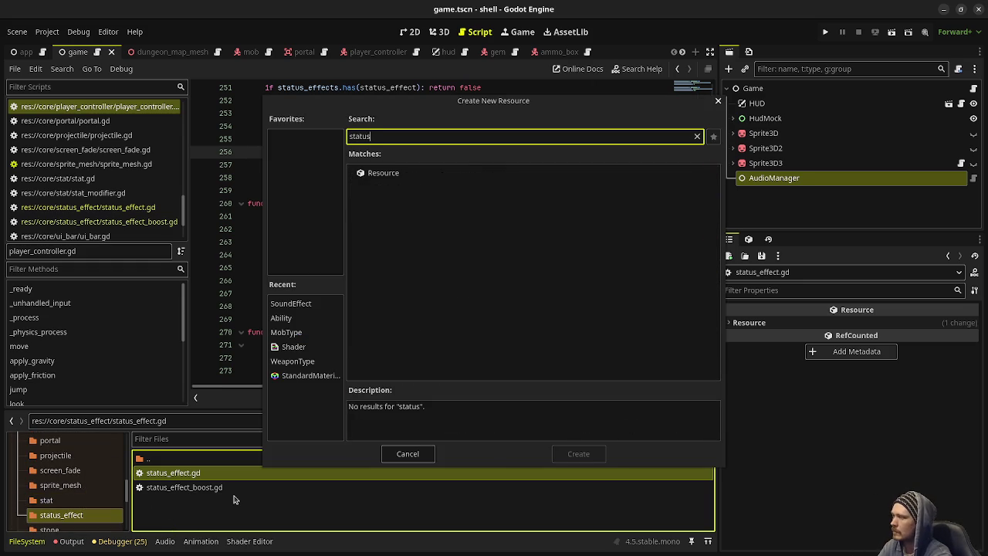
{"action": "key", "text": "BackSpace"}
{"action": "key", "text": "BackSpace"}
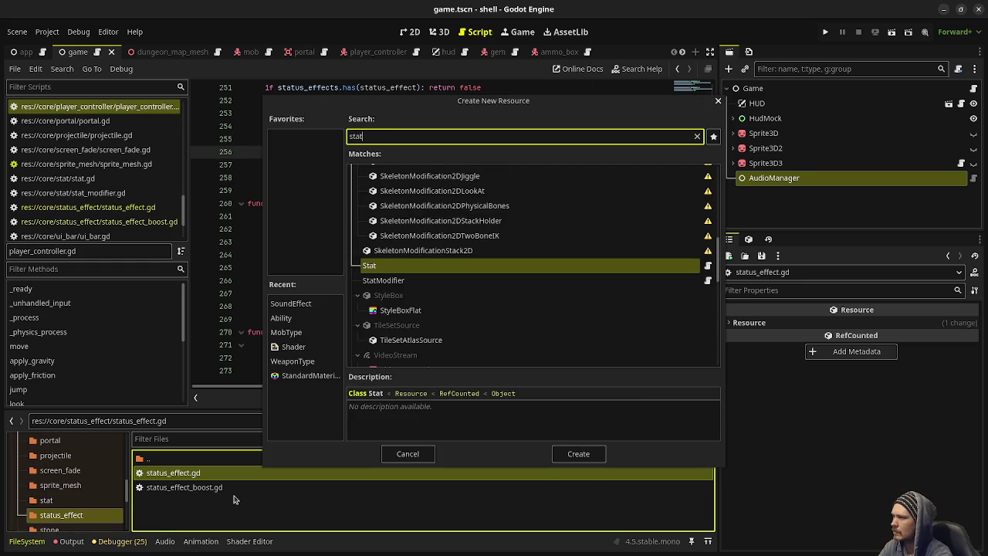
{"action": "key", "text": "BackSpace"}
{"action": "key", "text": "BackSpace"}
{"action": "key", "text": "BackSpace"}
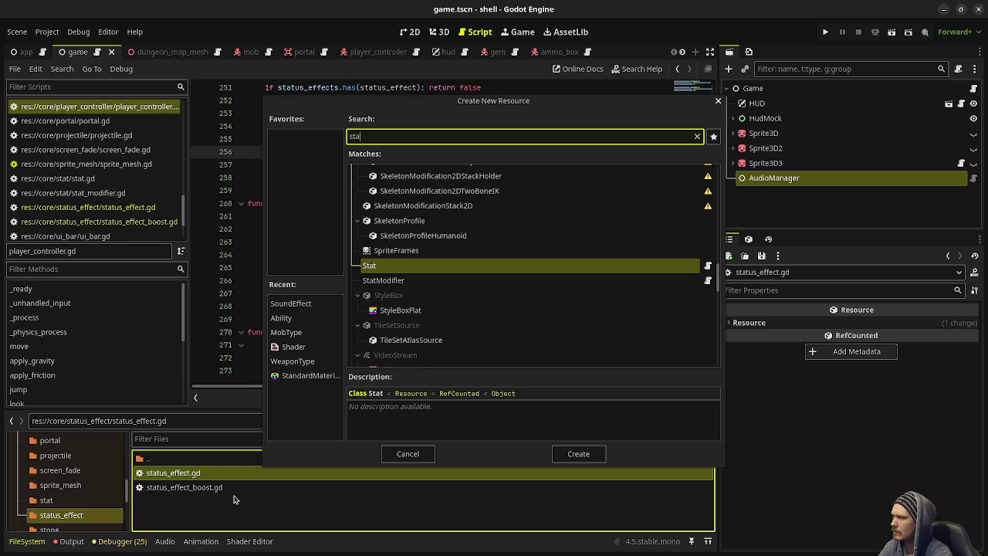
{"action": "left_click", "coordinate": [408, 454]}
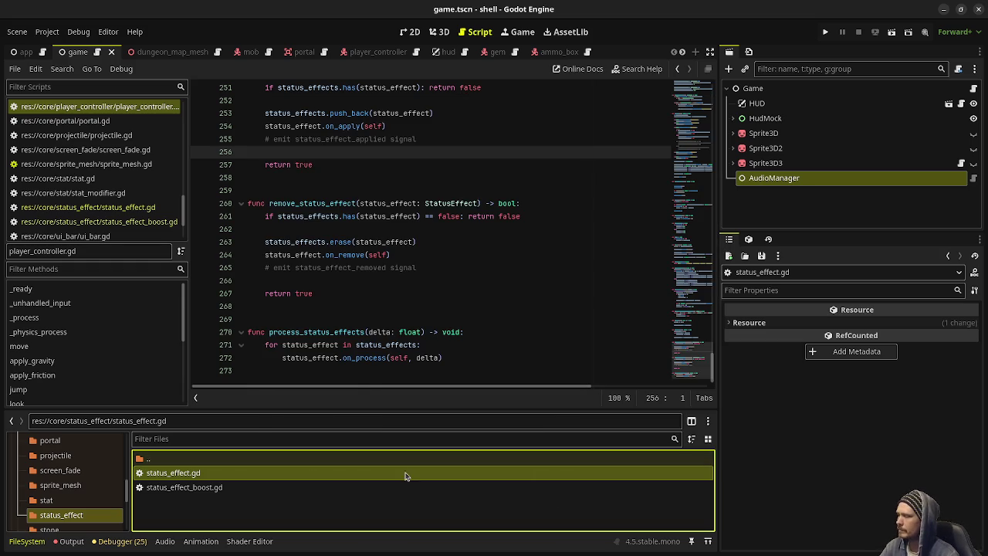
- Open status_effect_boost.gd and then status_effect.gd, selecting the Node base class on line 1
{"action": "left_click", "coordinate": [193, 488]}
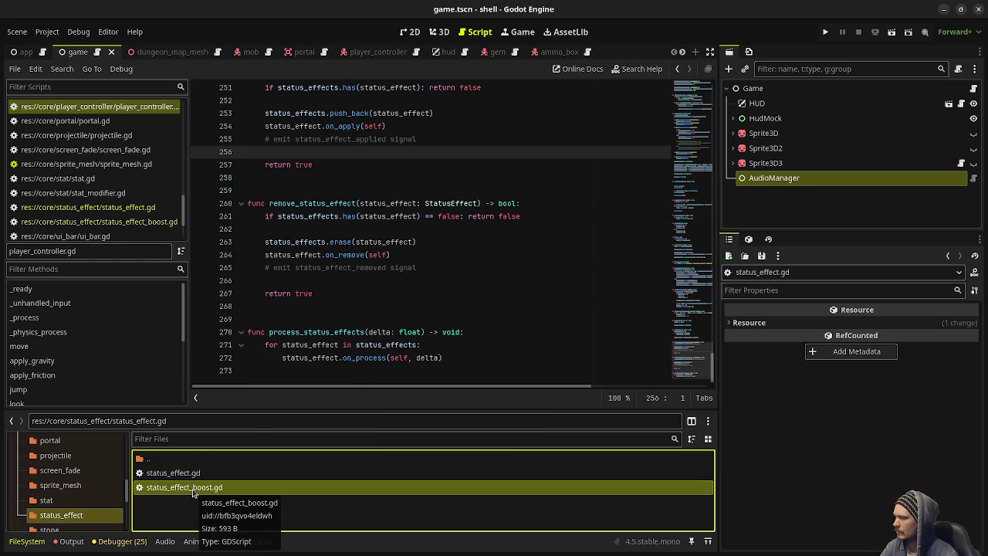
{"action": "double_click", "coordinate": [193, 488]}
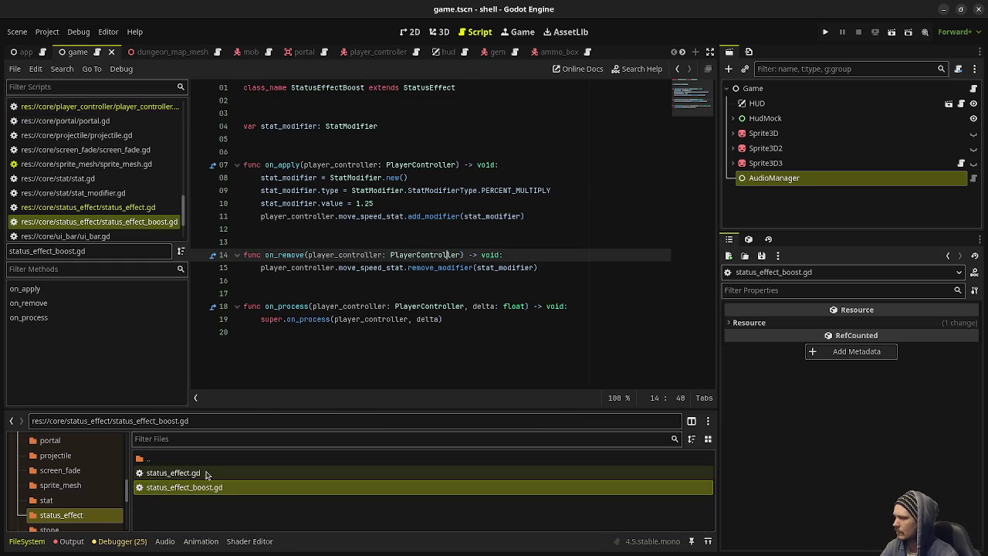
{"action": "double_click", "coordinate": [205, 474]}
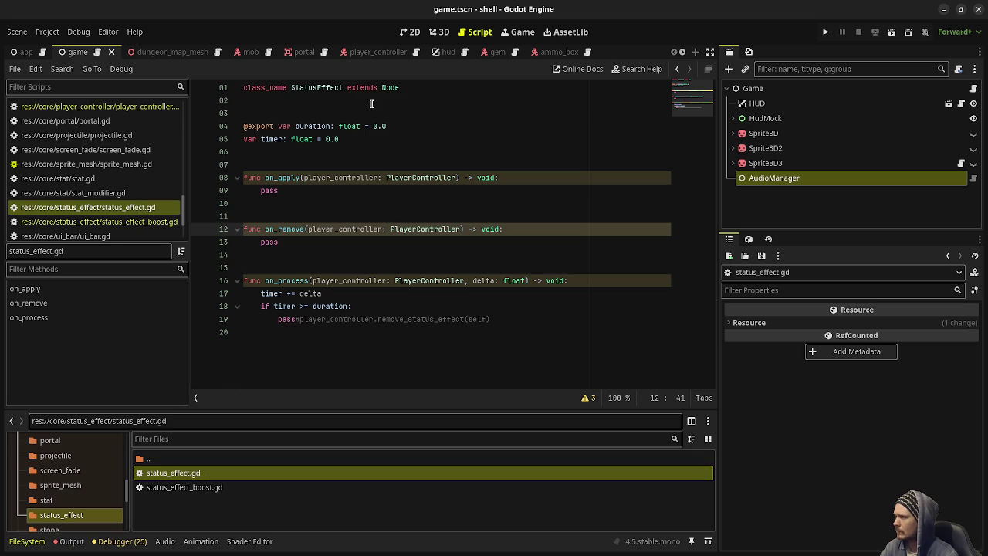
{"action": "left_click", "coordinate": [398, 87]}
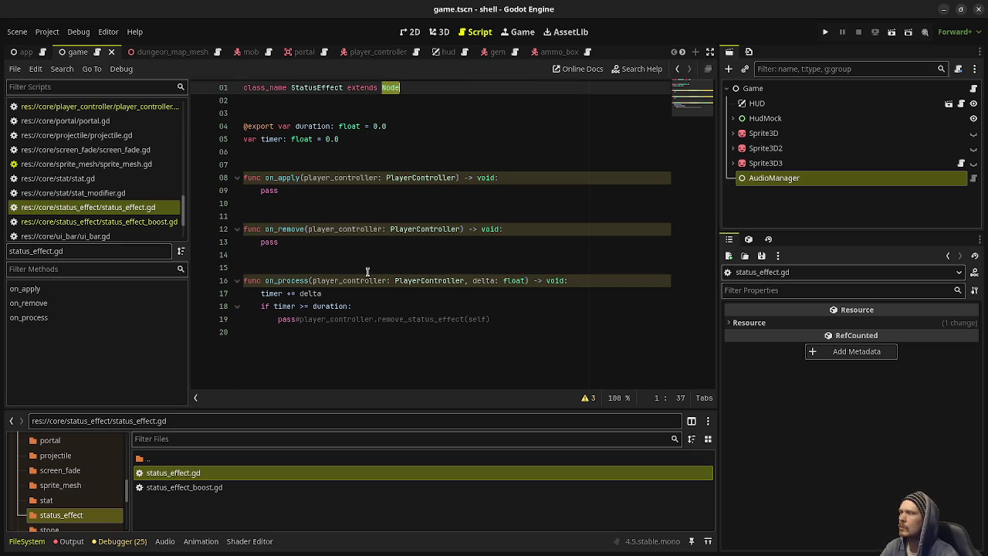
- Make StatusEffect extend Resource instead of Node and save status_effect.gd
{"action": "type", "text": "Resource"}
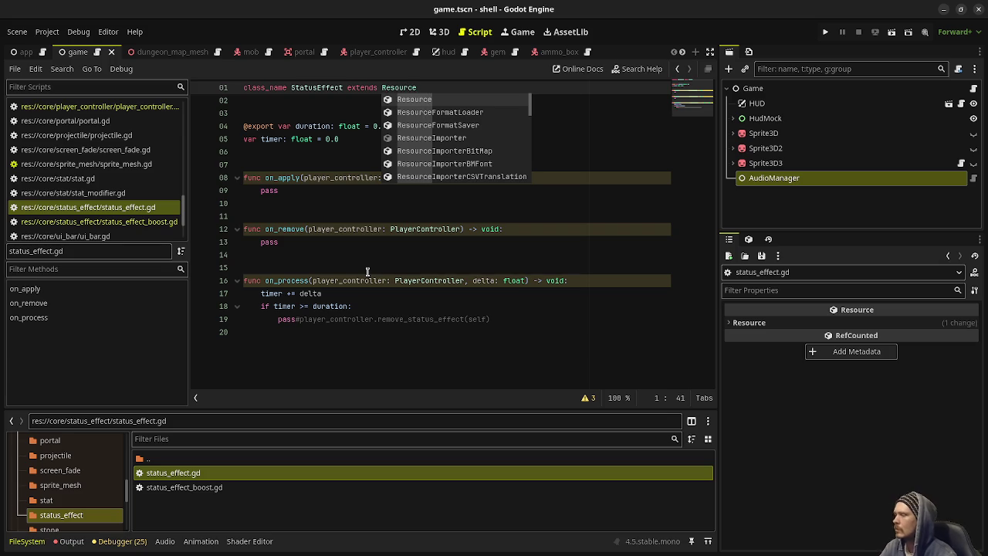
{"action": "right_click", "coordinate": [211, 511]}
{"action": "left_click", "coordinate": [445, 297]}
{"action": "key", "text": "ctrl+s"}
- Create a StatusEffectBoost resource in the status_effect folder saved as status_effect_boost.tres
{"action": "right_click", "coordinate": [202, 506]}
{"action": "left_click", "coordinate": [241, 502]}
{"action": "type", "text": "status"}
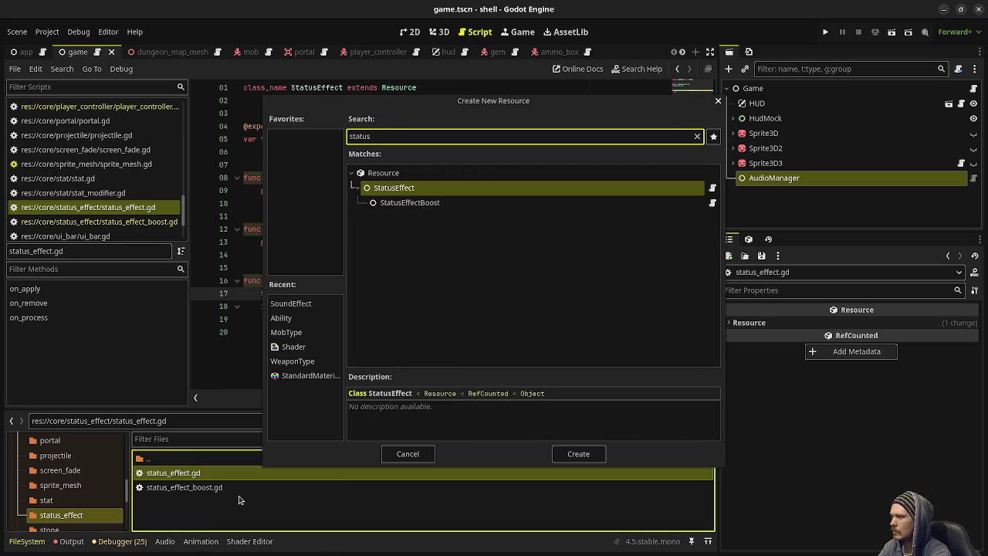
{"action": "key", "text": "Down"}
{"action": "key", "text": "Return"}
{"action": "type", "text": "s"}
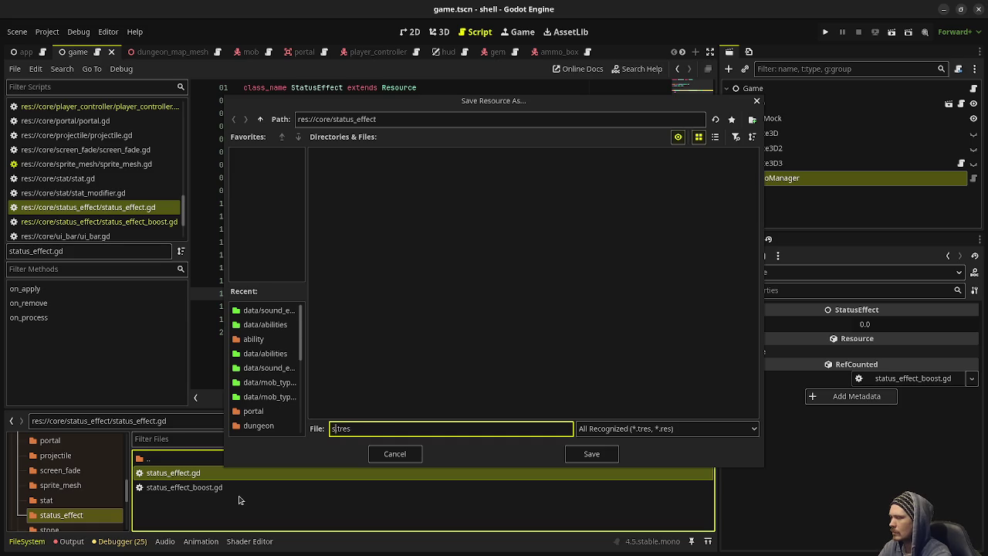
{"action": "type", "text": "tatus_effect_boost"}
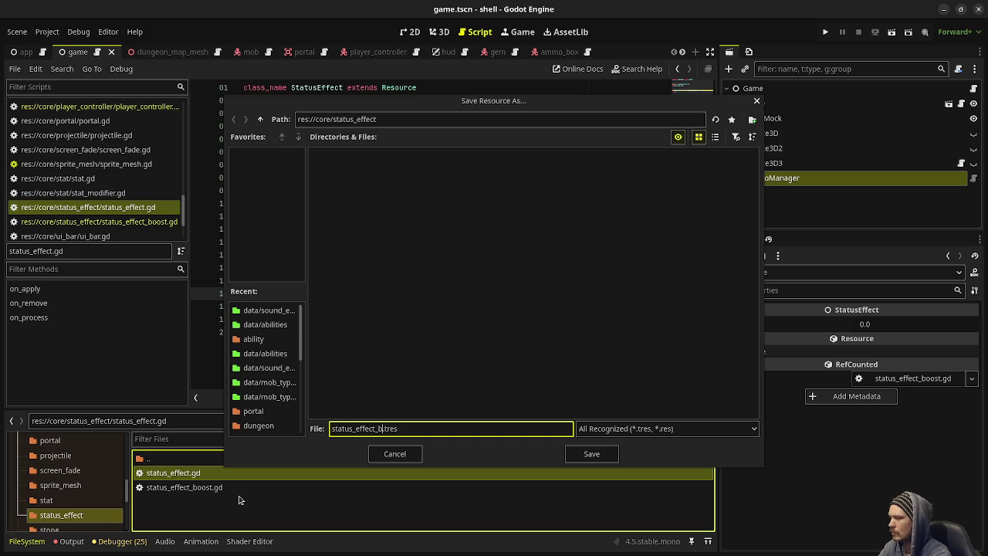
{"action": "key", "text": "Return"}
- Set the status_effect_boost.tres Duration to 5.0 in the Inspector
{"action": "left_click", "coordinate": [238, 501]}
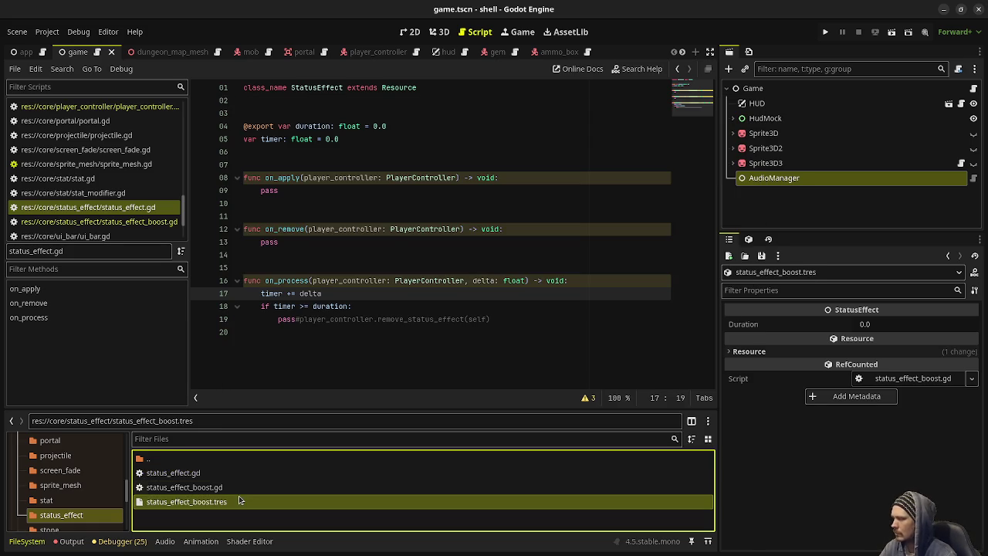
{"action": "left_click", "coordinate": [889, 326]}
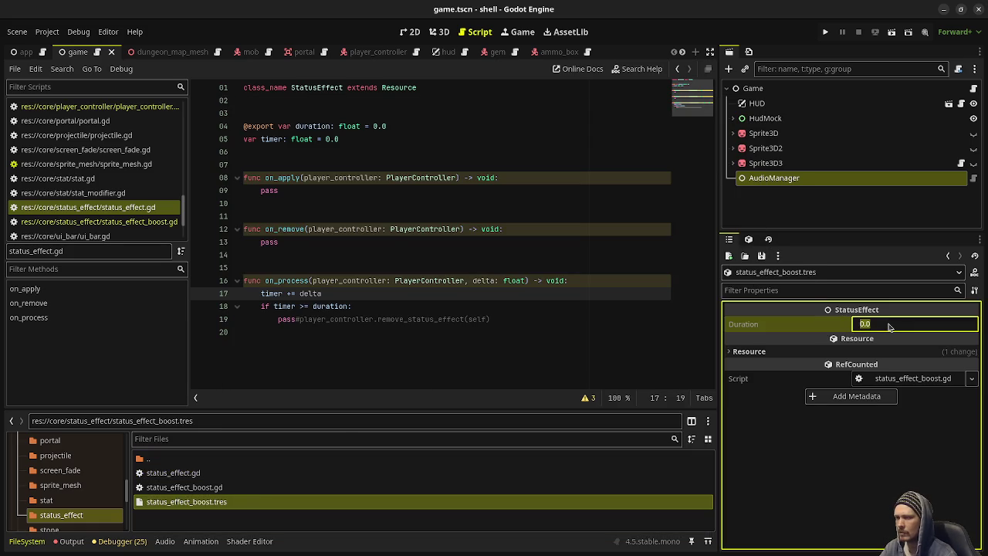
{"action": "type", "text": "5"}
{"action": "key", "text": "Return"}
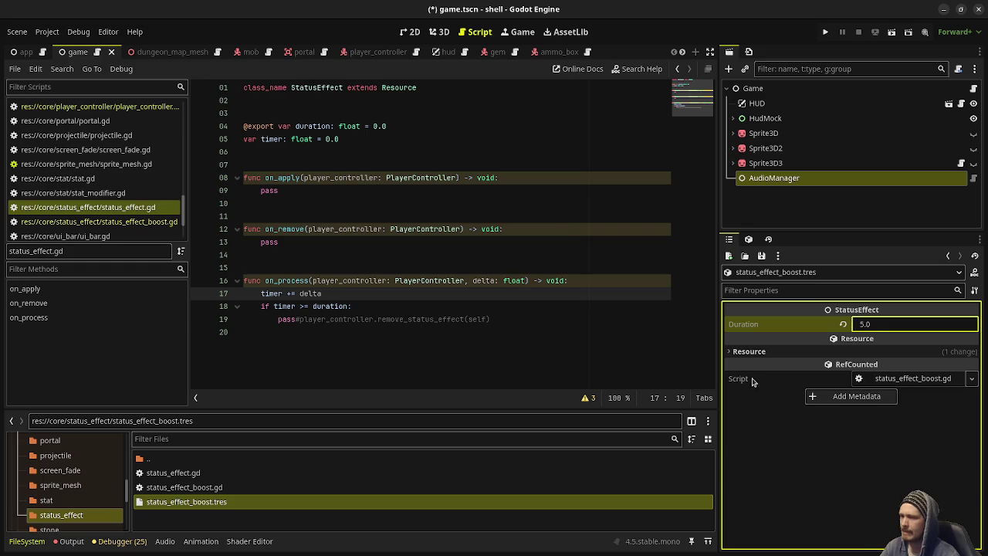
- Save, then create and open ability_behavior_apply_status_effect.gd in the ability folder via Create New > Script
{"action": "key", "text": "ctrl+s"}
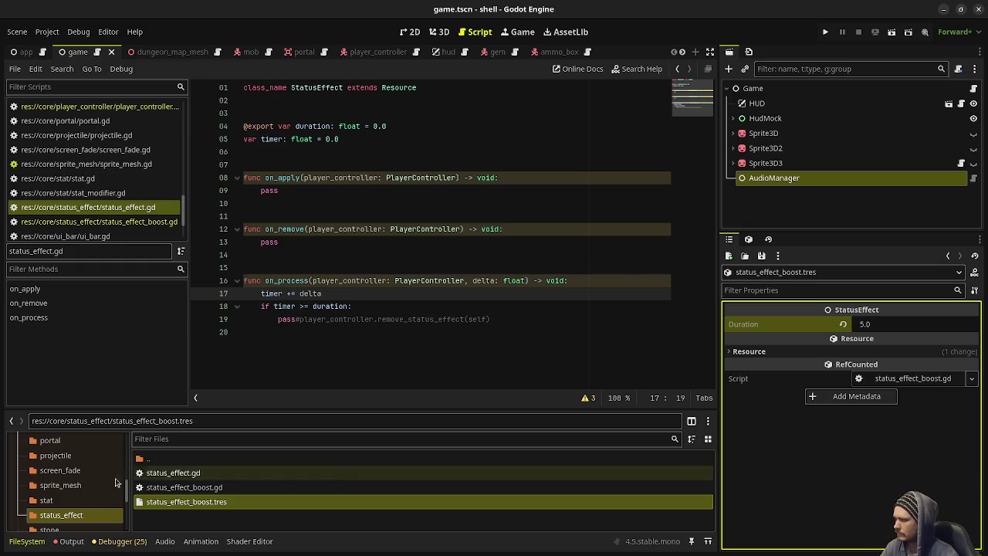
{"action": "scroll", "coordinate": [96, 509], "scroll_direction": "up", "scroll_amount": 5}
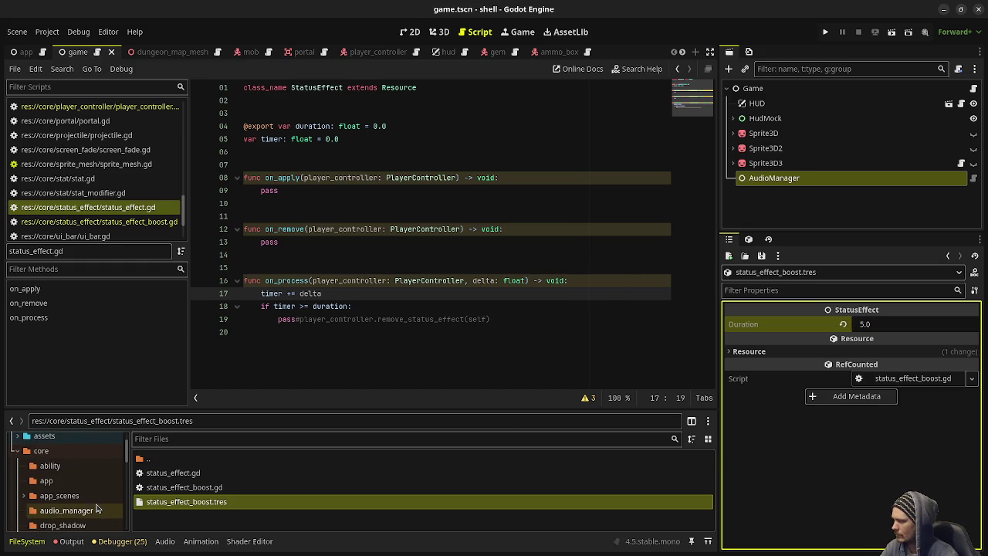
{"action": "left_click", "coordinate": [54, 466]}
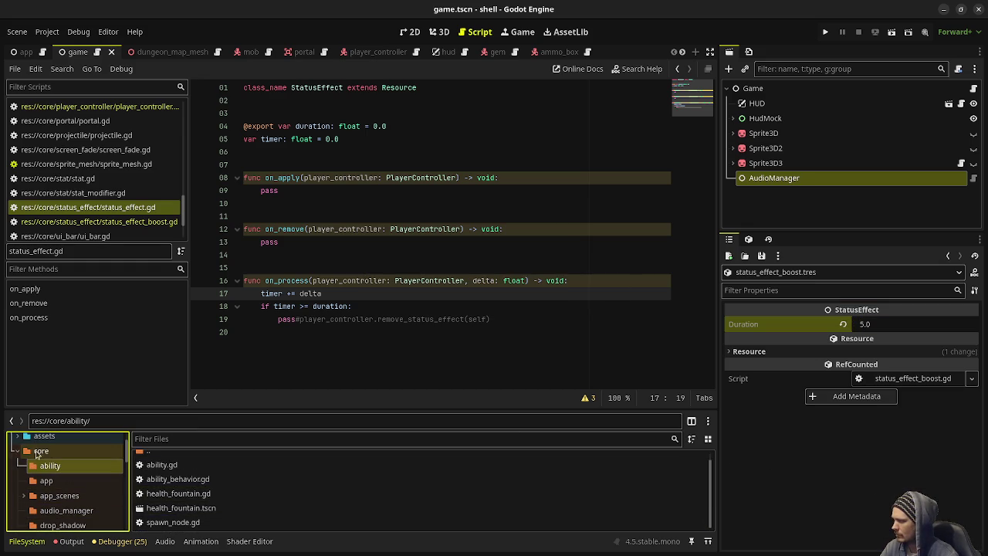
{"action": "right_click", "coordinate": [46, 466]}
{"action": "mouse_move", "coordinate": [176, 345]}
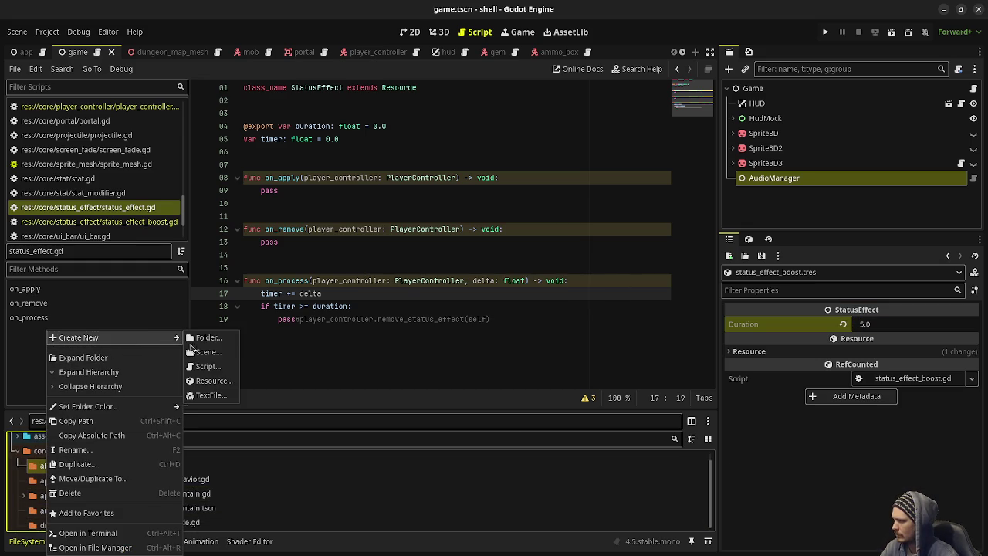
{"action": "left_click", "coordinate": [209, 366]}
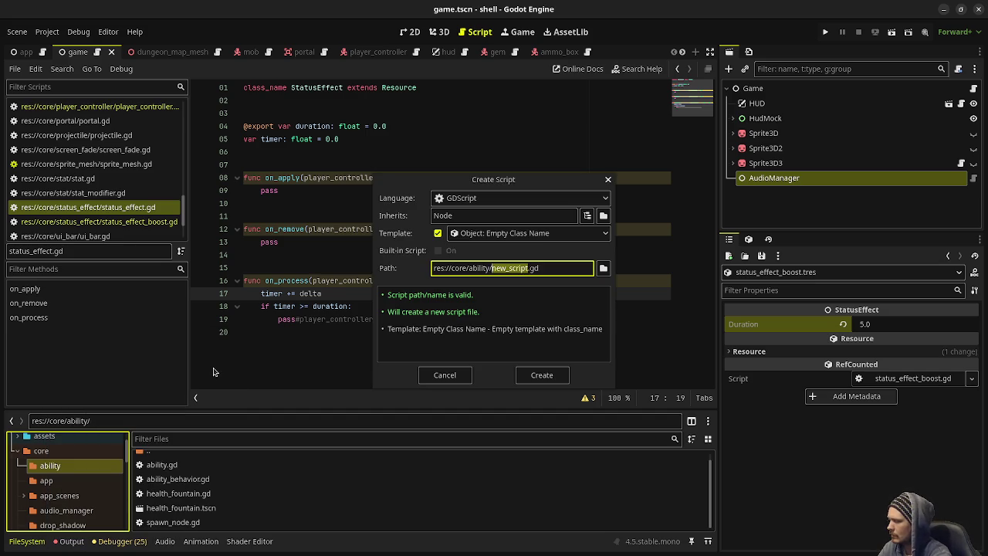
{"action": "type", "text": "ability_beha"}
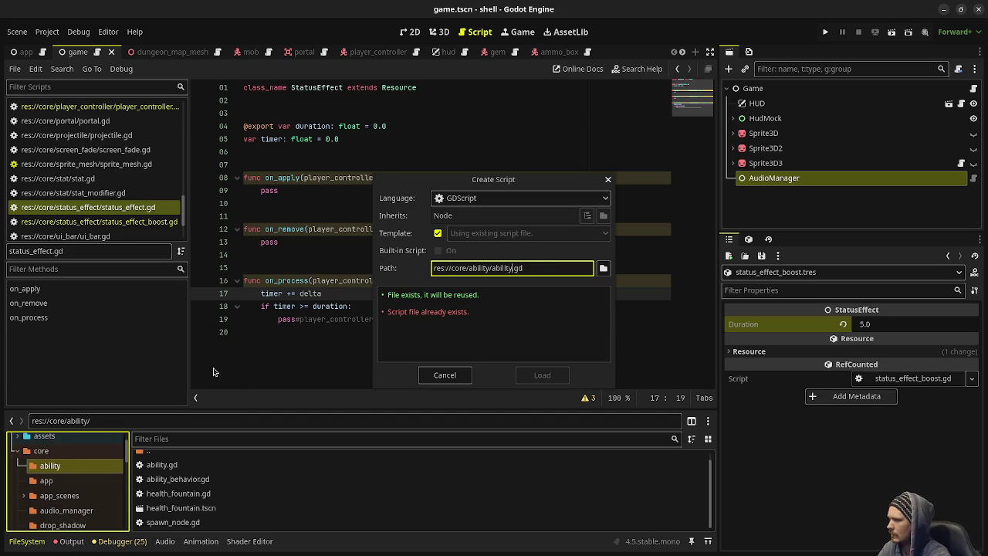
{"action": "type", "text": "vior_s"}
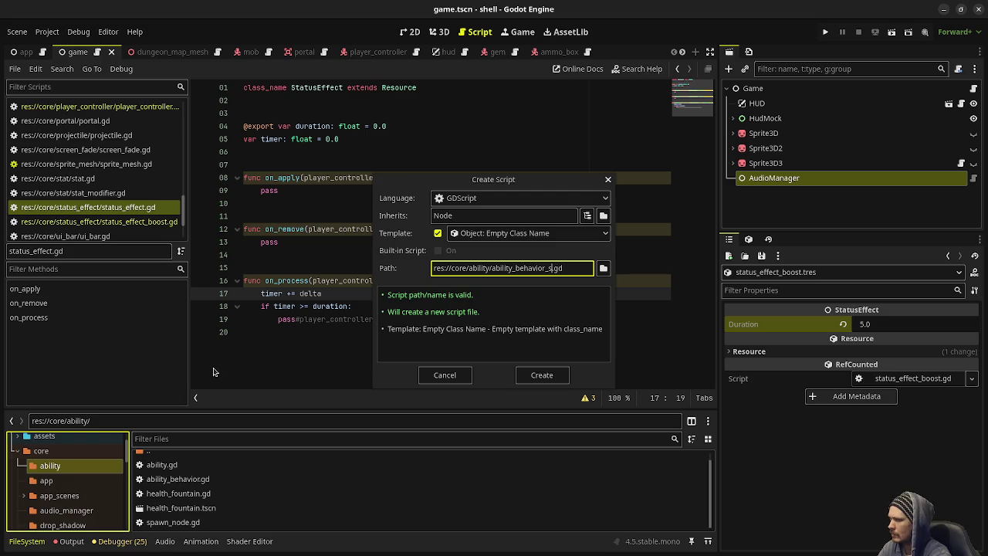
{"action": "type", "text": "appl"}
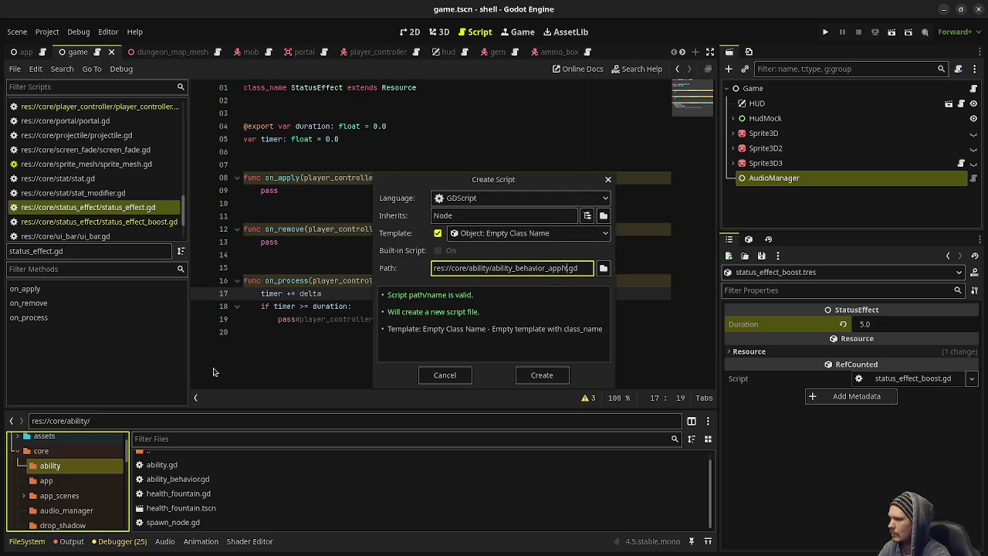
{"action": "type", "text": "y_status_"}
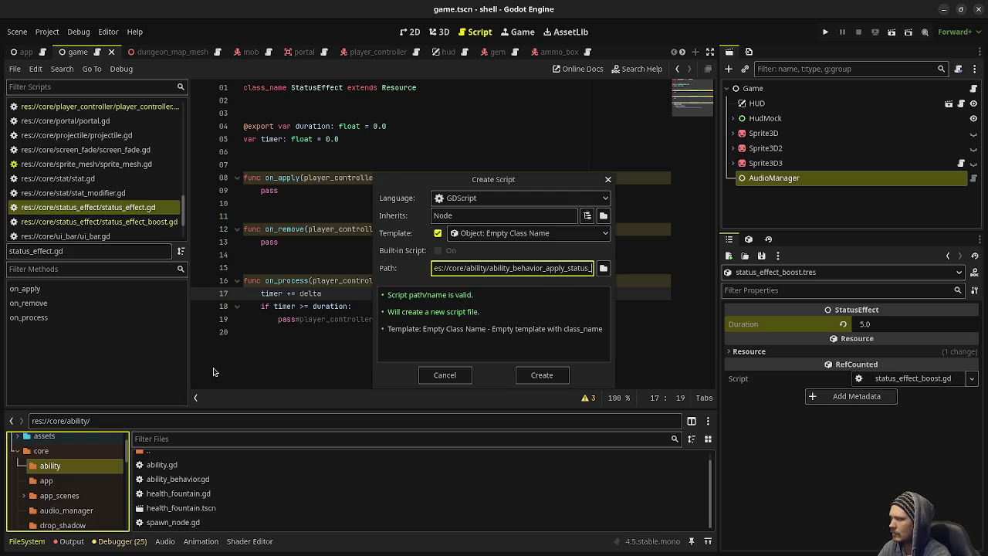
{"action": "type", "text": "effect"}
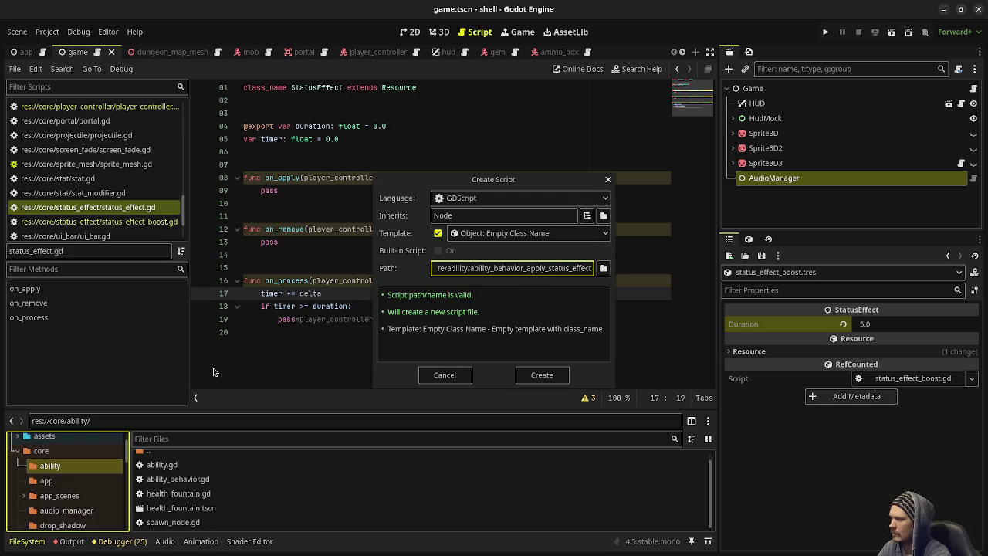
{"action": "key", "text": "Return"}
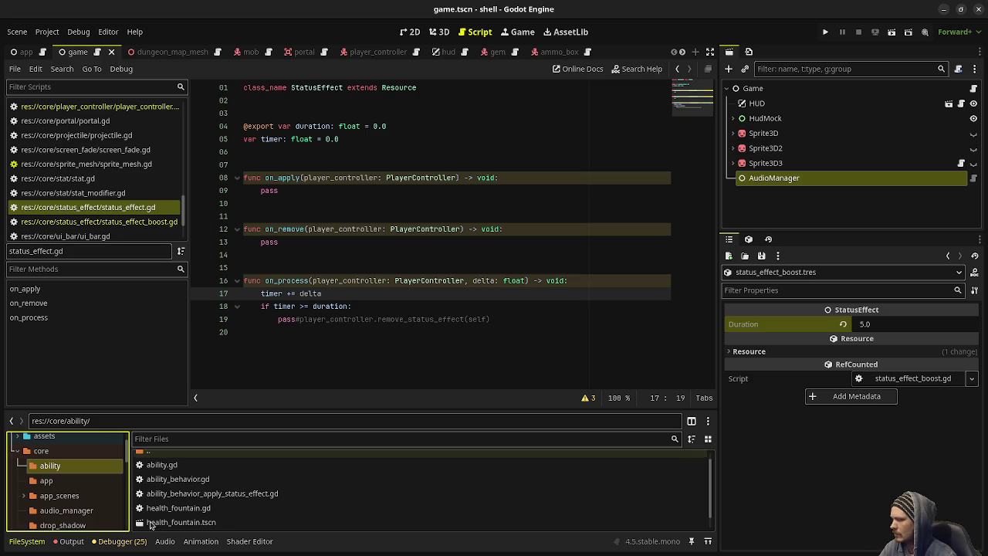
{"action": "double_click", "coordinate": [183, 492]}
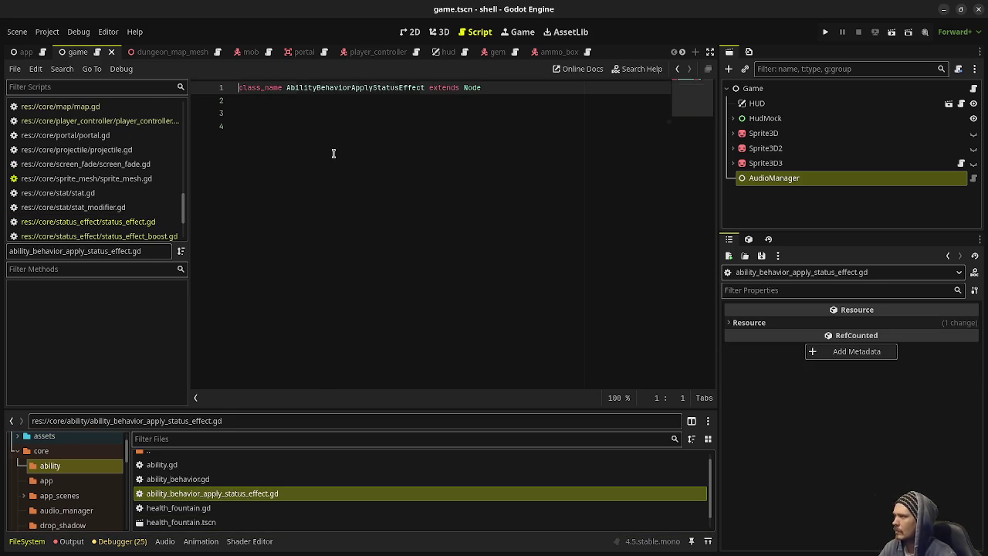
{"action": "left_click", "coordinate": [334, 153]}
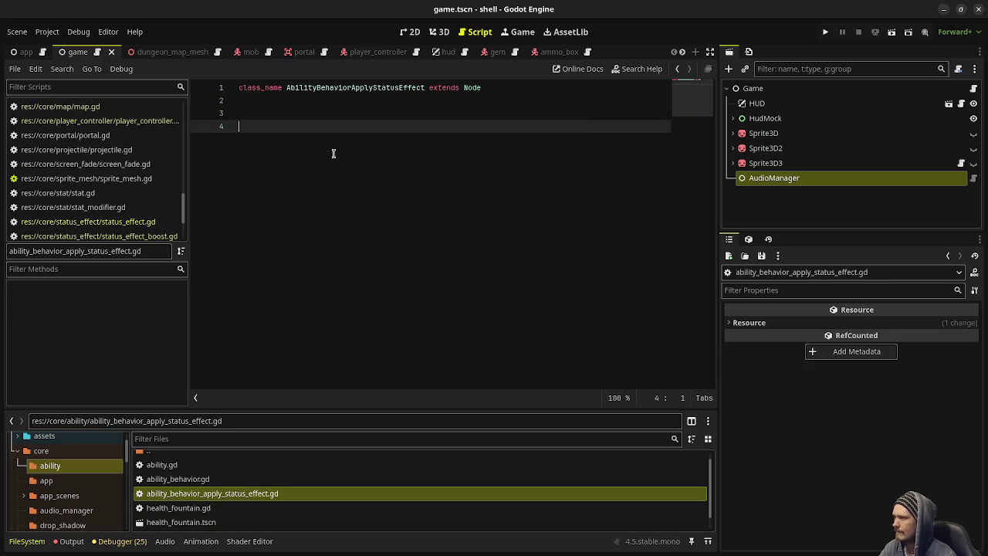
{"action": "type", "text": "@e"}
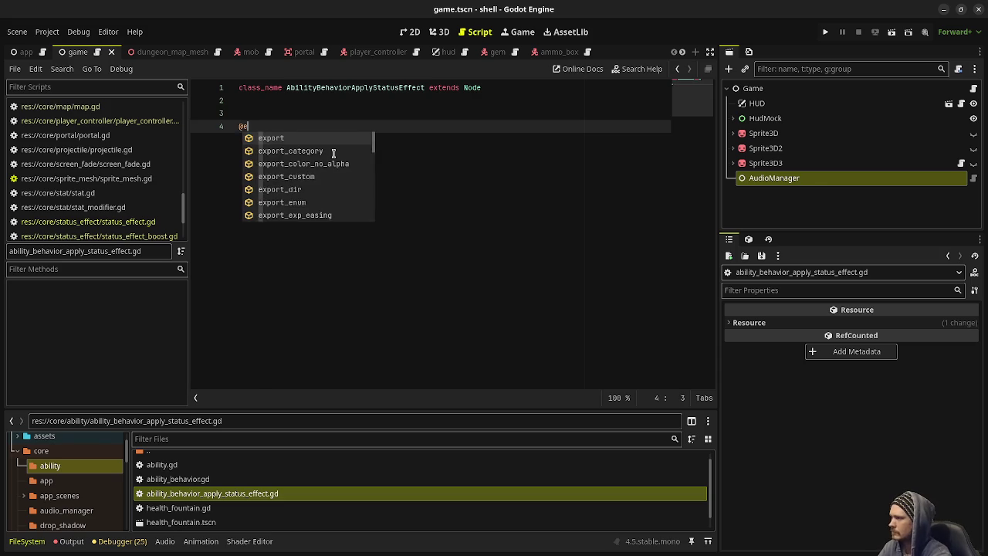
{"action": "type", "text": "xport var apply_stat"}
{"action": "key", "text": "BackSpace"}
{"action": "key", "text": "BackSpace"}
{"action": "key", "text": "BackSpace"}
{"action": "type", "text": "status_"}
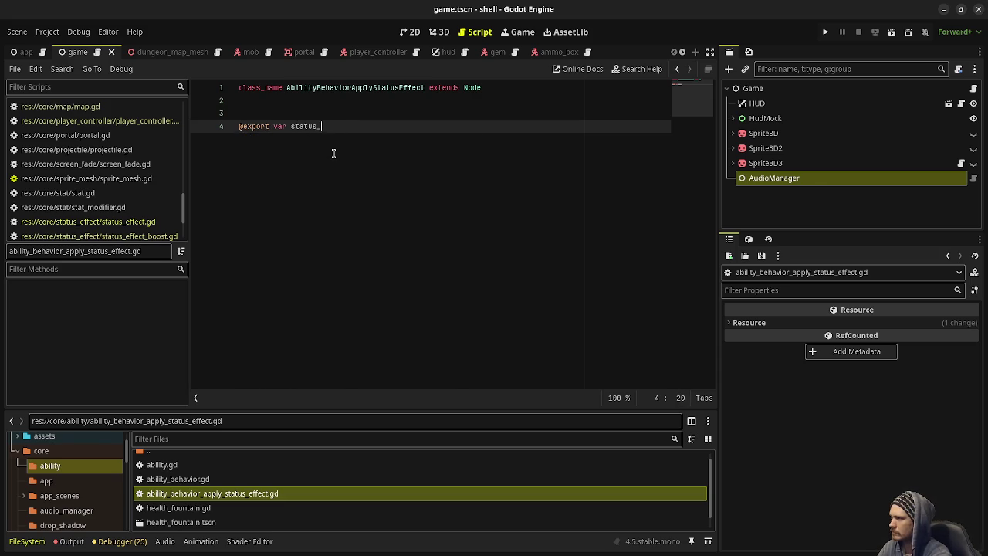
{"action": "type", "text": "effect: StatusEffe"}
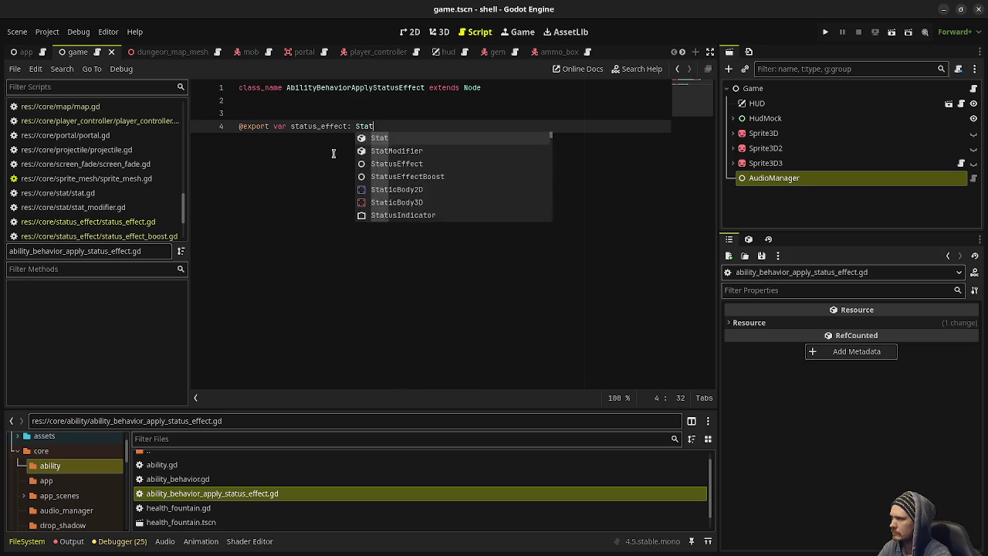
{"action": "key", "text": "Return"}
{"action": "key", "text": "Return"}
{"action": "key", "text": "Return"}
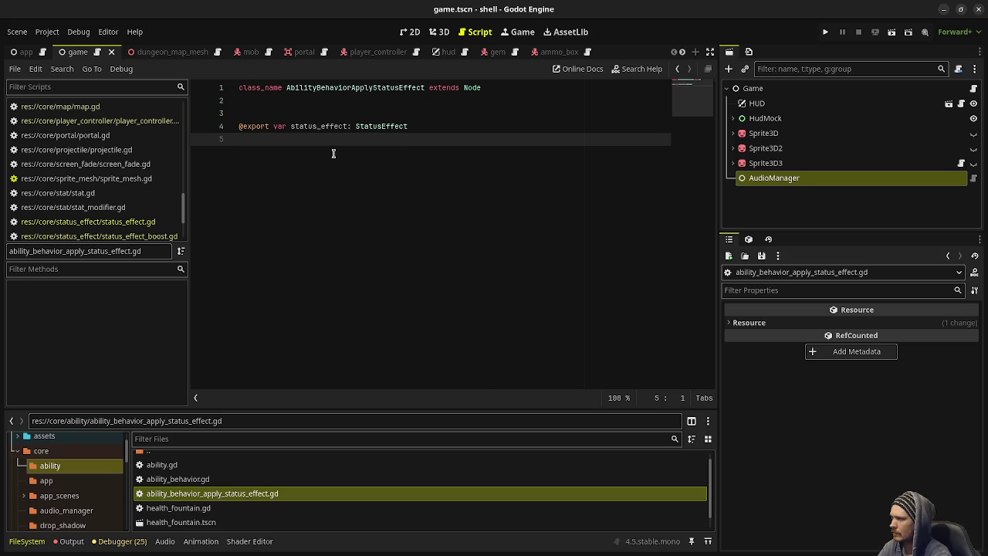
{"action": "type", "text": "func "}
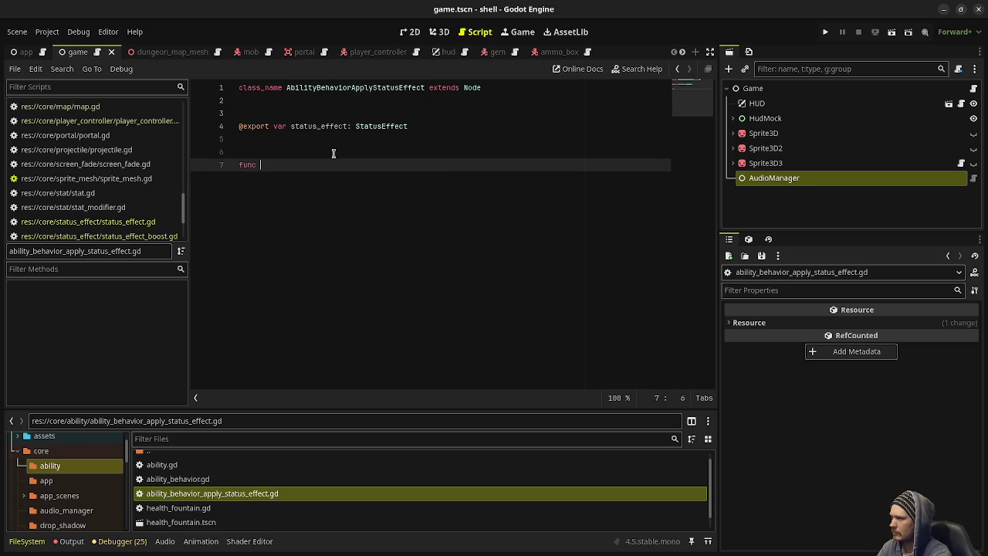
{"action": "type", "text": "execute("}
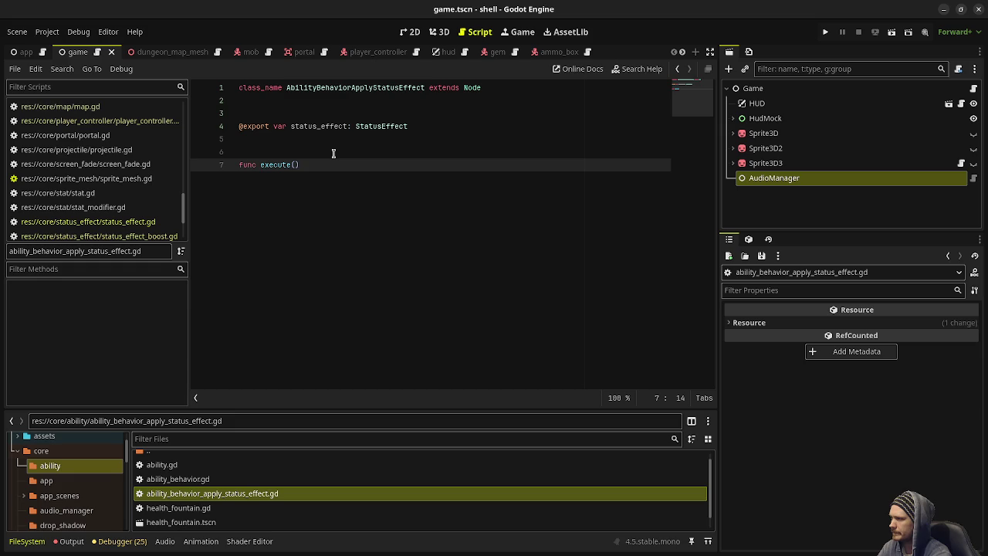
{"action": "type", "text": "player_controller: "}
{"action": "type", "text": "PlayerControll"}
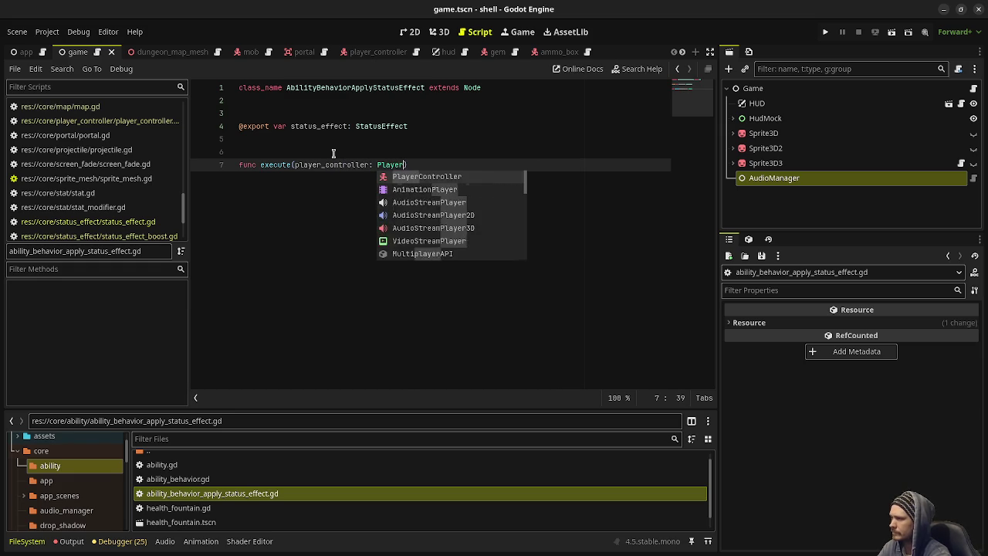
{"action": "type", "text": "er) -> "}
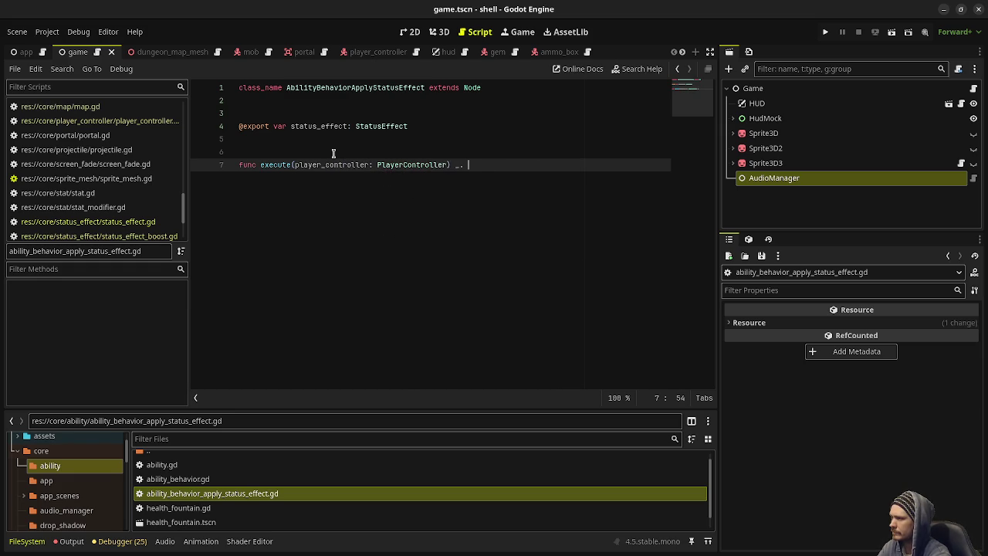
{"action": "type", "text": "void:"}
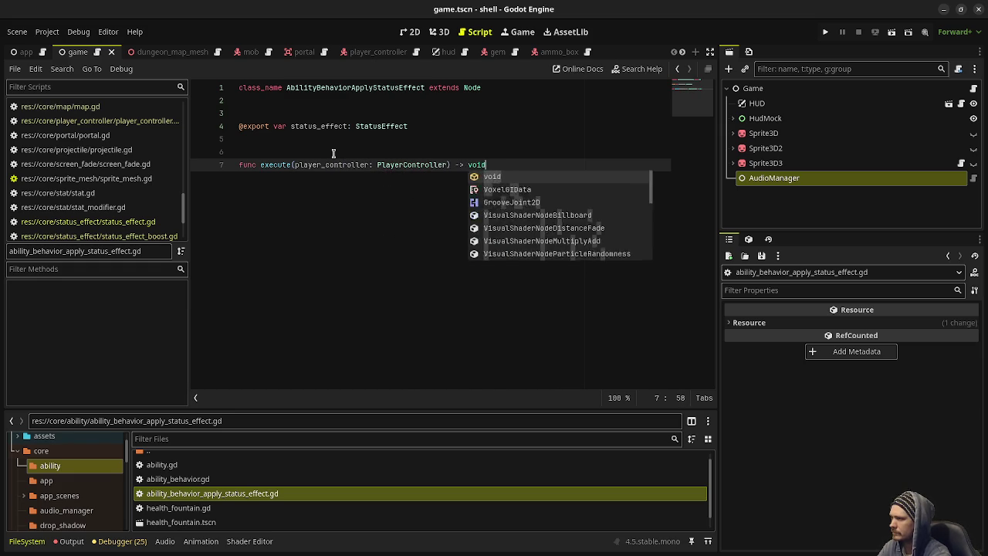
{"action": "key", "text": "Return"}
{"action": "type", "text": "pass"}
{"action": "key", "text": "ctrl+s"}
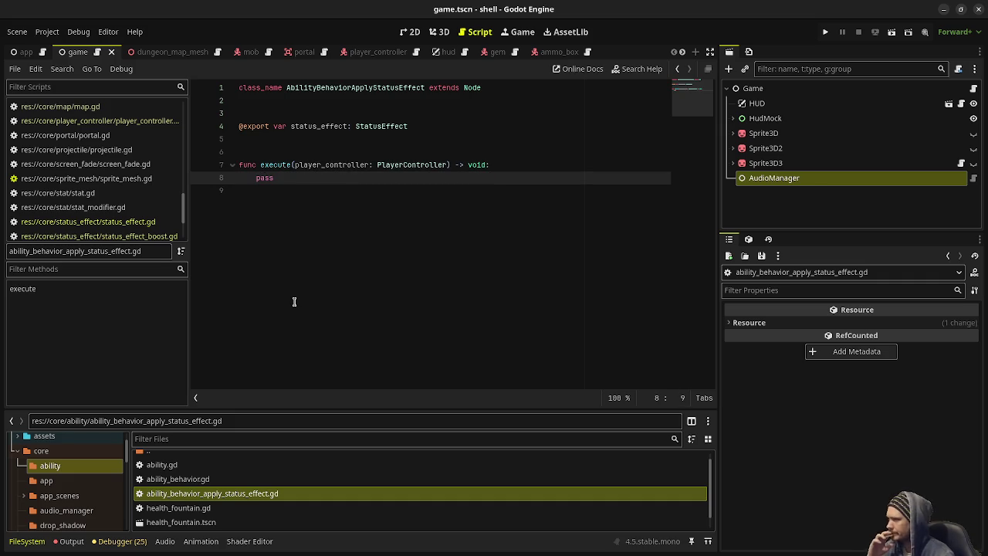
- Change the script's base class from Node to AbilityBehavior and save
{"action": "double_click", "coordinate": [472, 88]}
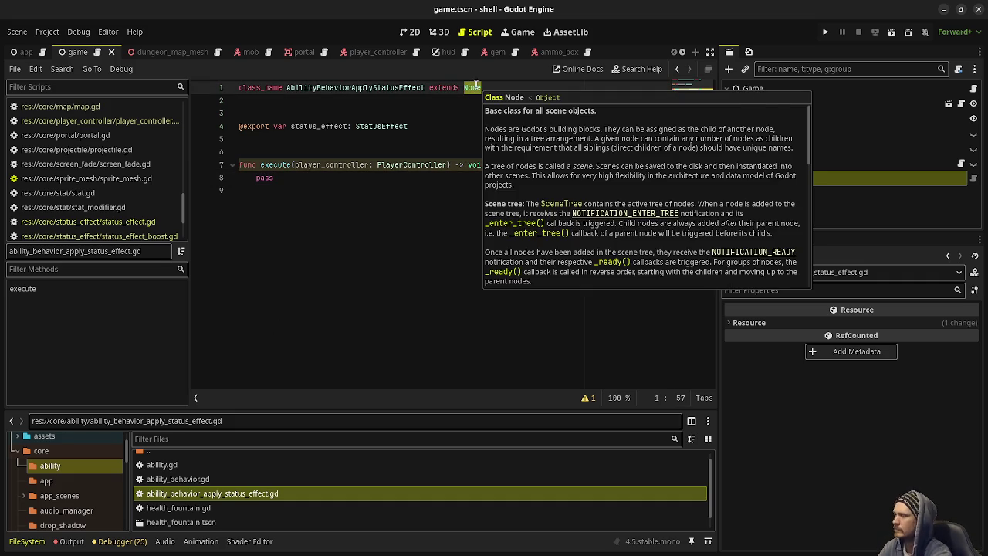
{"action": "type", "text": "AbilityBhe"}
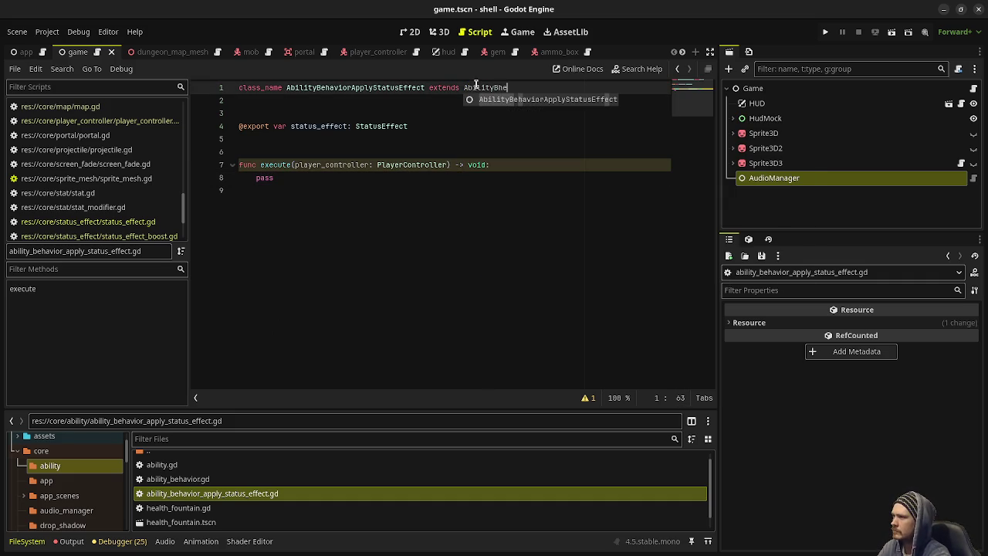
{"action": "key", "text": "BackSpace"}
{"action": "key", "text": "BackSpace"}
{"action": "type", "text": "eha"}
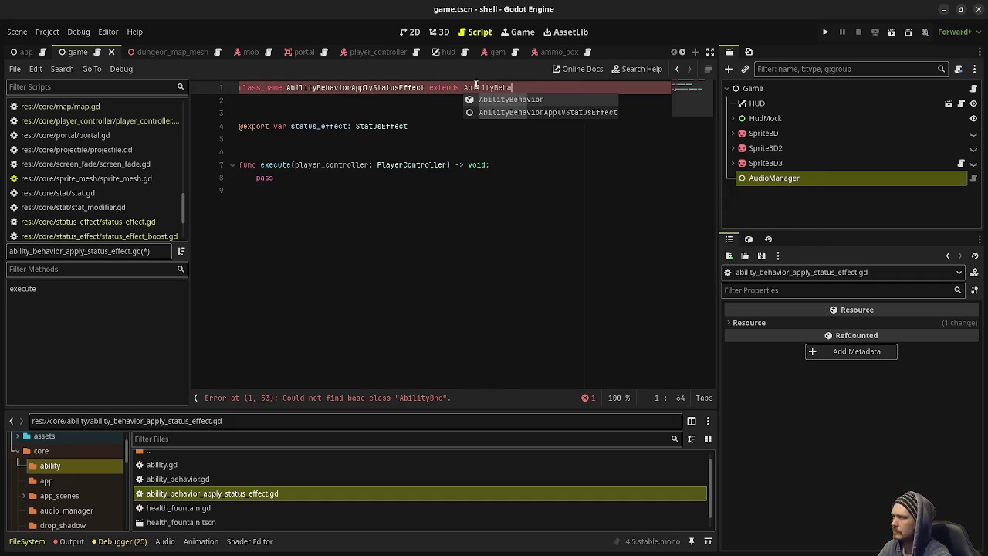
{"action": "key", "text": "Return"}
{"action": "key", "text": "ctrl+s"}
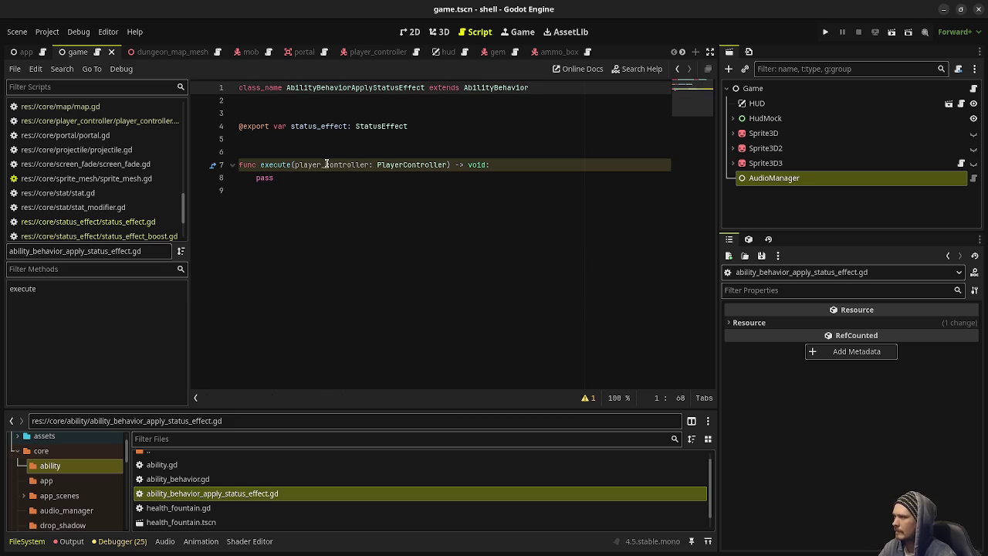
- Make execute call player_controller.apply_status_effect(status_effect), save, and switch to the player_controller scene
{"action": "double_click", "coordinate": [265, 178]}
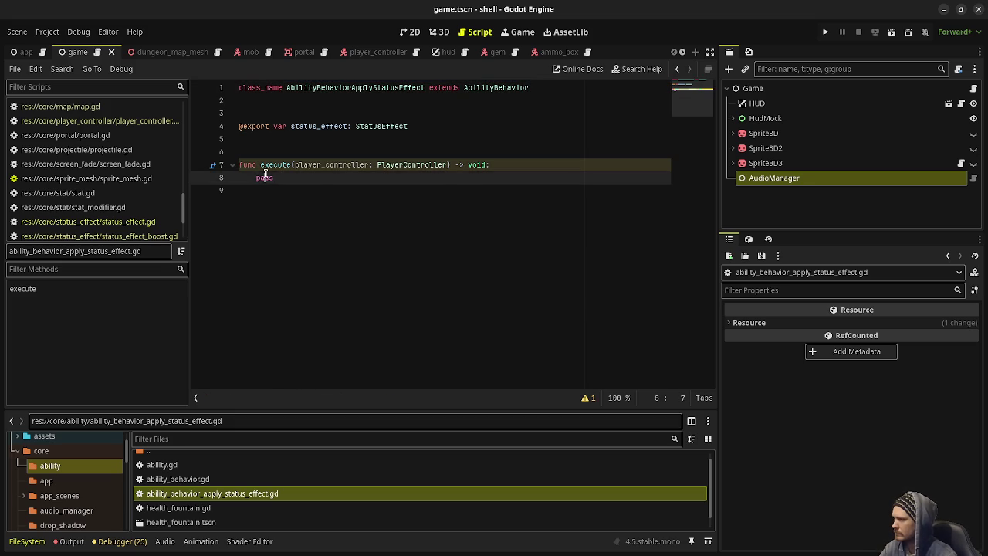
{"action": "type", "text": "player"}
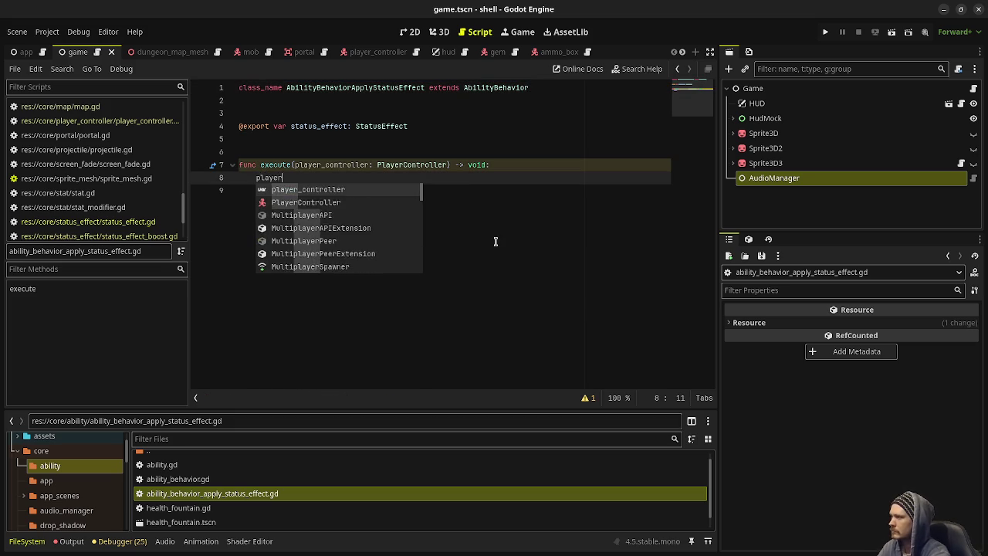
{"action": "type", "text": "_controller.appl"}
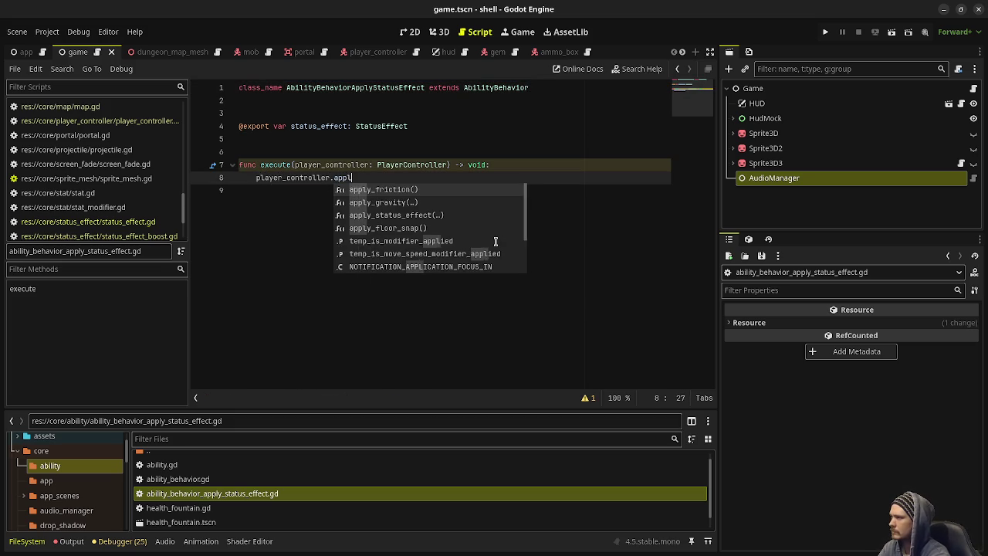
{"action": "type", "text": "y_status_effec"}
{"action": "key", "text": "Return"}
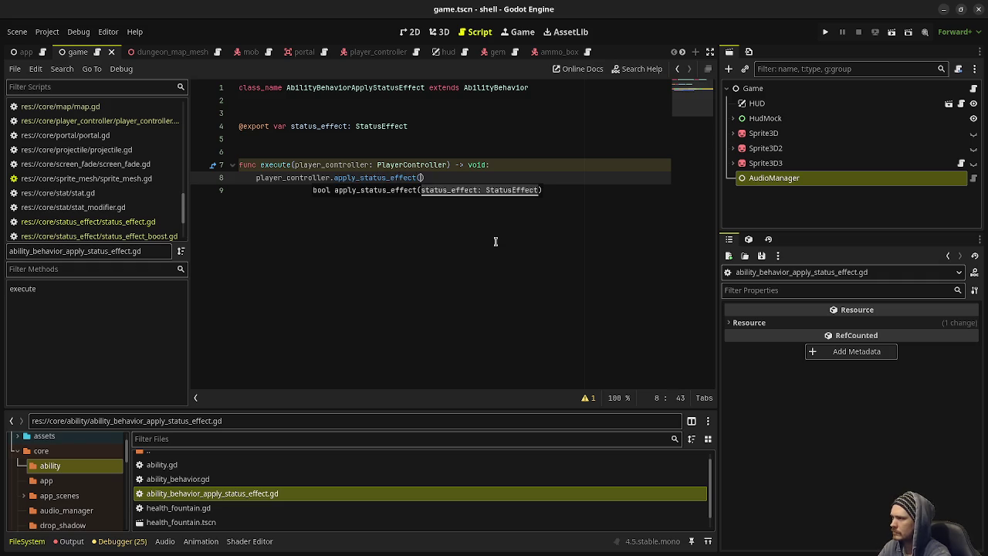
{"action": "type", "text": "status_effect"}
{"action": "key", "text": "ctrl+s"}
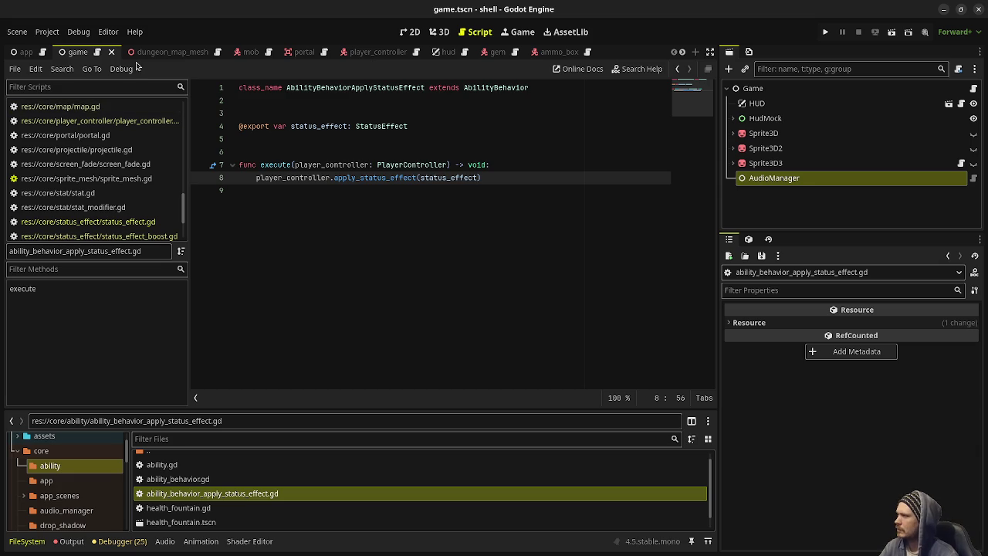
{"action": "left_click", "coordinate": [362, 52]}
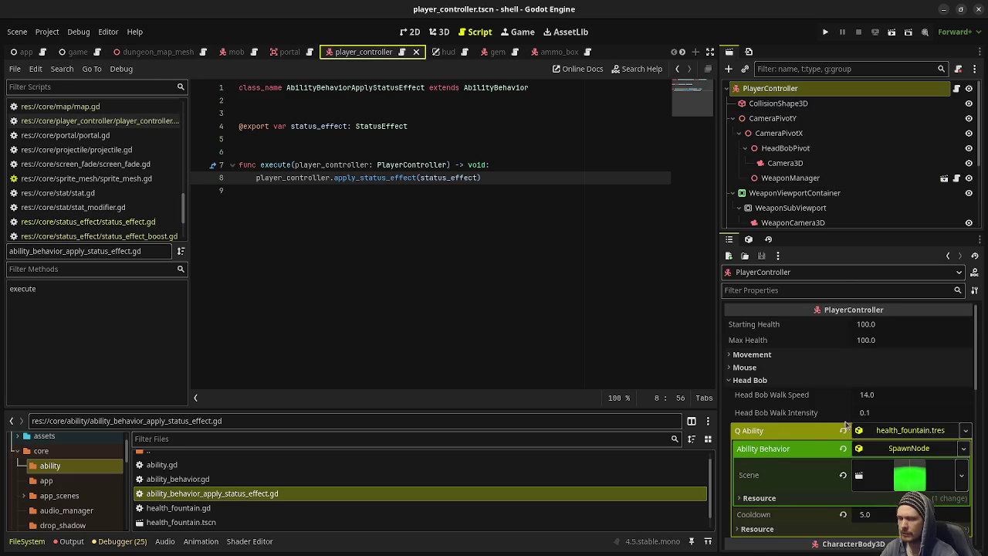
- Create an ability_e action in the Project Settings Input Map, bound to the E key
{"action": "scroll", "coordinate": [787, 369], "scroll_direction": "down", "scroll_amount": 2}
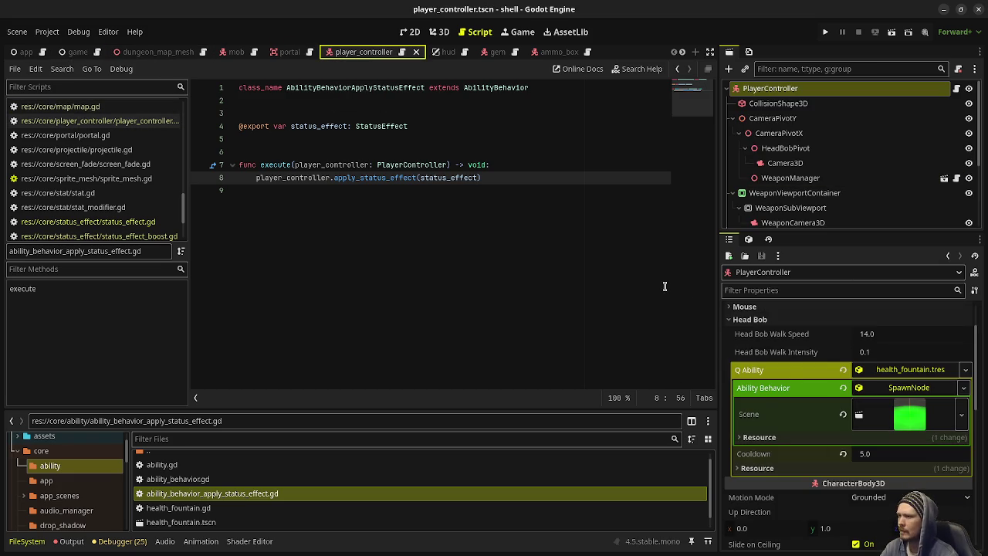
{"action": "left_click", "coordinate": [47, 32]}
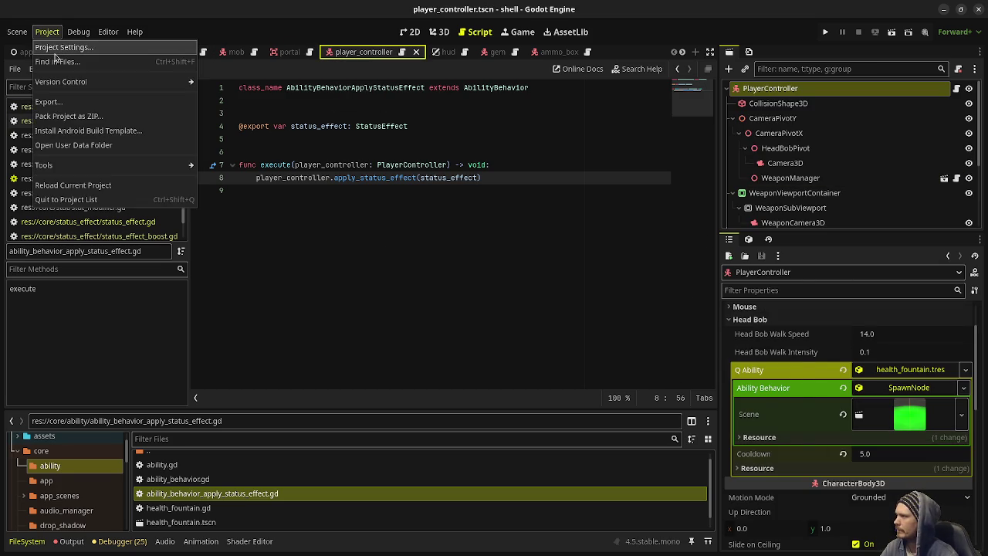
{"action": "left_click", "coordinate": [62, 47]}
{"action": "left_click", "coordinate": [267, 122]}
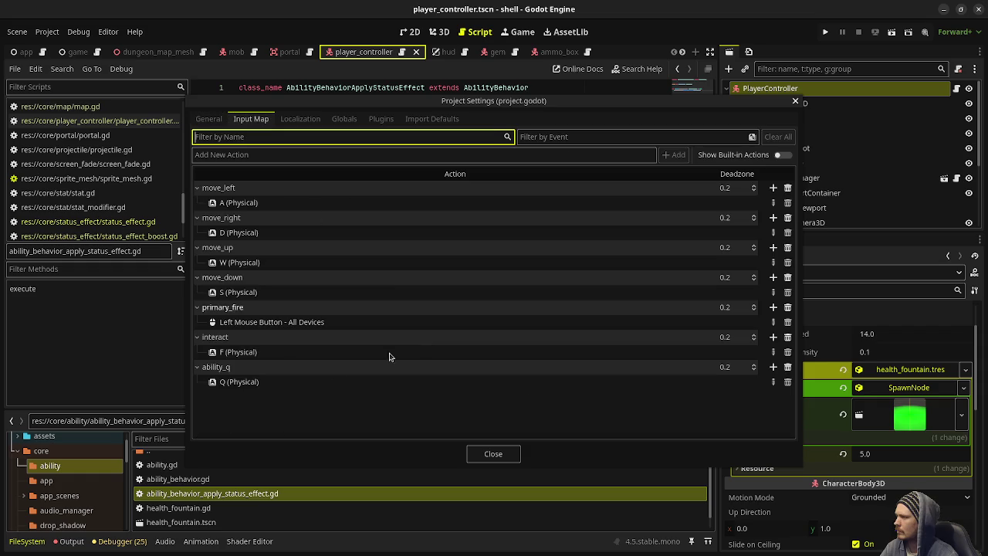
{"action": "left_click", "coordinate": [259, 155]}
{"action": "type", "text": "ability_e"}
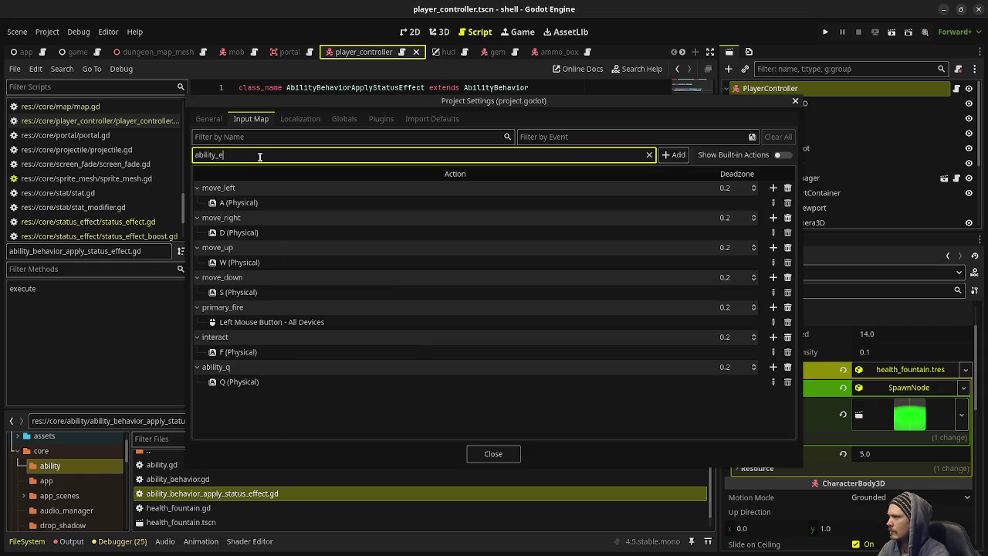
{"action": "key", "text": "Return"}
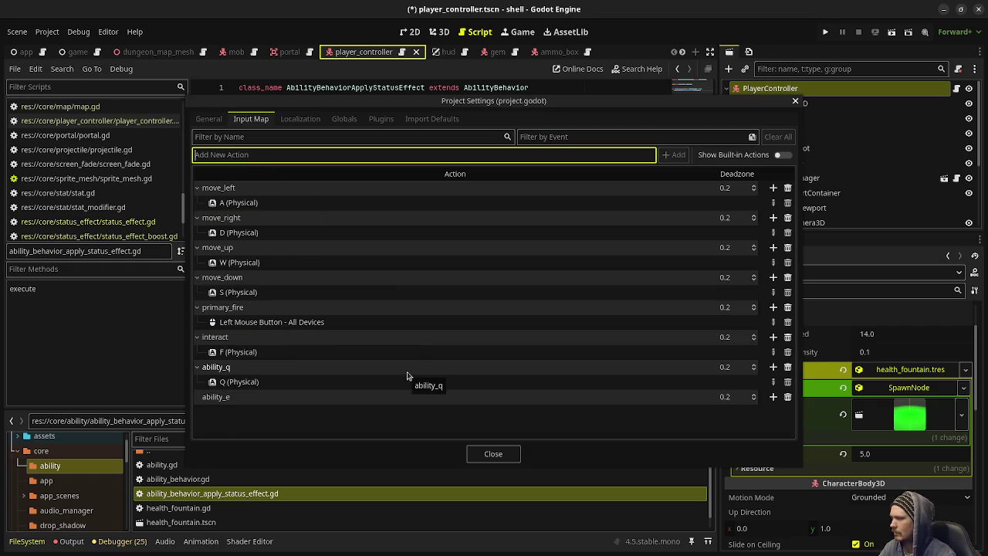
{"action": "left_click", "coordinate": [773, 397]}
{"action": "key", "text": "e"}
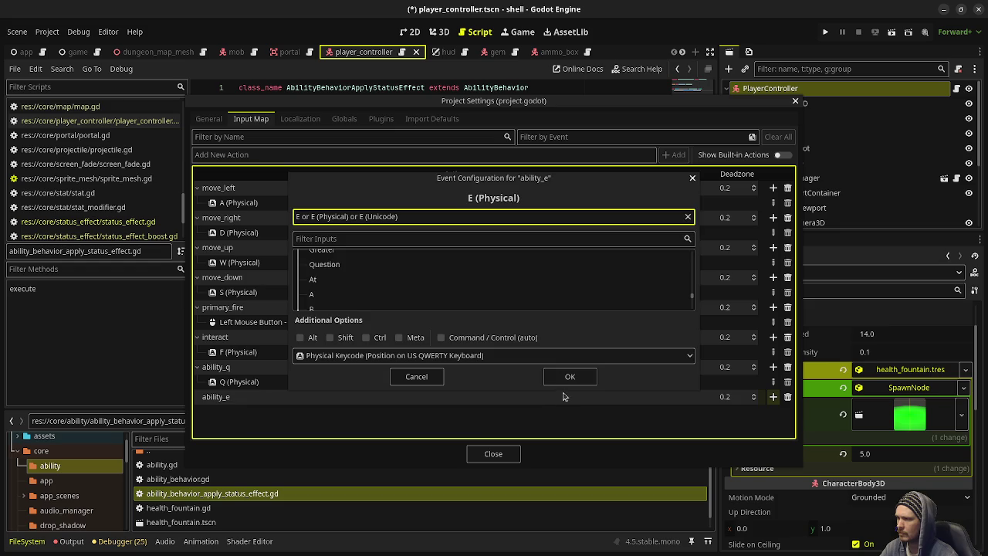
{"action": "left_click", "coordinate": [570, 379]}
{"action": "left_click", "coordinate": [499, 453]}
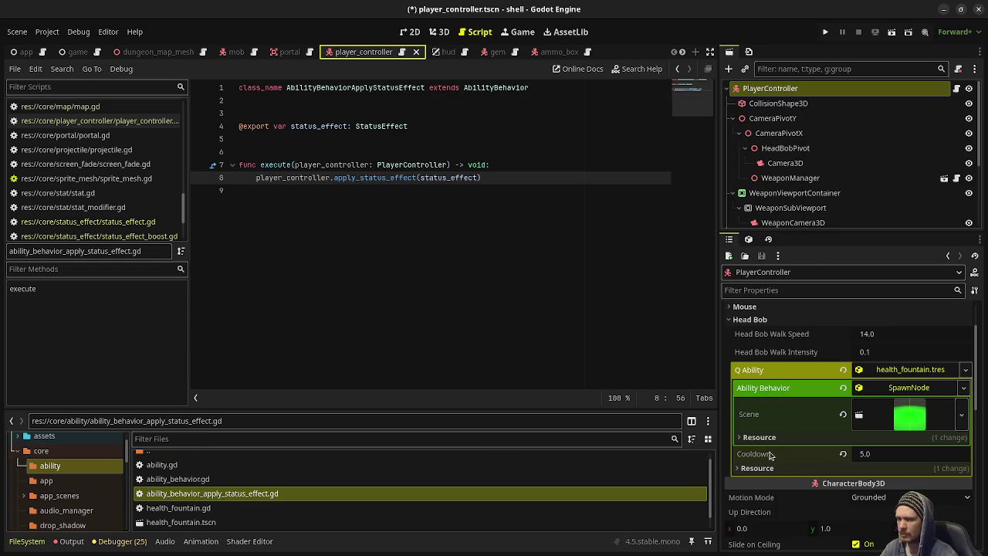
{"action": "left_click", "coordinate": [154, 121]}
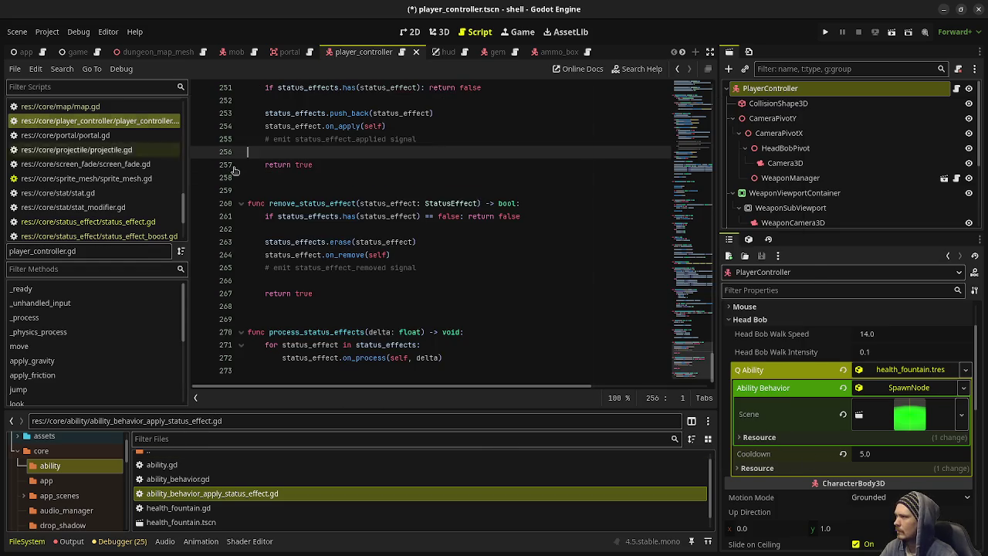
{"action": "scroll", "coordinate": [371, 205], "scroll_direction": "up", "scroll_amount": 10}
{"action": "scroll", "coordinate": [371, 204], "scroll_direction": "up", "scroll_amount": 20}
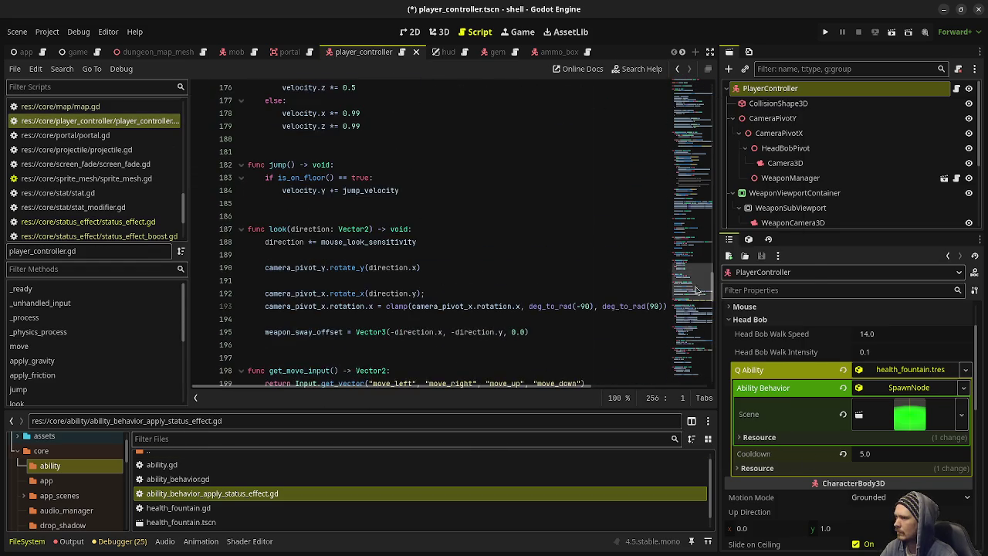
{"action": "left_click", "coordinate": [403, 175]}
{"action": "key", "text": "Return"}
{"action": "type", "text": "@expor"}
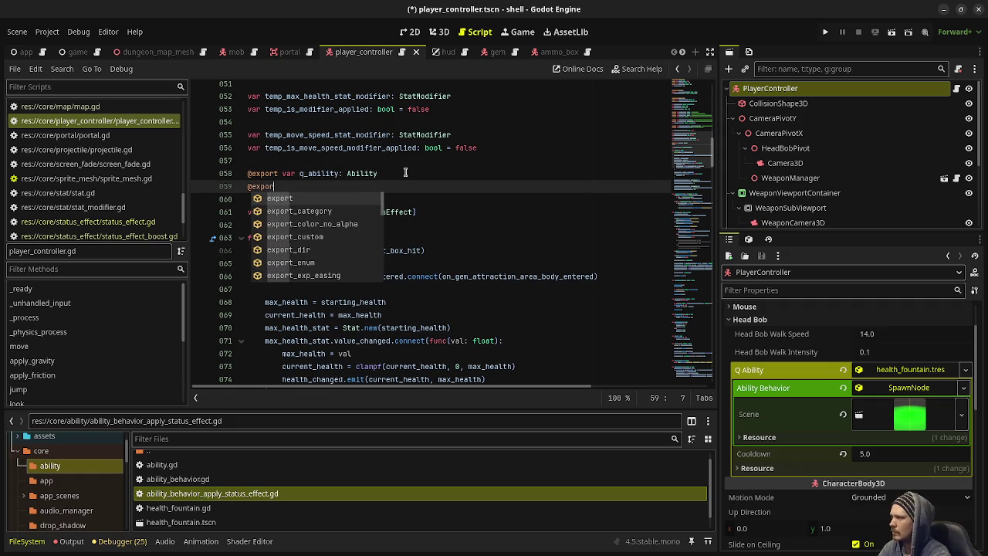
{"action": "type", "text": "t var e_ability: Ability"}
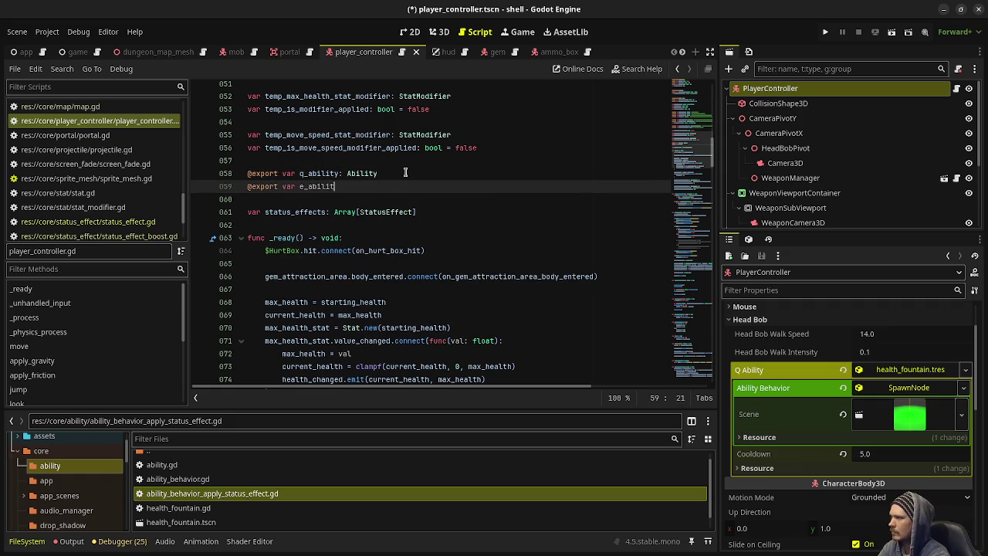
{"action": "key", "text": "ctrl+s"}
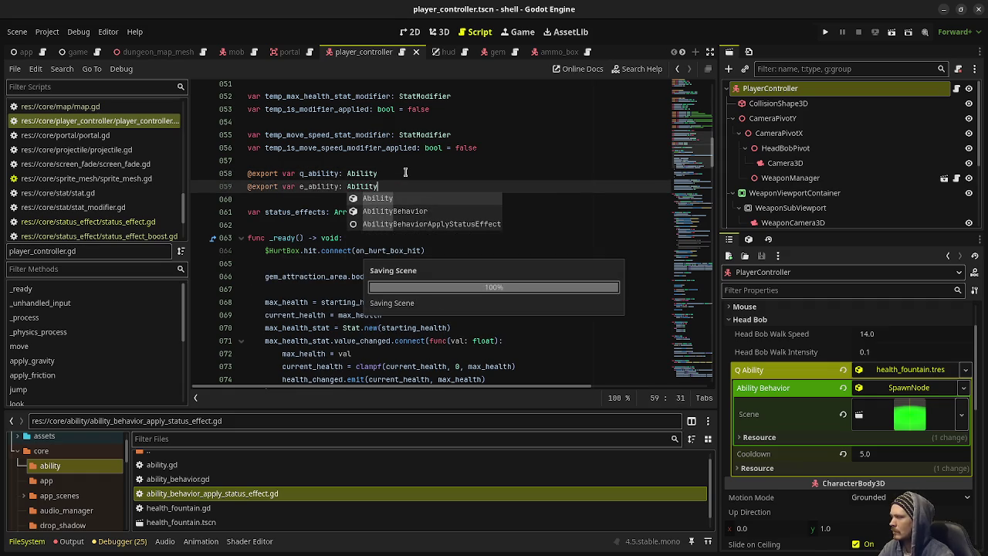
{"action": "left_click", "coordinate": [505, 327]}
{"action": "scroll", "coordinate": [83, 491], "scroll_direction": "down", "scroll_amount": 10}
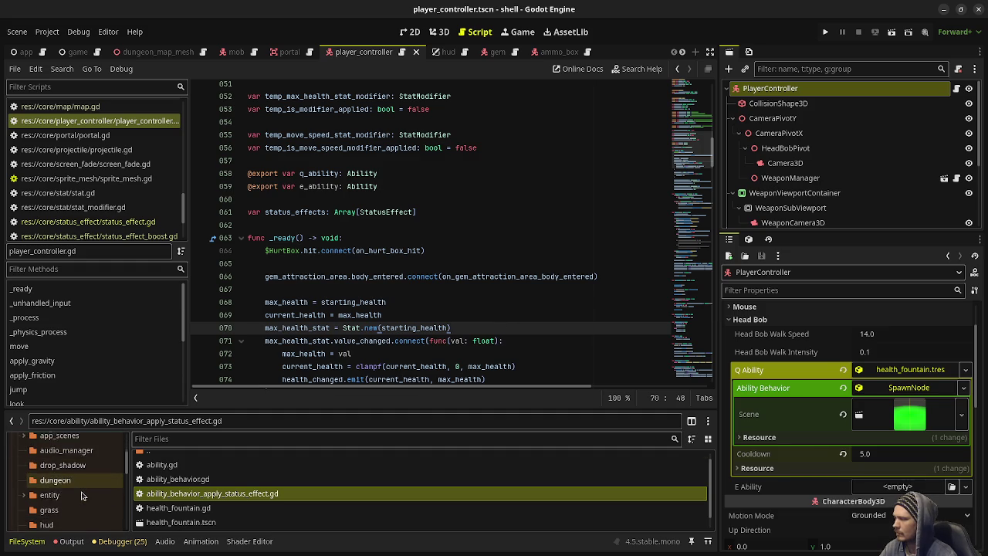
{"action": "scroll", "coordinate": [83, 491], "scroll_direction": "down", "scroll_amount": 3}
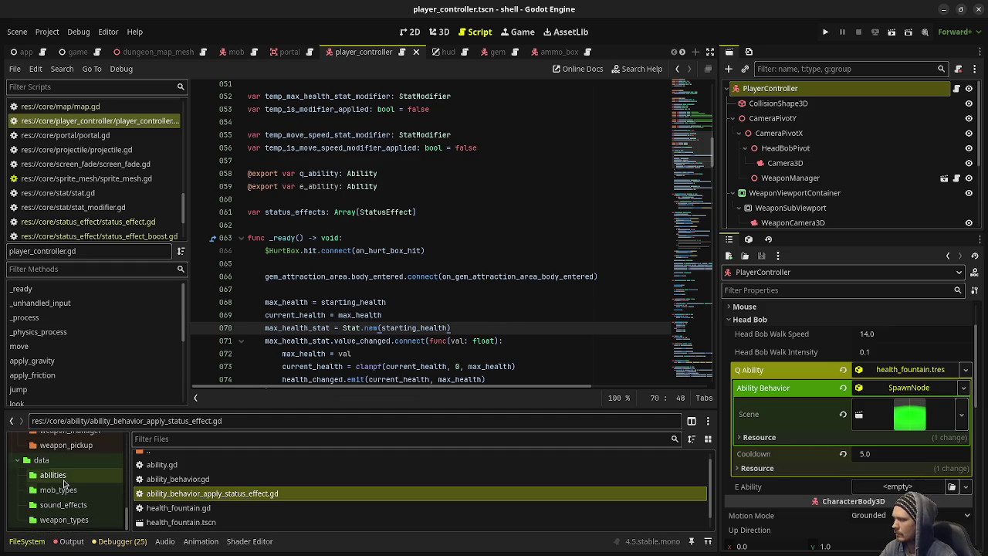
{"action": "left_click", "coordinate": [52, 475]}
- Set adrenaline.tres's Ability Behavior to AbilityBehaviorApplyStatusEffect, trying an inline StatusEffectBoost with duration 5.0
{"action": "right_click", "coordinate": [214, 514]}
{"action": "double_click", "coordinate": [171, 473]}
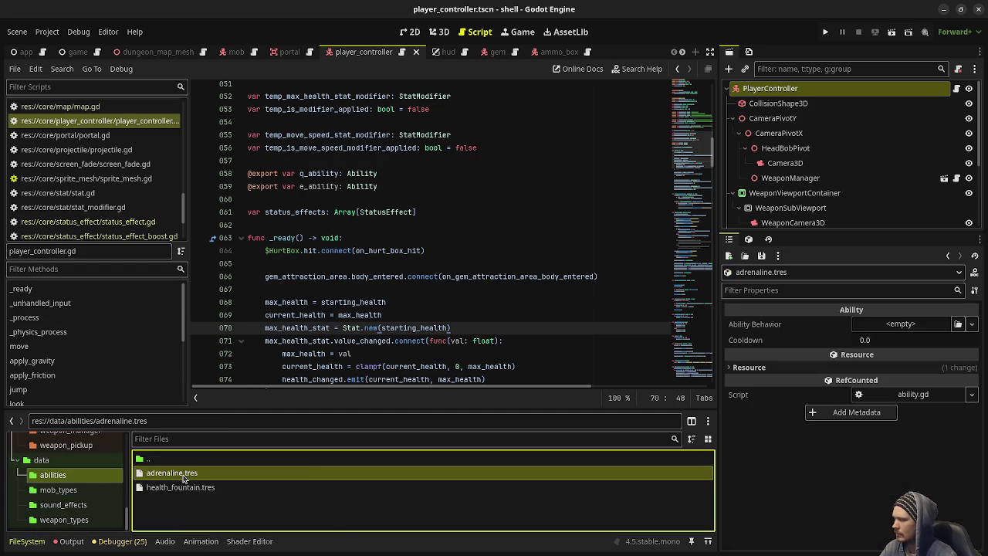
{"action": "left_click", "coordinate": [883, 327]}
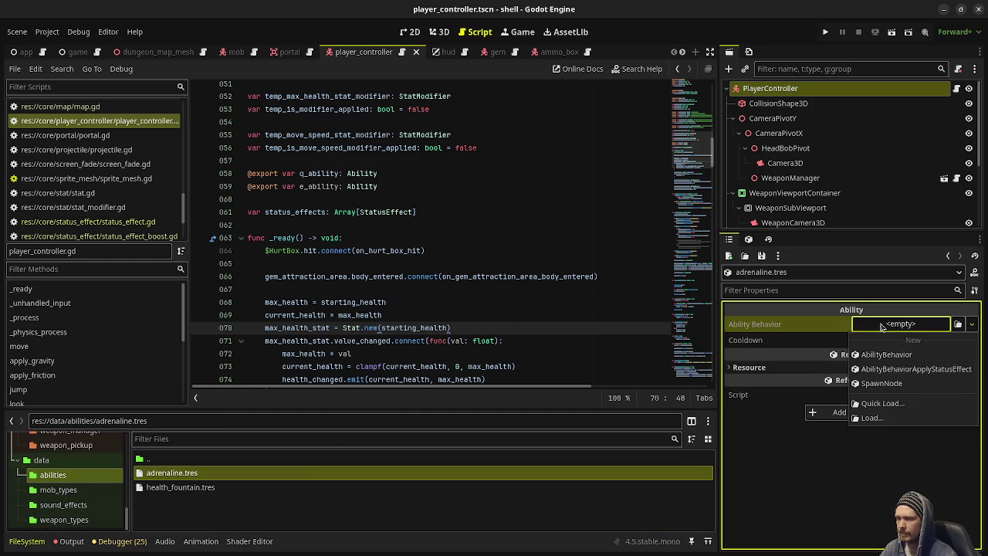
{"action": "left_click", "coordinate": [910, 370]}
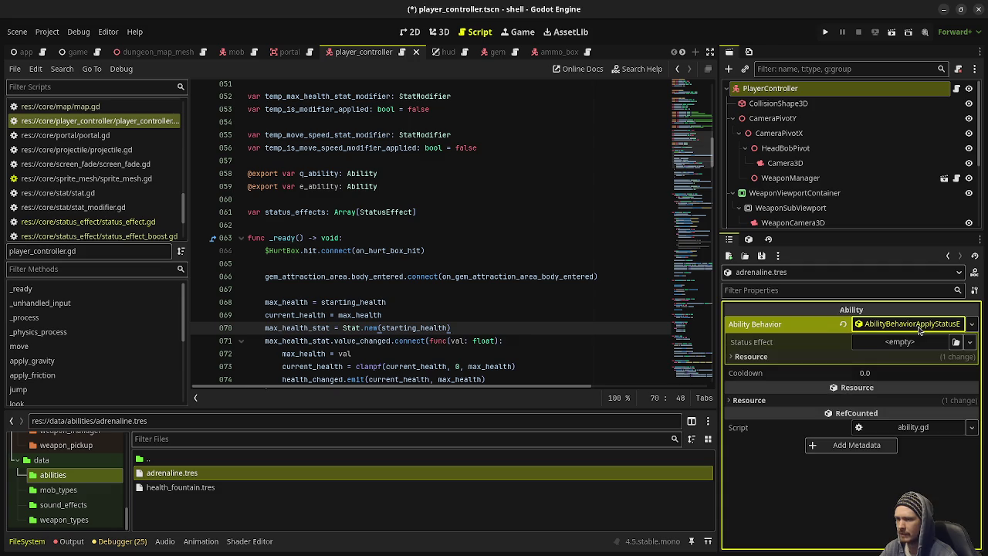
{"action": "left_click", "coordinate": [875, 357]}
{"action": "left_click", "coordinate": [875, 357]}
{"action": "left_click", "coordinate": [899, 341]}
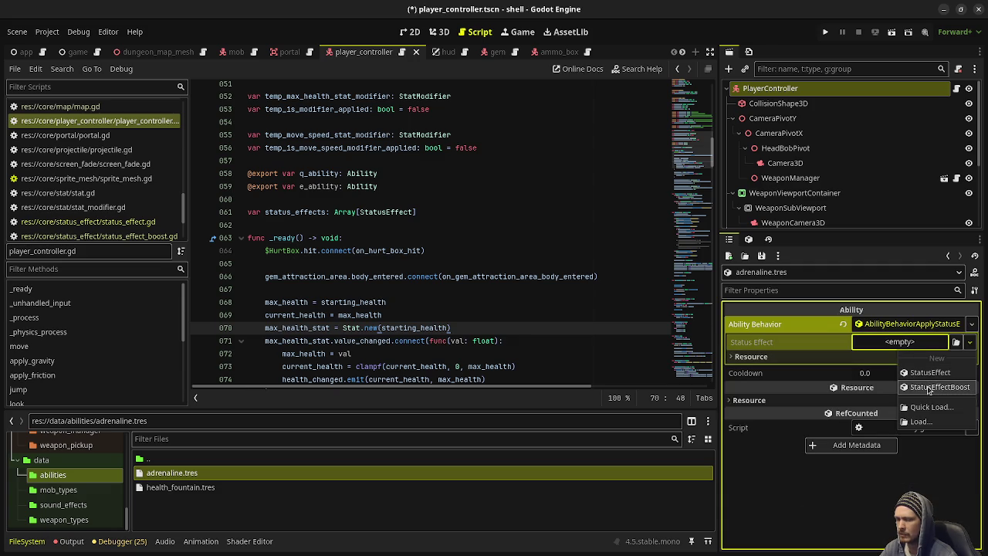
{"action": "left_click", "coordinate": [929, 390]}
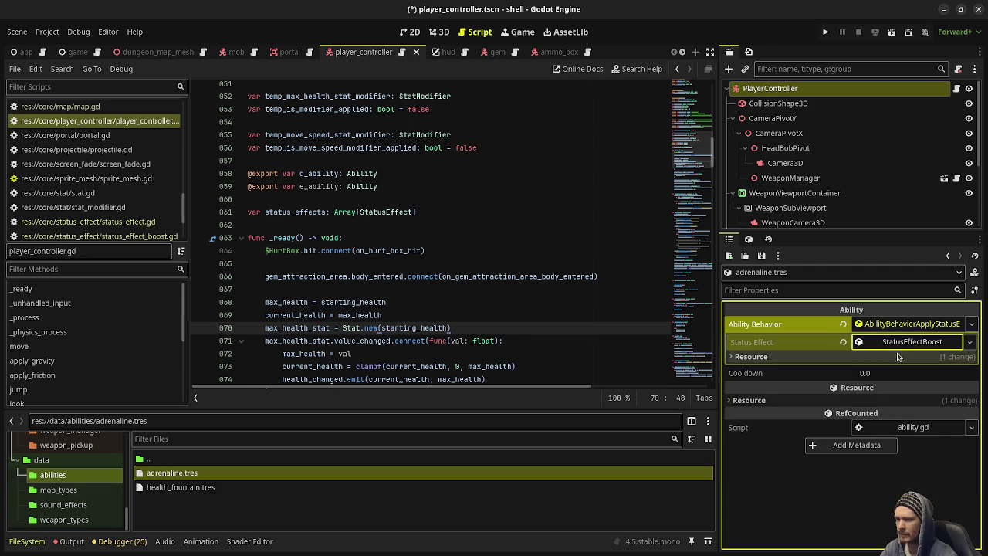
{"action": "left_click", "coordinate": [894, 342]}
{"action": "left_click", "coordinate": [890, 361]}
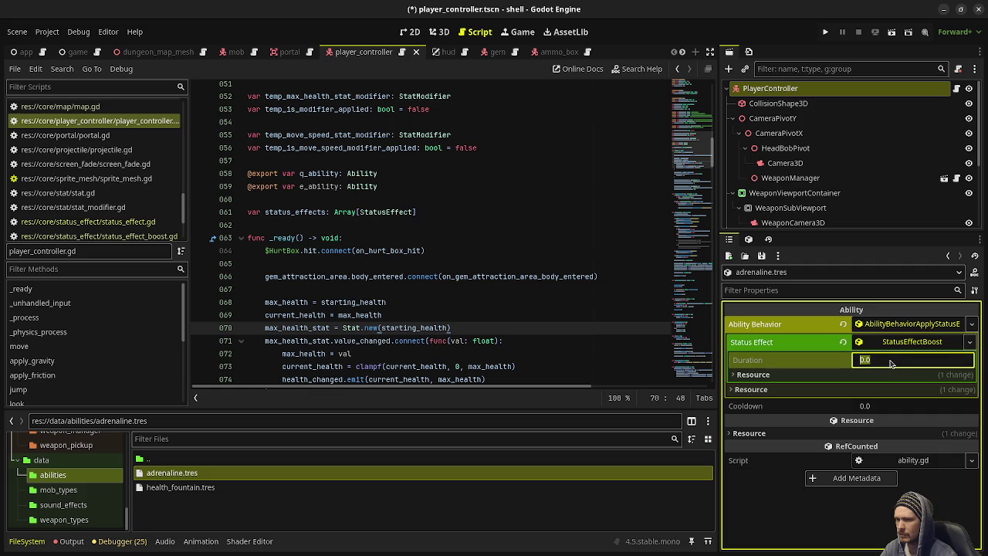
{"action": "type", "text": "5.0"}
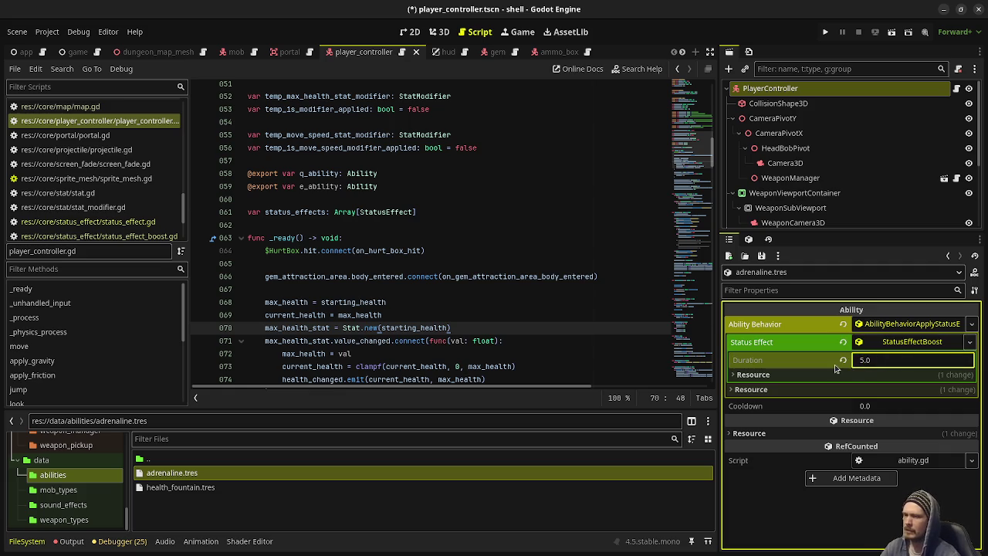
{"action": "left_click", "coordinate": [844, 343]}
- Assign status_effect_boost.tres from the status_effect folder as the Status Effect and save
{"action": "scroll", "coordinate": [73, 473], "scroll_direction": "up", "scroll_amount": 10}
{"action": "scroll", "coordinate": [72, 473], "scroll_direction": "up", "scroll_amount": 5}
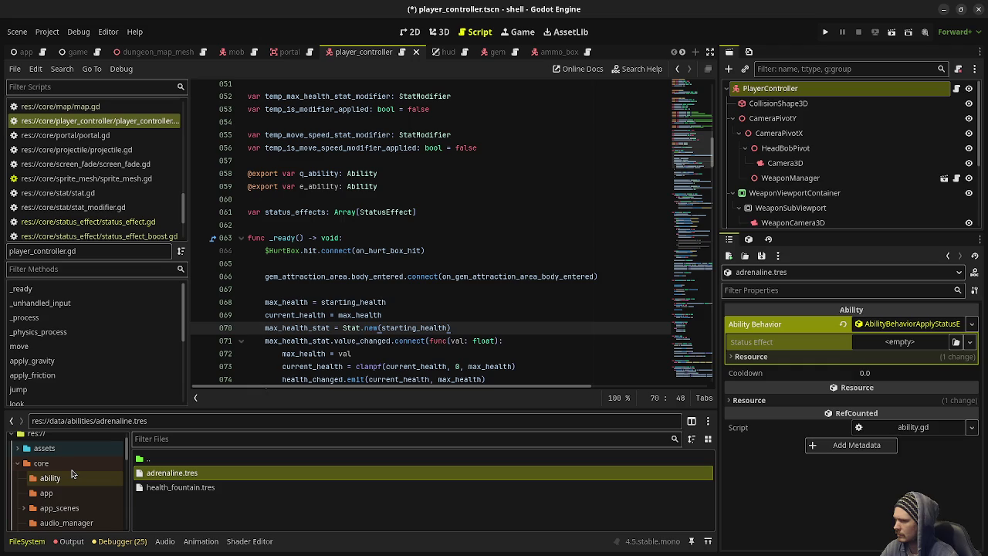
{"action": "scroll", "coordinate": [74, 473], "scroll_direction": "down", "scroll_amount": 1}
{"action": "left_click", "coordinate": [60, 468]}
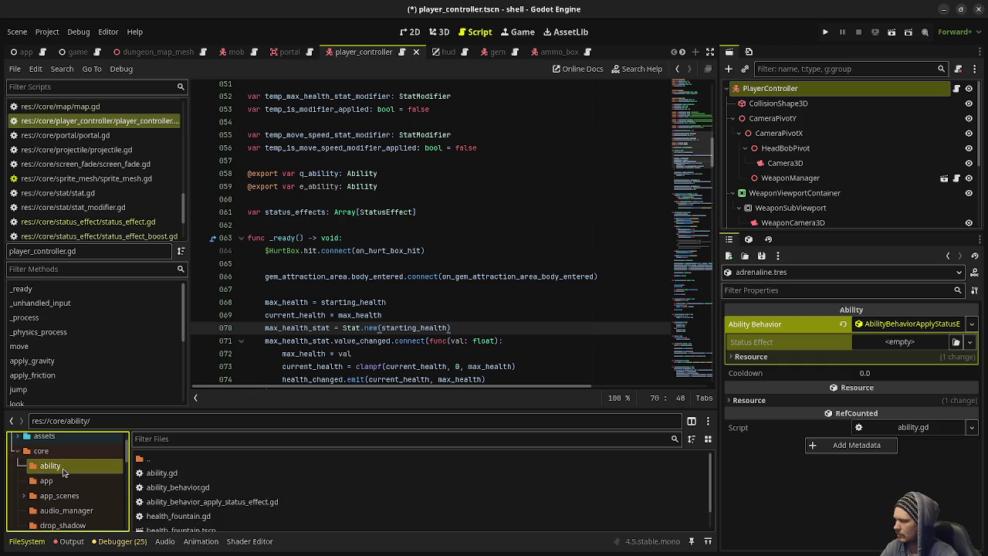
{"action": "scroll", "coordinate": [213, 506], "scroll_direction": "down", "scroll_amount": 1}
{"action": "scroll", "coordinate": [89, 488], "scroll_direction": "down", "scroll_amount": 5}
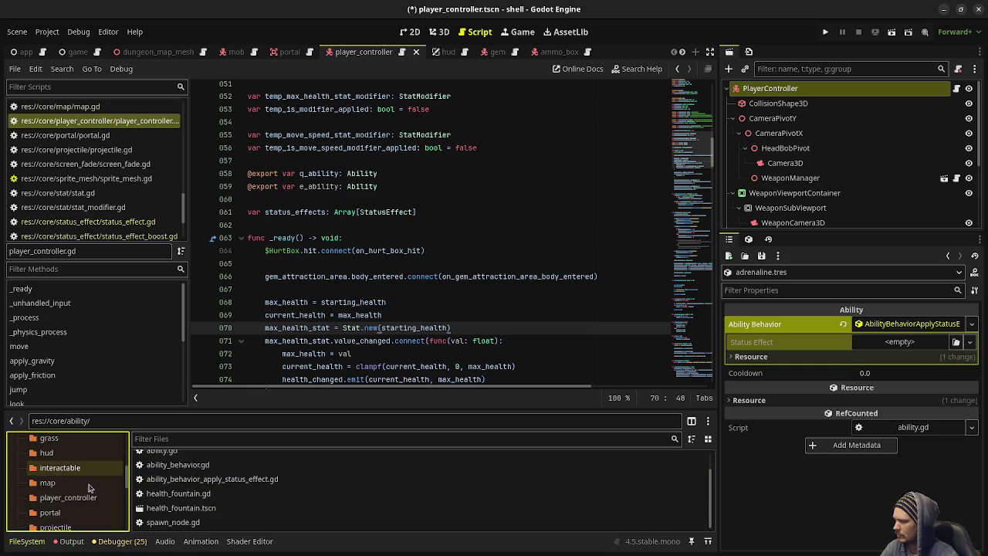
{"action": "scroll", "coordinate": [89, 488], "scroll_direction": "down", "scroll_amount": 2}
{"action": "left_click", "coordinate": [66, 468]}
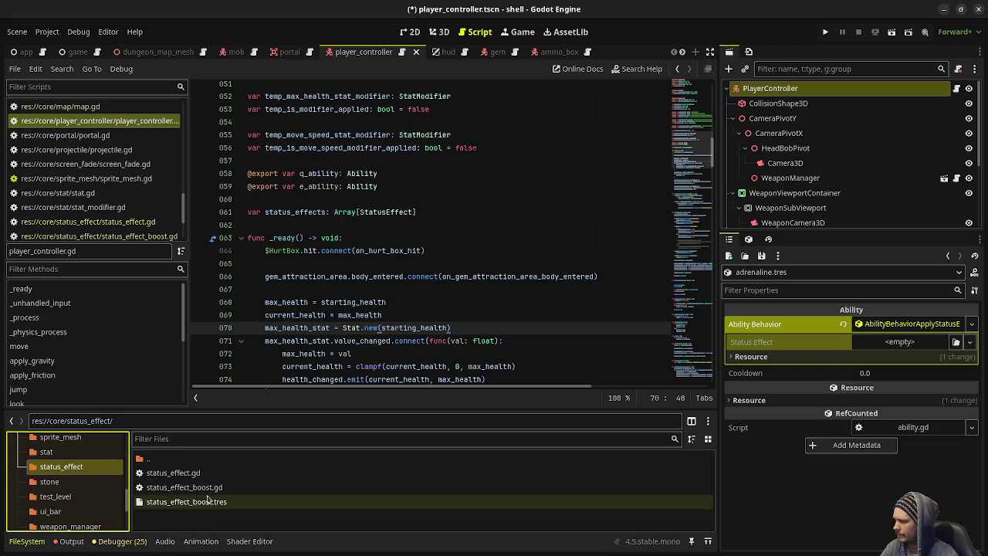
{"action": "mouse_move", "coordinate": [188, 503]}
{"action": "left_mouse_down"}
{"action": "mouse_move", "coordinate": [936, 363]}
{"action": "mouse_move", "coordinate": [900, 341]}
{"action": "left_mouse_up"}
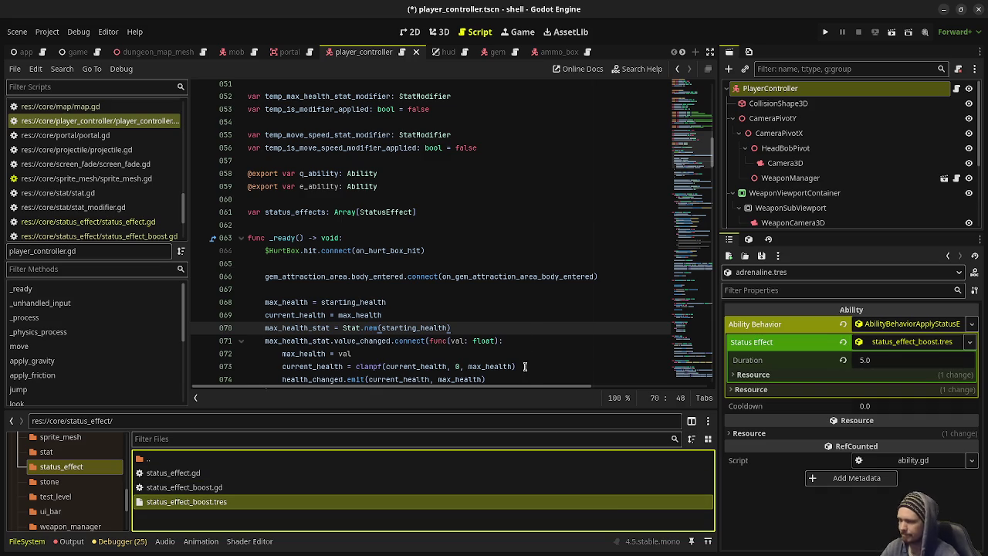
{"action": "key", "text": "ctrl+s"}
- Set the adrenaline ability's Cooldown to 10.0 and save
{"action": "left_click", "coordinate": [875, 407]}
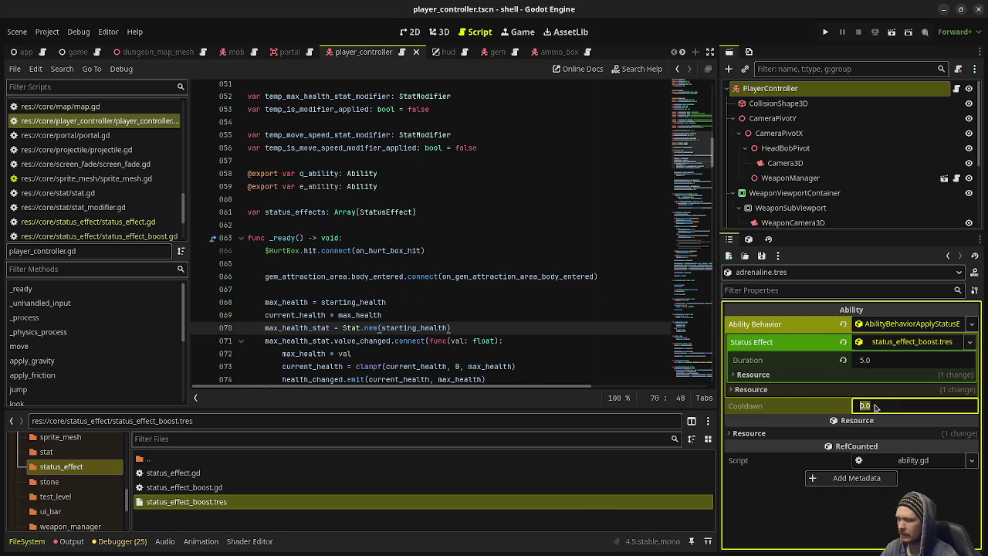
{"action": "type", "text": "10"}
{"action": "key", "text": "Return"}
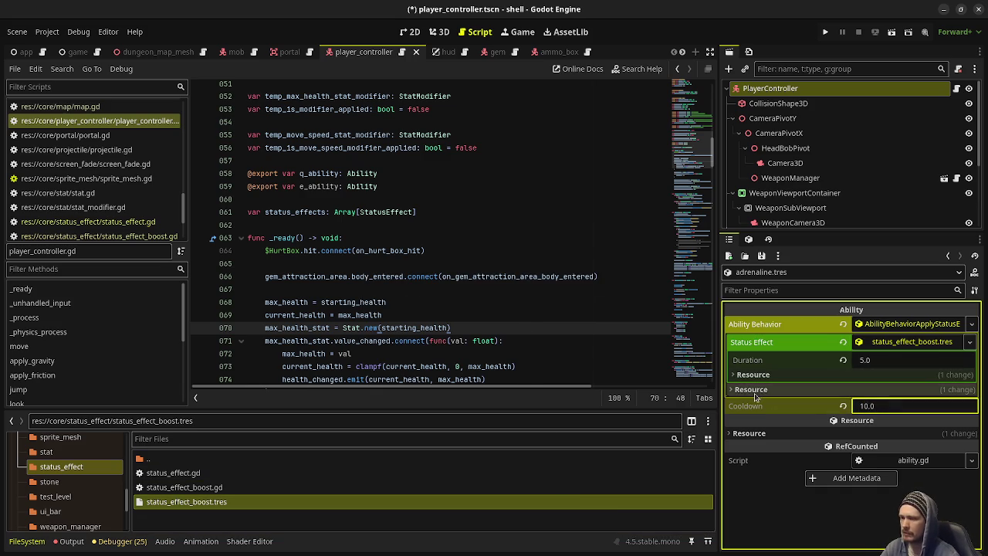
{"action": "left_click", "coordinate": [605, 254]}
{"action": "key", "text": "ctrl+s"}
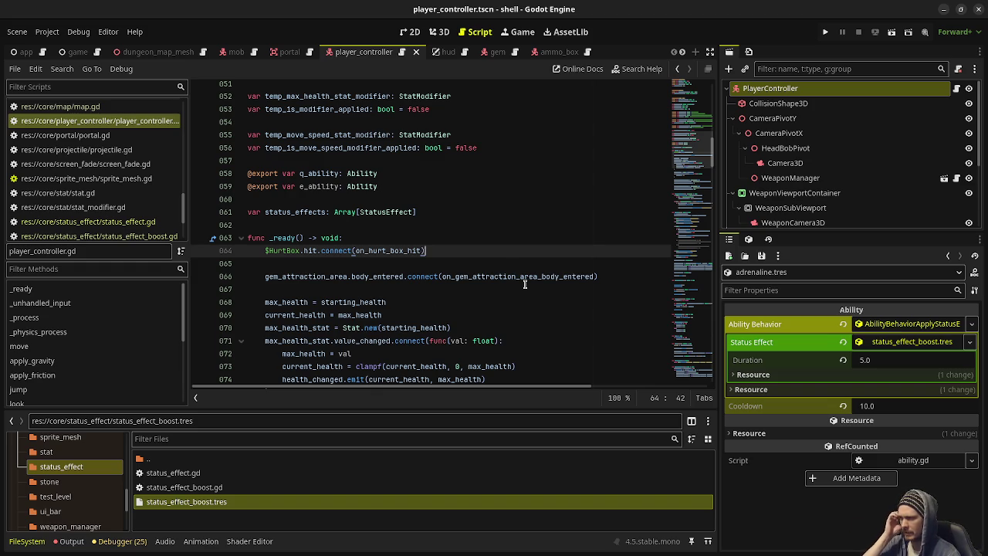
- Duplicate the two-line ability_q input check directly below the original
{"action": "scroll", "coordinate": [378, 231], "scroll_direction": "down", "scroll_amount": 14}
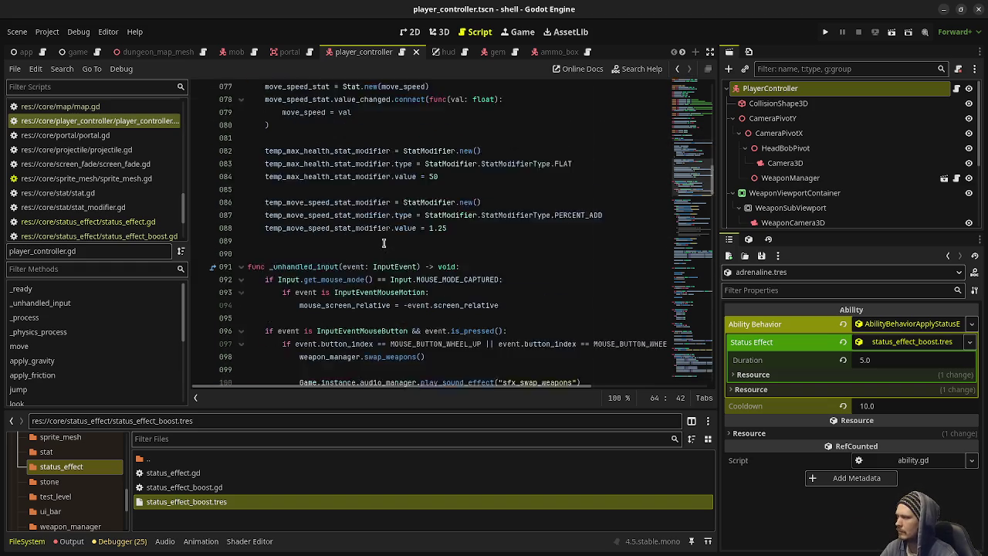
{"action": "scroll", "coordinate": [384, 254], "scroll_direction": "down", "scroll_amount": 8}
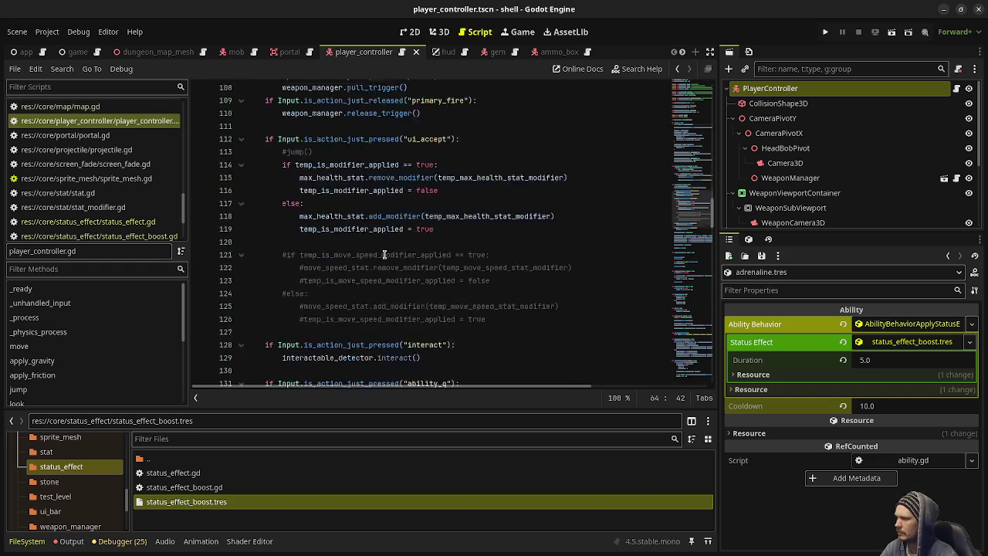
{"action": "mouse_move", "coordinate": [383, 276]}
{"action": "left_mouse_down"}
{"action": "mouse_move", "coordinate": [267, 278]}
{"action": "mouse_move", "coordinate": [263, 263]}
{"action": "left_mouse_up"}
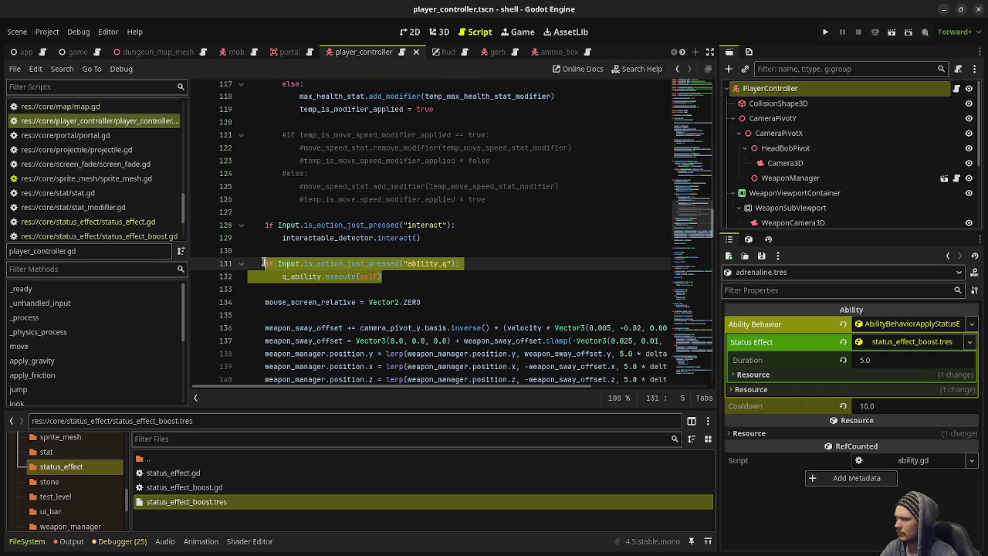
{"action": "key", "text": "ctrl+c"}
{"action": "left_click", "coordinate": [398, 276]}
{"action": "key", "text": "Return"}
{"action": "key", "text": "Return"}
{"action": "key", "text": "ctrl+v"}
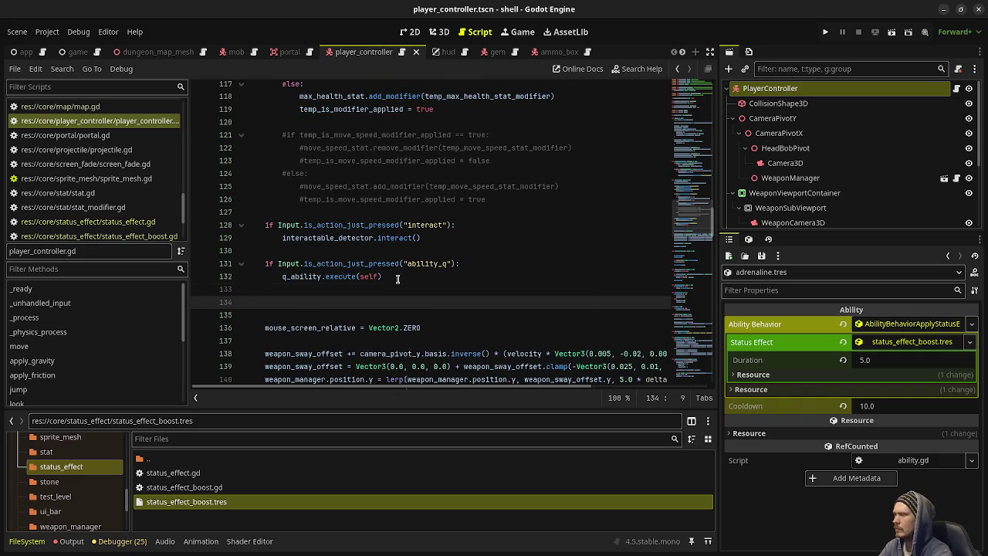
- Change the duplicated block's q_ability call to e_ability
{"action": "left_click", "coordinate": [444, 303]}
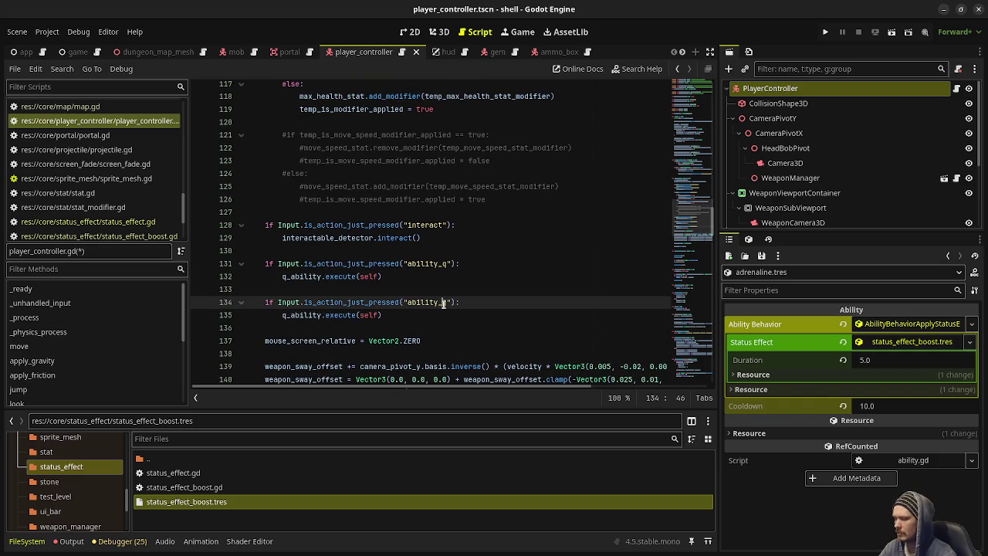
{"action": "type", "text": "e"}
{"action": "left_click", "coordinate": [456, 280]}
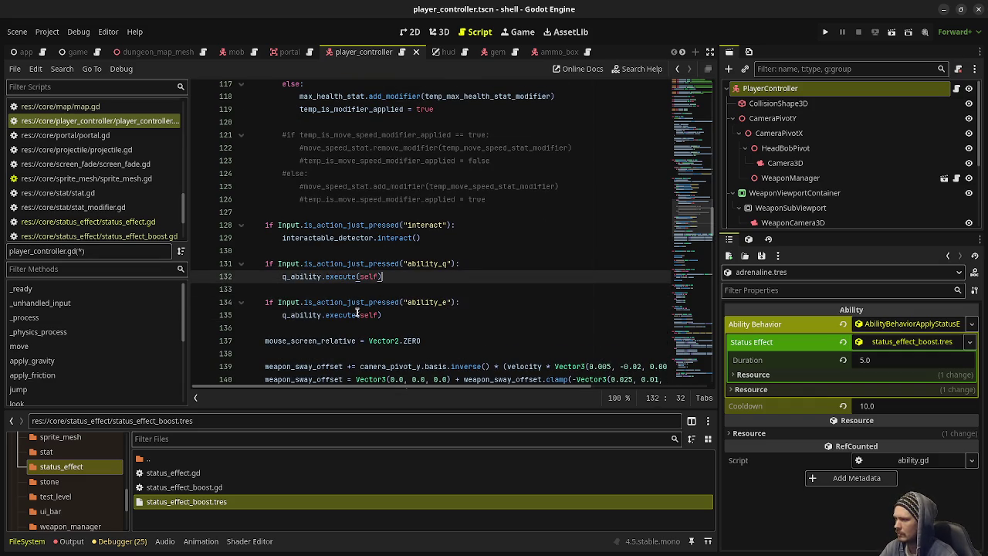
{"action": "left_click", "coordinate": [284, 315]}
{"action": "key", "text": "Delete"}
{"action": "type", "text": "e"}
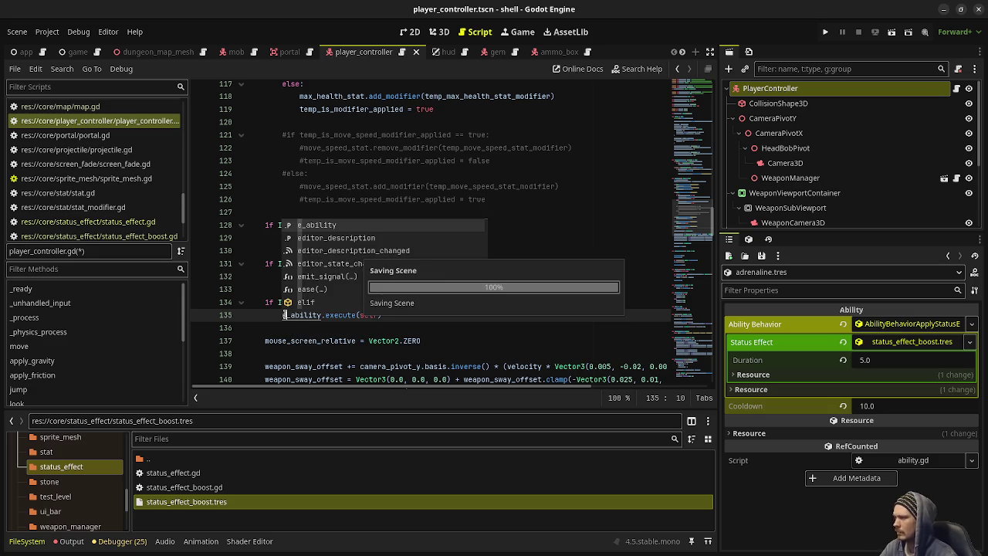
{"action": "left_click", "coordinate": [561, 289]}
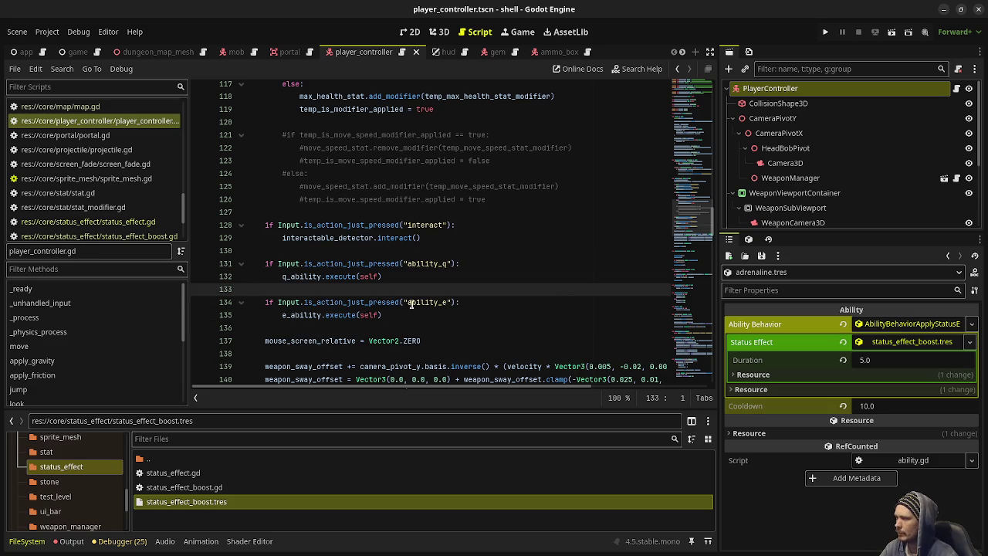
{"action": "left_click", "coordinate": [326, 316]}
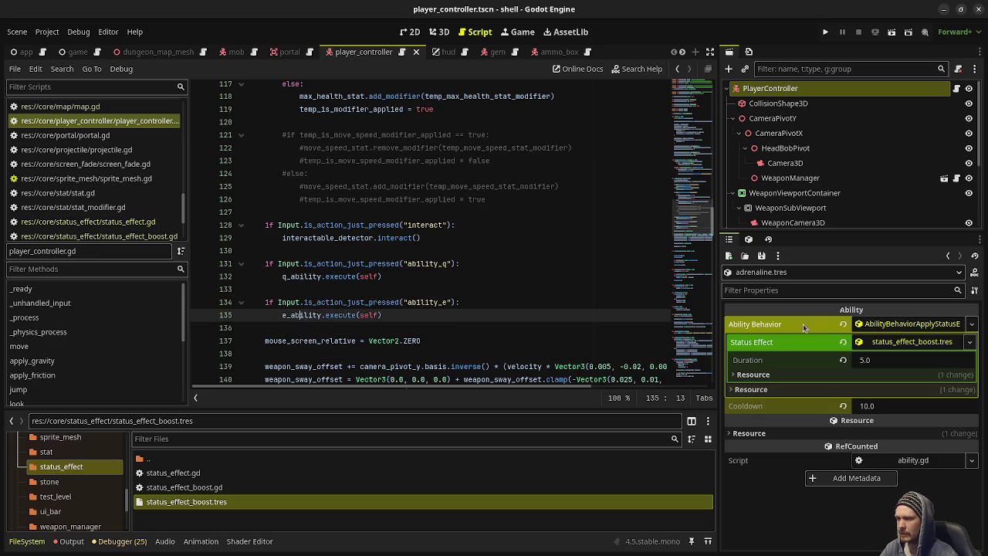
- Drag adrenaline.tres from data/abilities into PlayerController's E Ability slot and expand it
{"action": "left_click", "coordinate": [771, 90]}
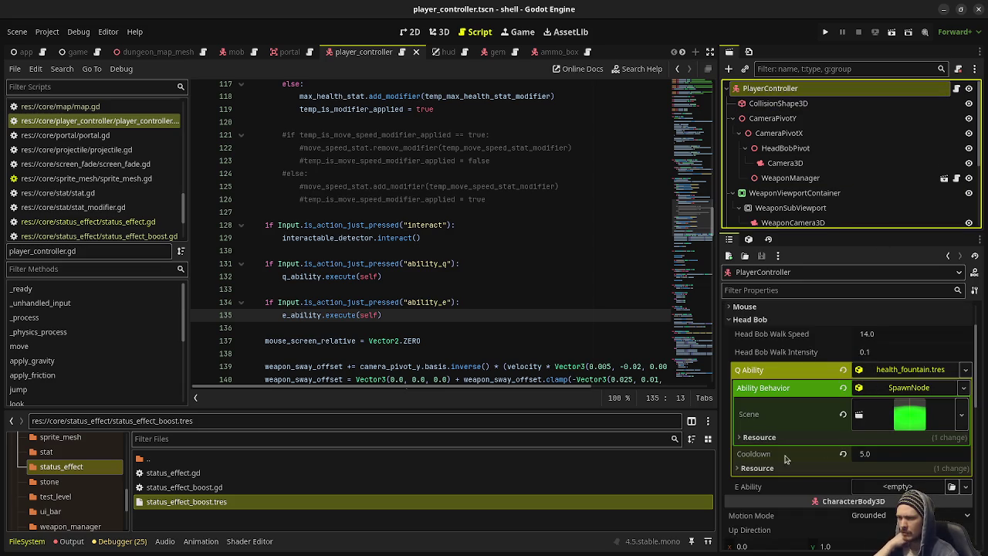
{"action": "left_click", "coordinate": [880, 372]}
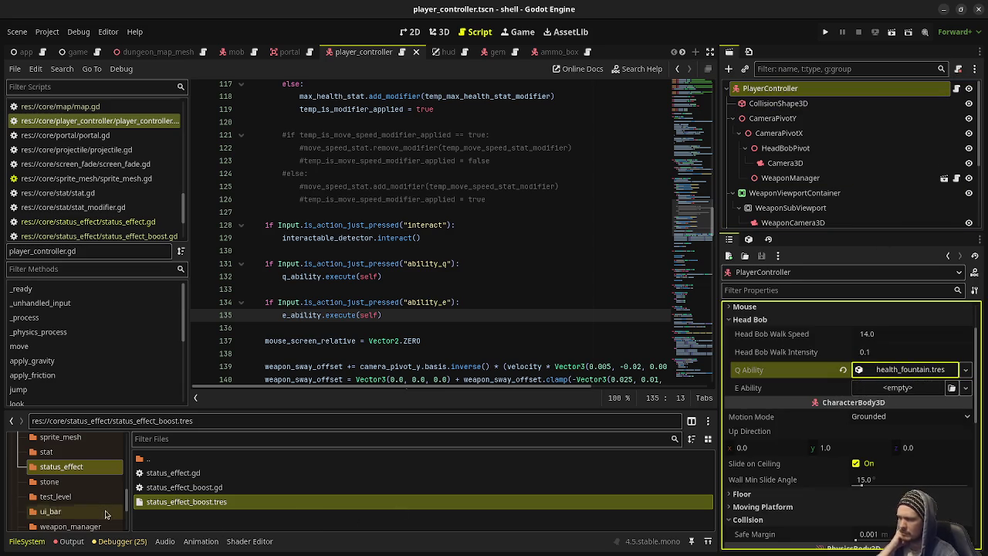
{"action": "scroll", "coordinate": [114, 517], "scroll_direction": "down", "scroll_amount": 4}
{"action": "left_click", "coordinate": [53, 475]}
{"action": "mouse_move", "coordinate": [172, 473]}
{"action": "left_mouse_down"}
{"action": "mouse_move", "coordinate": [324, 464]}
{"action": "mouse_move", "coordinate": [902, 390]}
{"action": "left_mouse_up"}
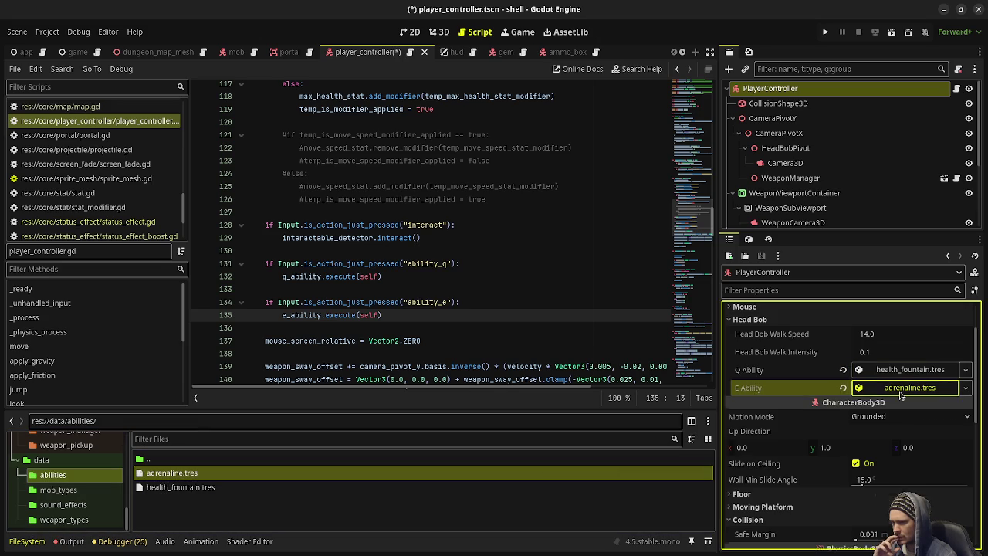
{"action": "left_click", "coordinate": [905, 389]}
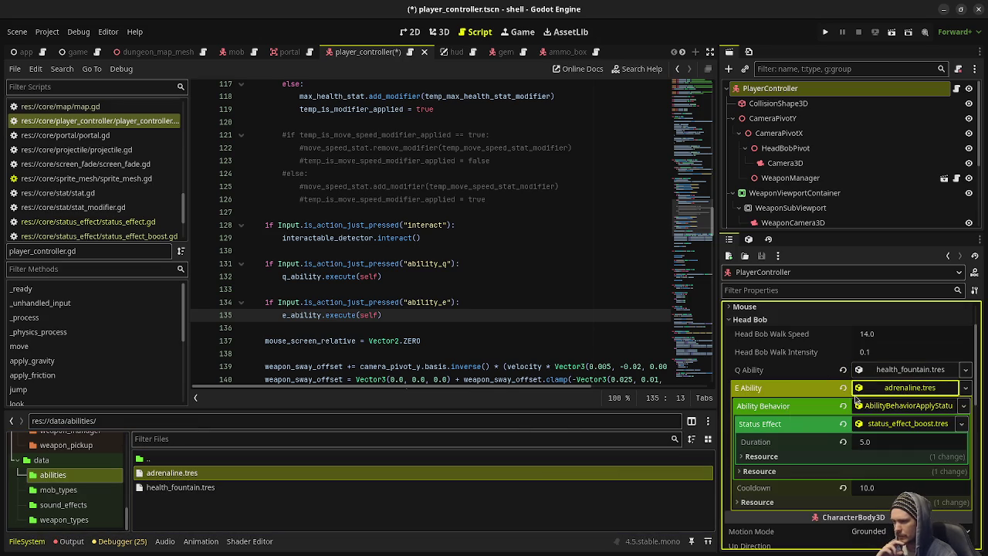
{"action": "left_click", "coordinate": [350, 315]}
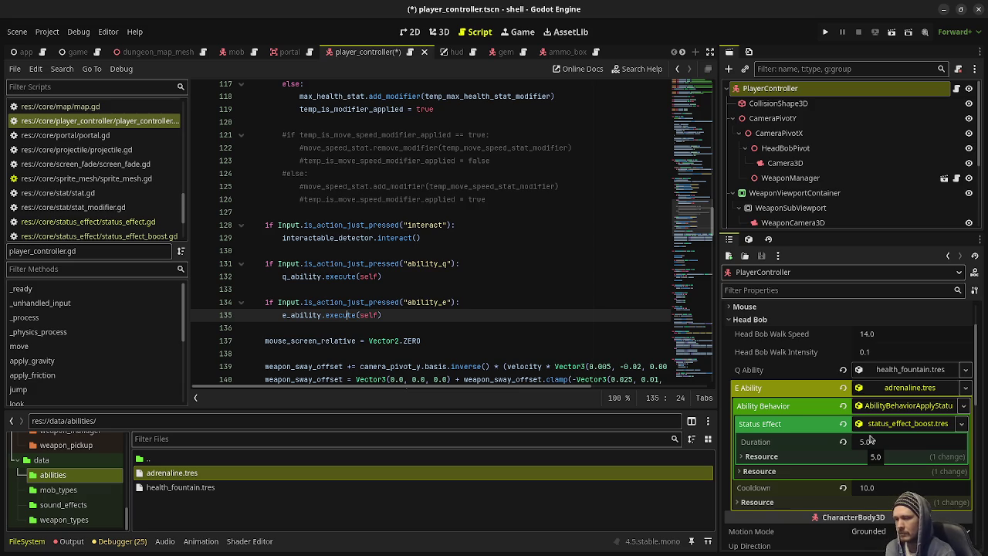
- Run the project, stop it, relaunch it, and close the game window after playing
{"action": "left_click", "coordinate": [823, 35]}
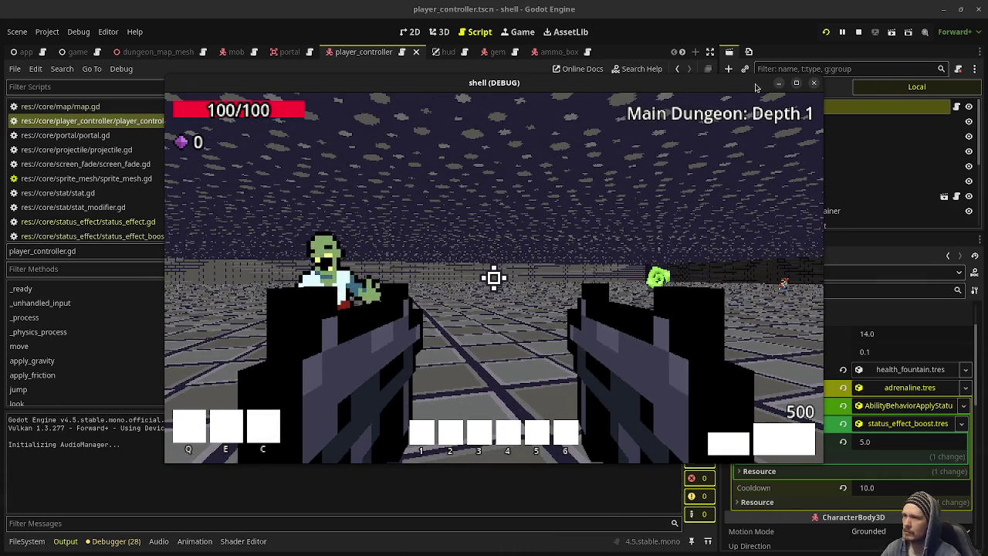
{"action": "left_click", "coordinate": [859, 32]}
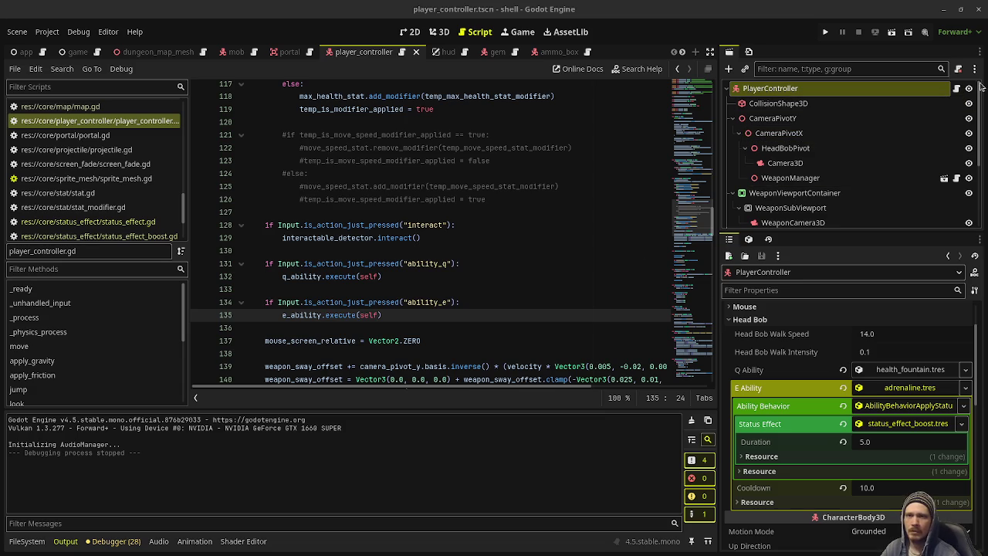
{"action": "left_click", "coordinate": [826, 32]}
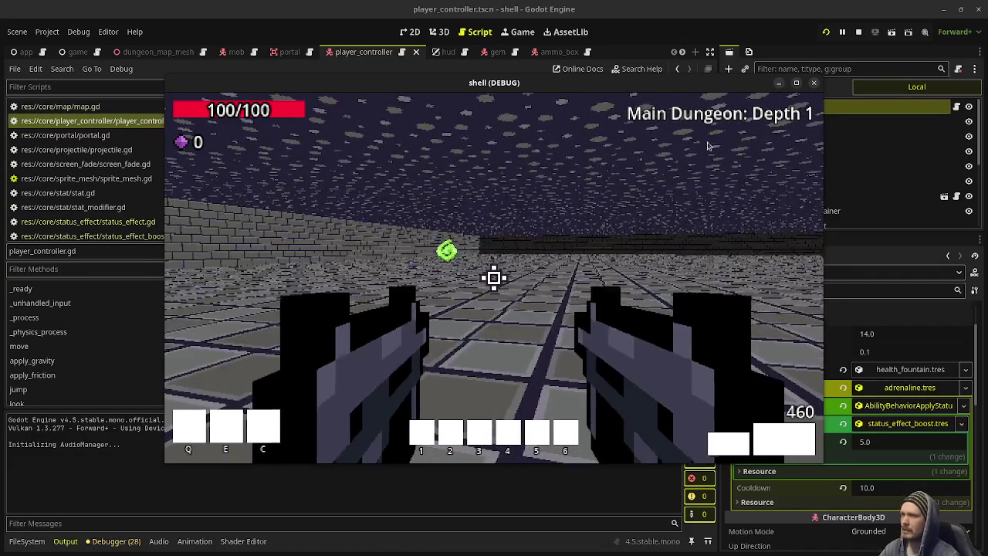
{"action": "left_click", "coordinate": [772, 109]}
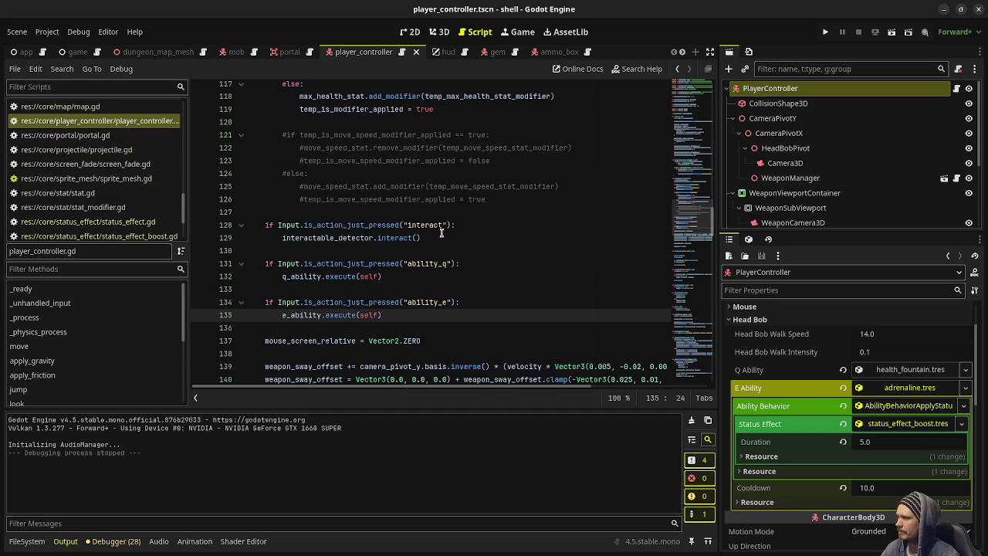
- Add e_ability.update(delta) after q_ability.update(delta), save, then add process_status_effects(delta) below
{"action": "scroll", "coordinate": [447, 271], "scroll_direction": "down", "scroll_amount": 4}
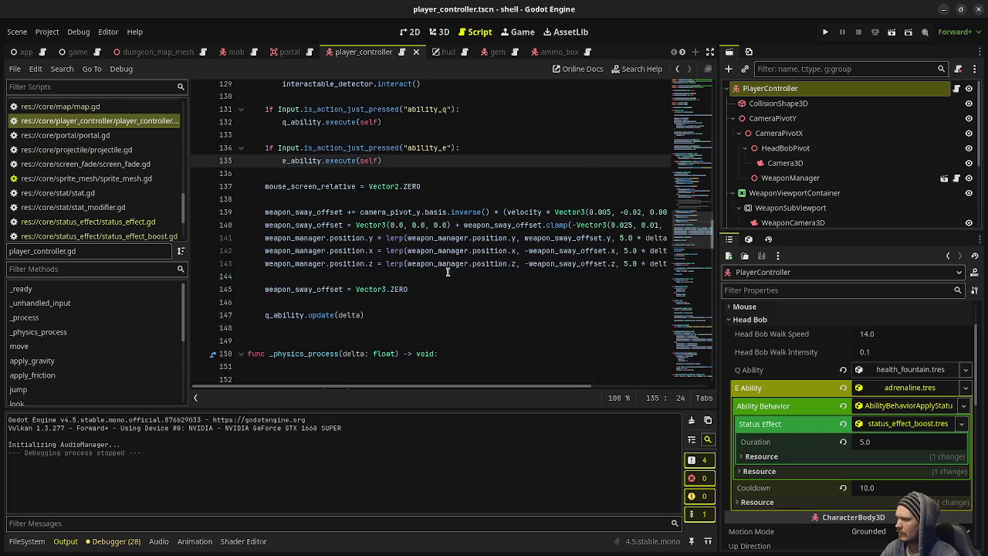
{"action": "left_click", "coordinate": [387, 312]}
{"action": "key", "text": "Return"}
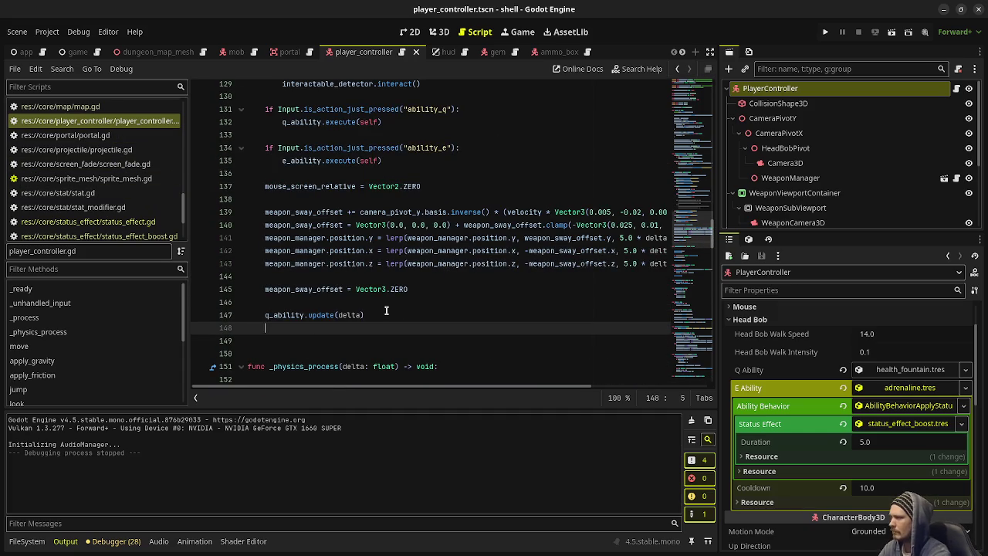
{"action": "type", "text": "e_ability.update("}
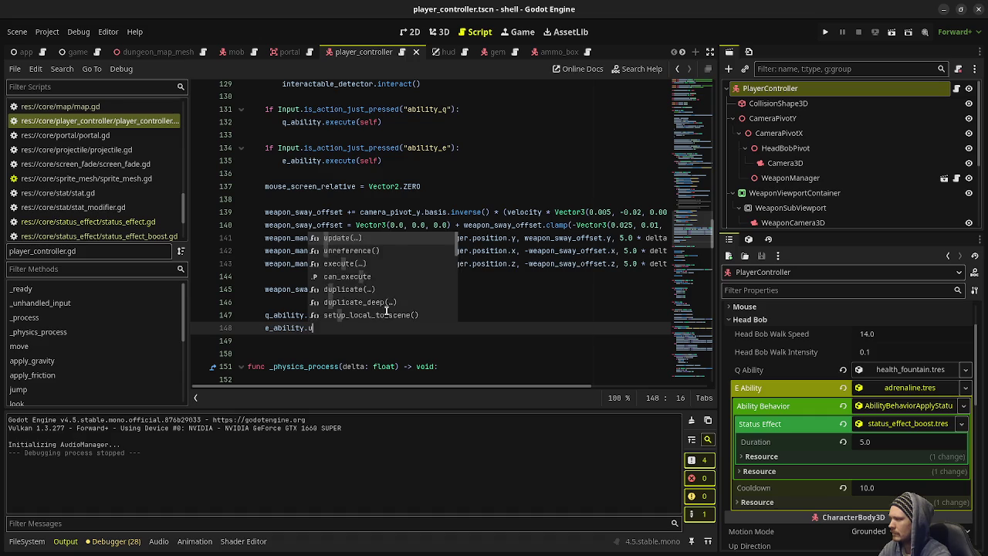
{"action": "key", "text": "Return"}
{"action": "type", "text": "delta"}
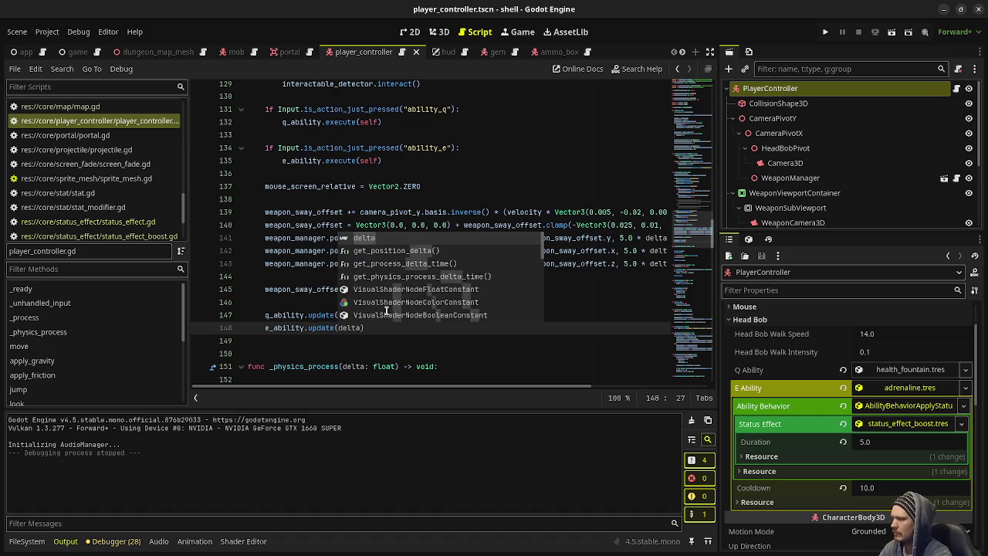
{"action": "type", "text": ")"}
{"action": "key", "text": "ctrl+s"}
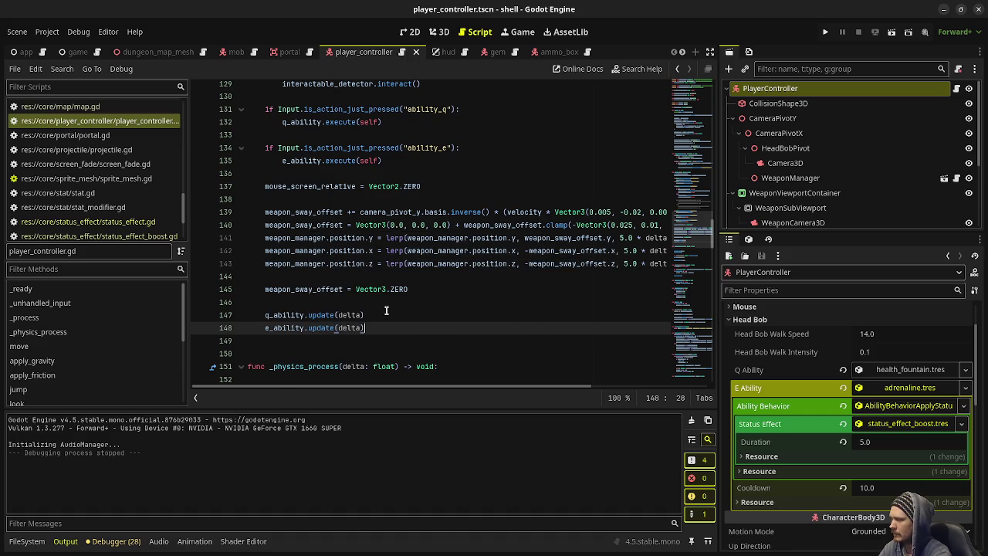
{"action": "key", "text": "Return"}
{"action": "key", "text": "Return"}
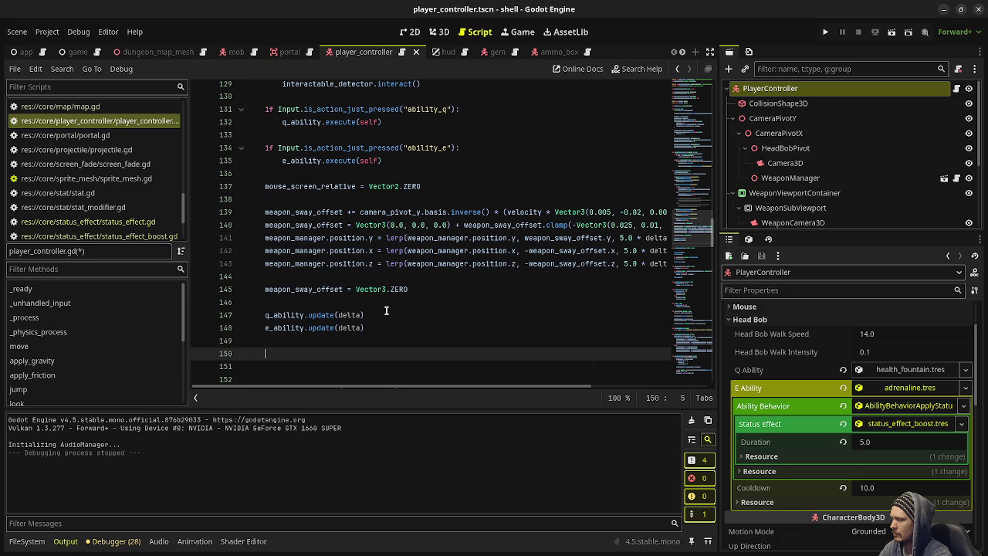
{"action": "type", "text": "process"}
{"action": "key", "text": "Return"}
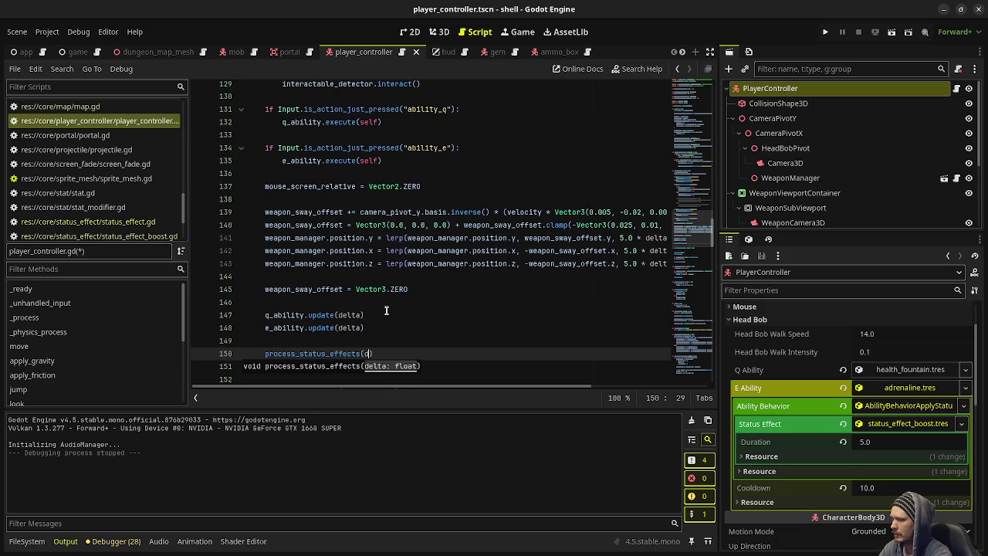
{"action": "type", "text": "delta"}
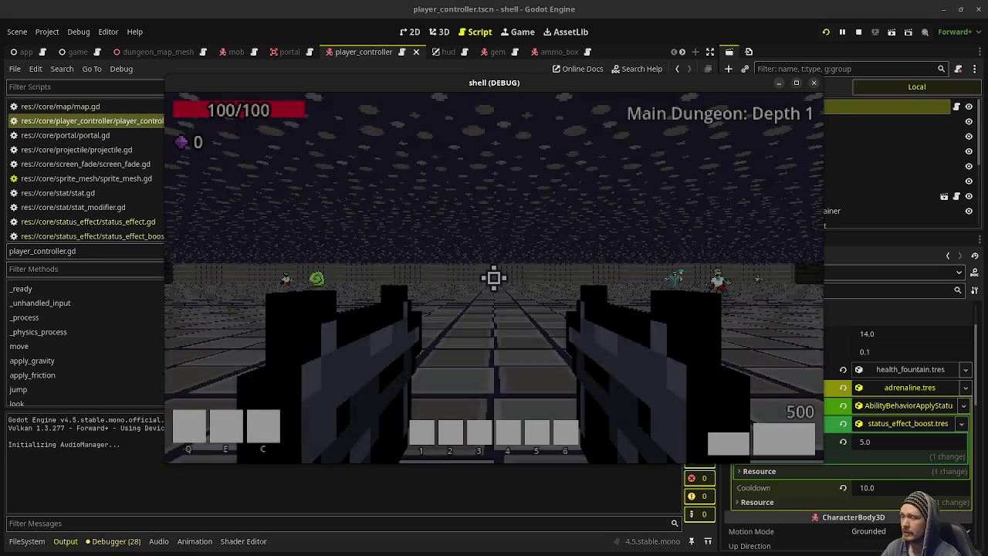
- Shoot the skeleton enemies, walk the dungeon halls collecting gems, then stop the game
{"action": "left_click", "coordinate": [495, 278]}
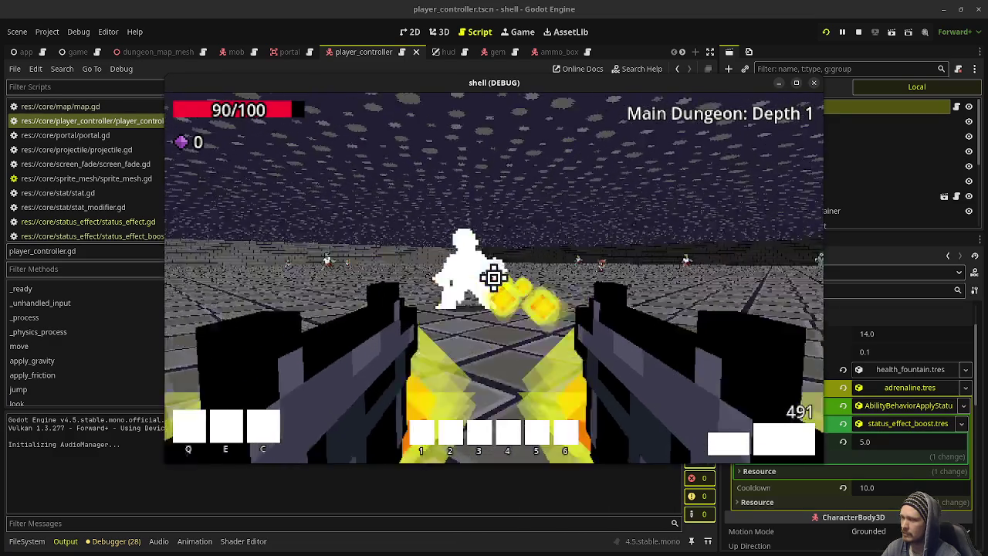
{"action": "left_click_drag", "start_coordinate": [494, 278], "coordinate": [494, 278]}
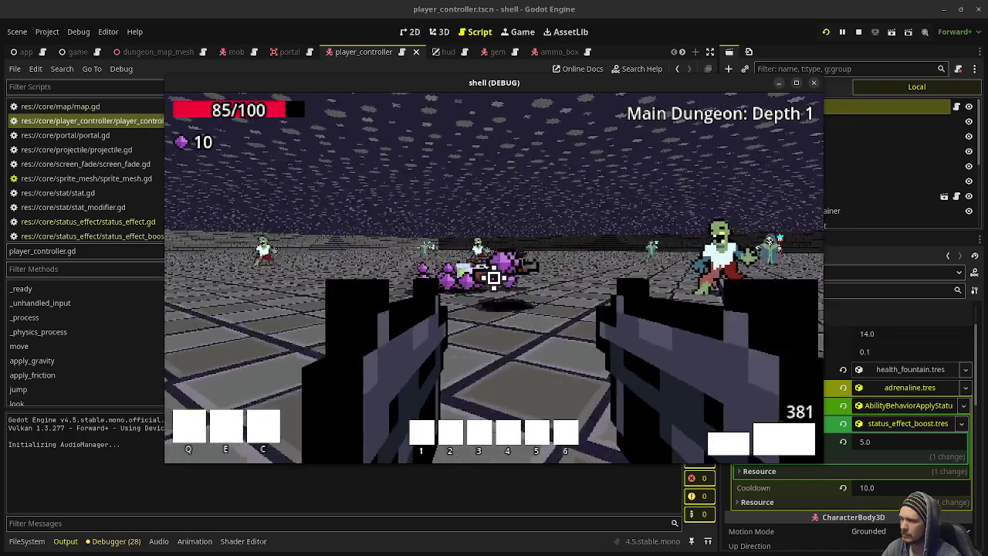
{"action": "left_click", "coordinate": [494, 278]}
{"action": "key", "text": "w"}
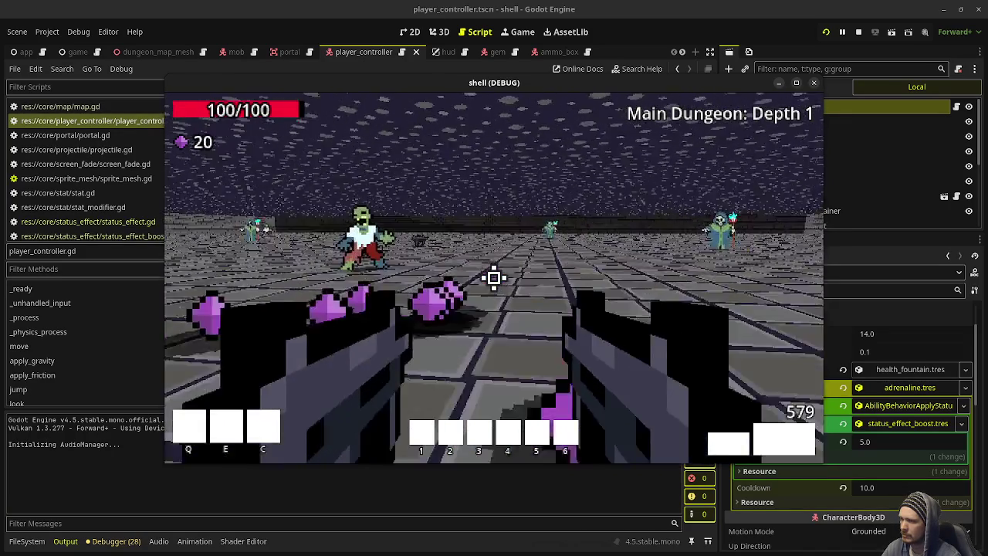
{"action": "key", "text": "w"}
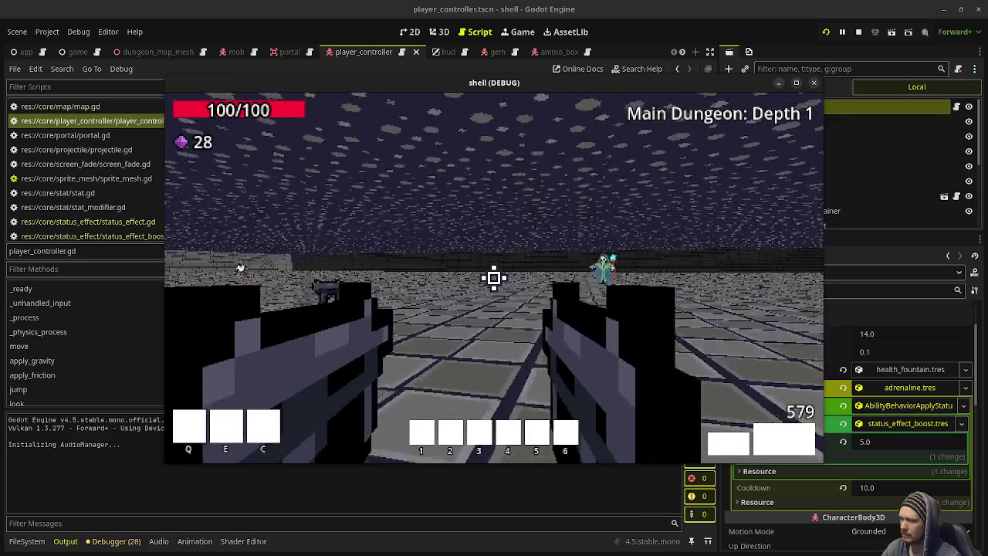
{"action": "key", "text": "w"}
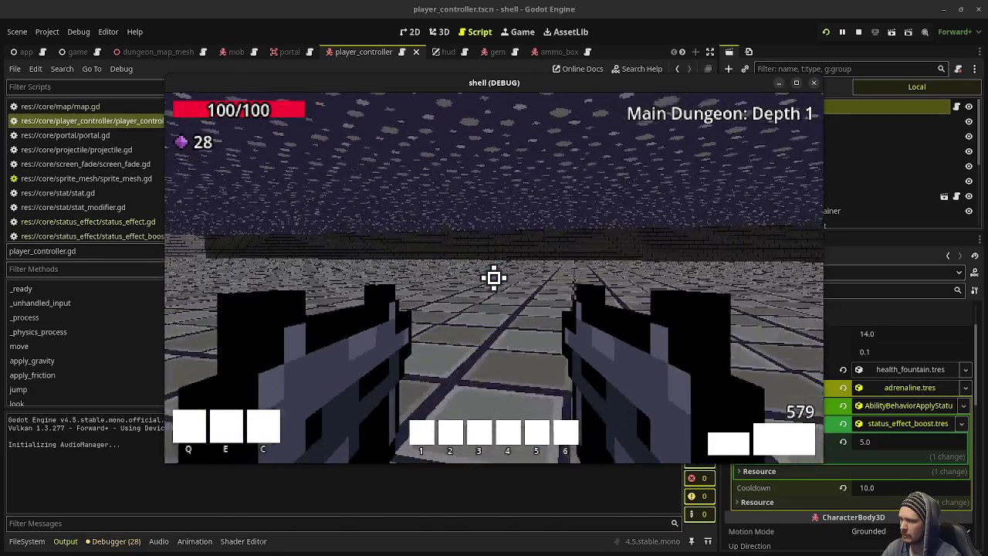
{"action": "key", "text": "w"}
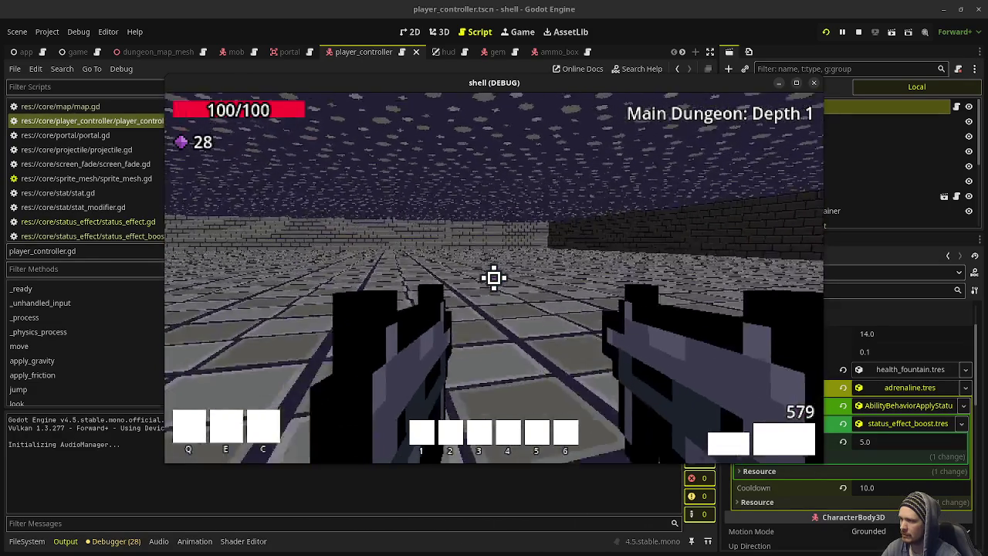
{"action": "key", "text": "w"}
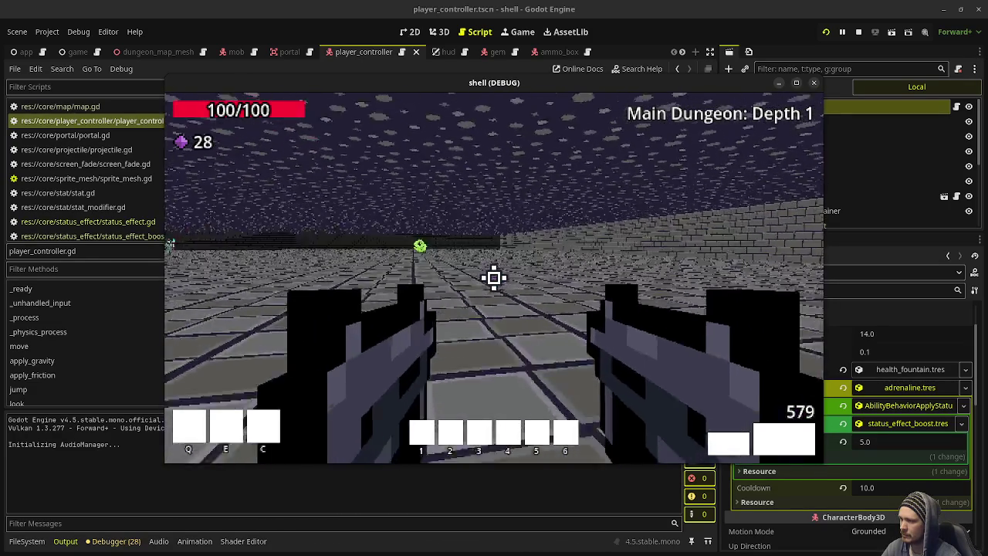
{"action": "key", "text": "w"}
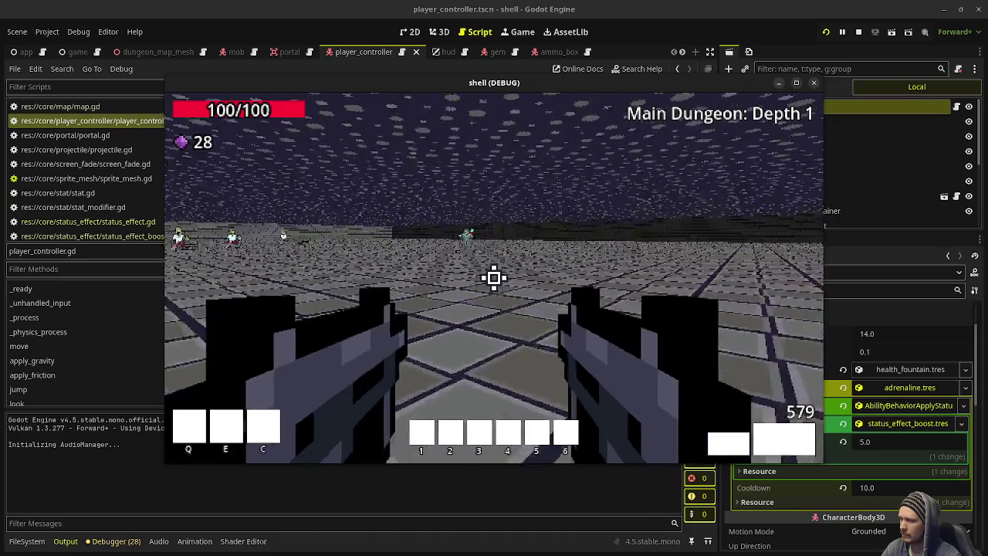
{"action": "key", "text": "w"}
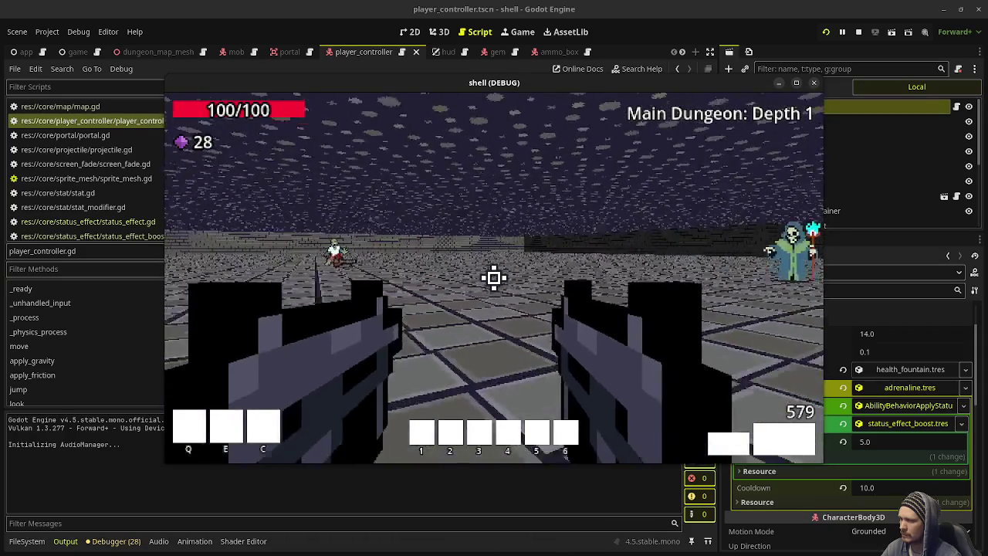
{"action": "key", "text": "w"}
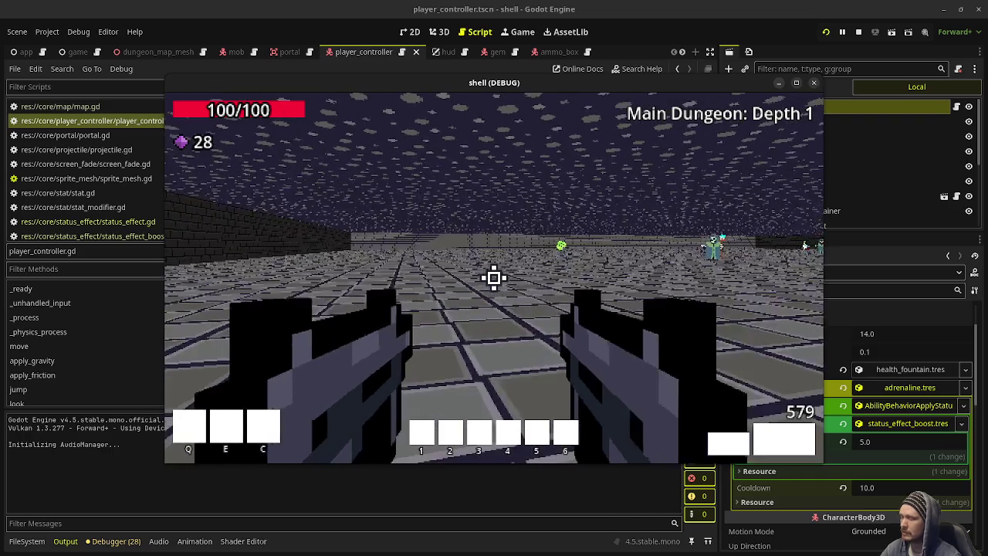
{"action": "left_click", "coordinate": [860, 32]}
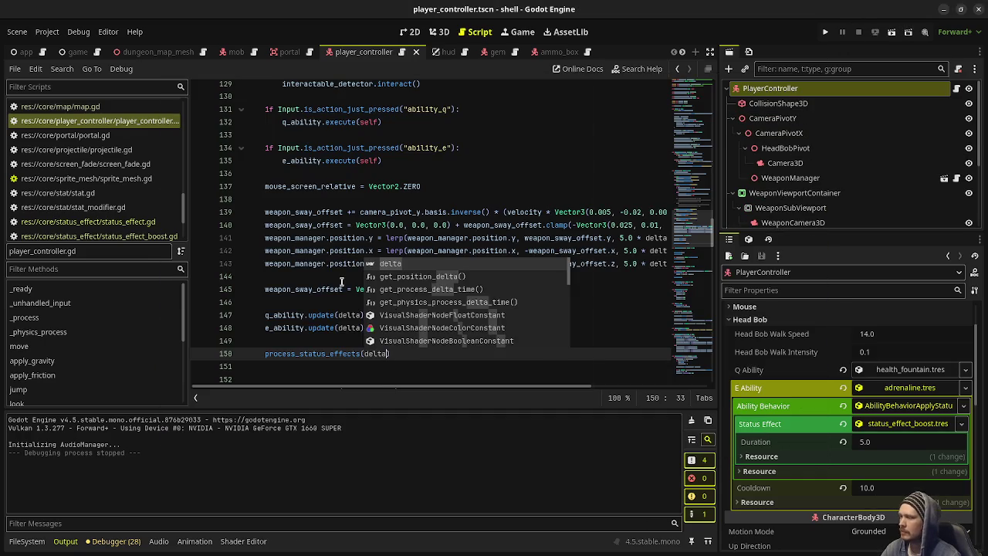
- Scroll to the status effect functions and inspect their on_process and on_remove calls
{"action": "left_click", "coordinate": [346, 224]}
{"action": "scroll", "coordinate": [348, 311], "scroll_direction": "down", "scroll_amount": 5}
{"action": "scroll", "coordinate": [346, 311], "scroll_direction": "down", "scroll_amount": 20}
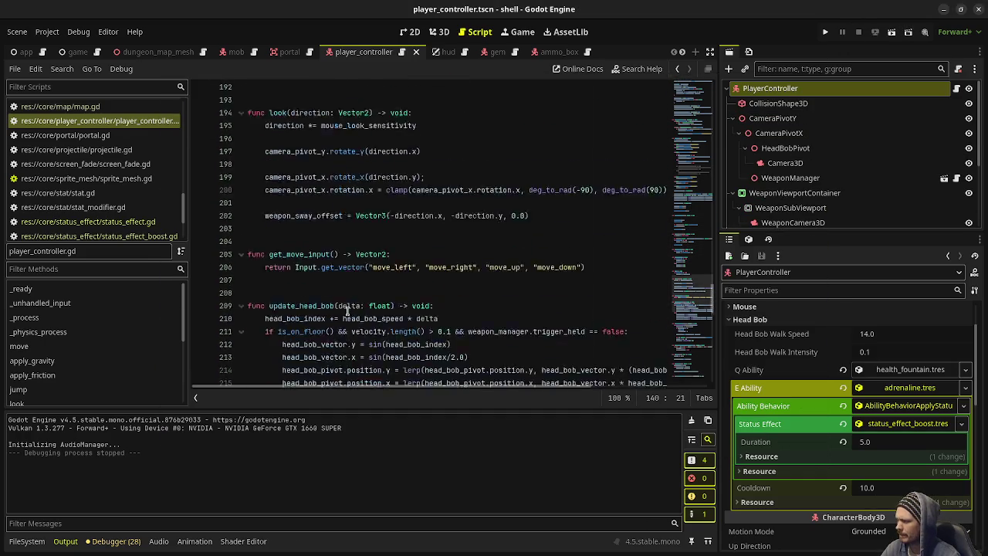
{"action": "scroll", "coordinate": [348, 311], "scroll_direction": "down", "scroll_amount": 5}
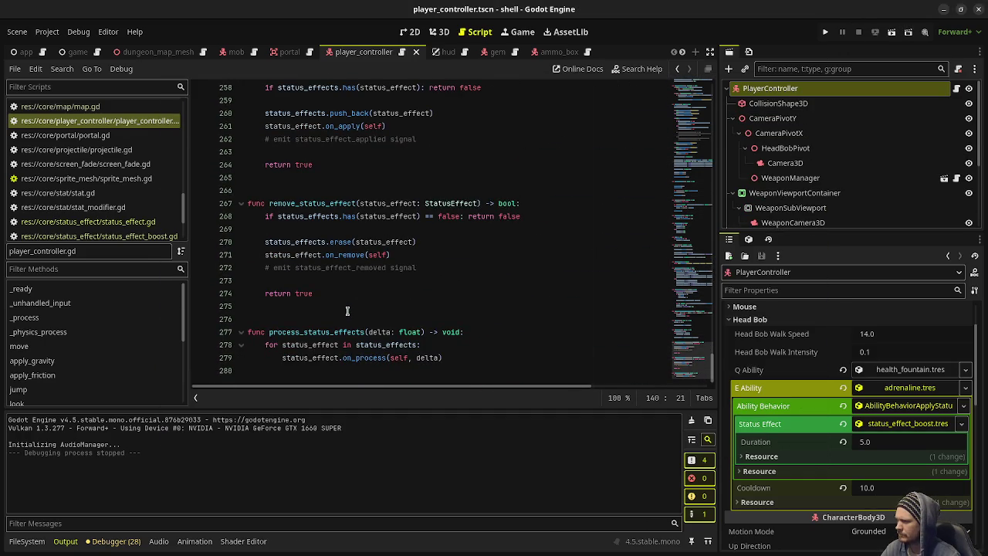
{"action": "double_click", "coordinate": [357, 358]}
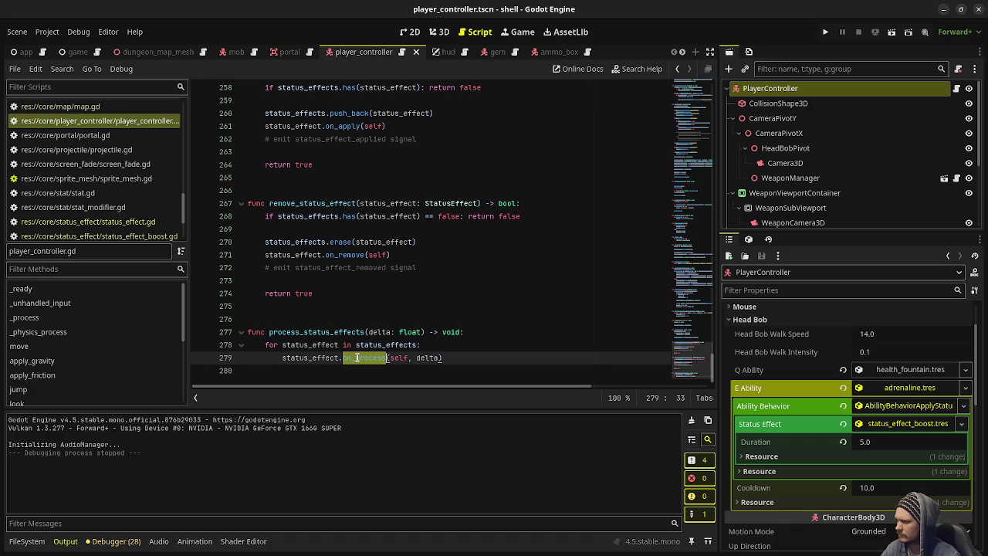
{"action": "scroll", "coordinate": [342, 295], "scroll_direction": "up", "scroll_amount": 2}
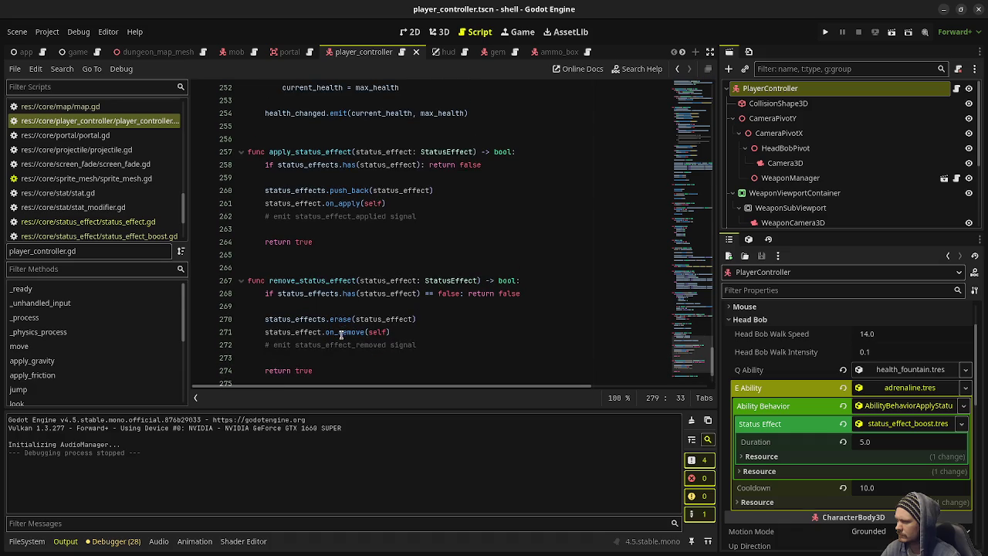
{"action": "double_click", "coordinate": [340, 333]}
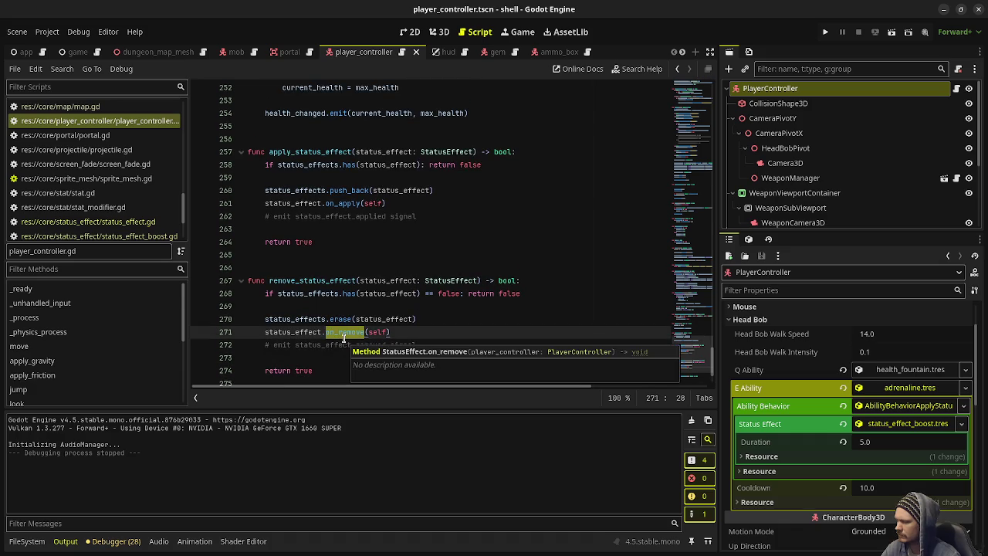
{"action": "left_click", "coordinate": [330, 281]}
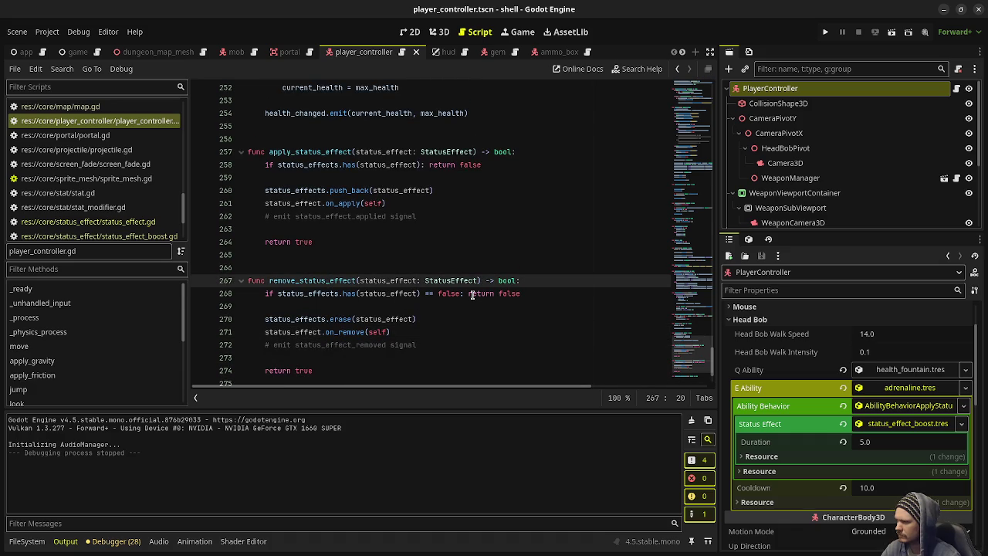
{"action": "mouse_move", "coordinate": [376, 318]}
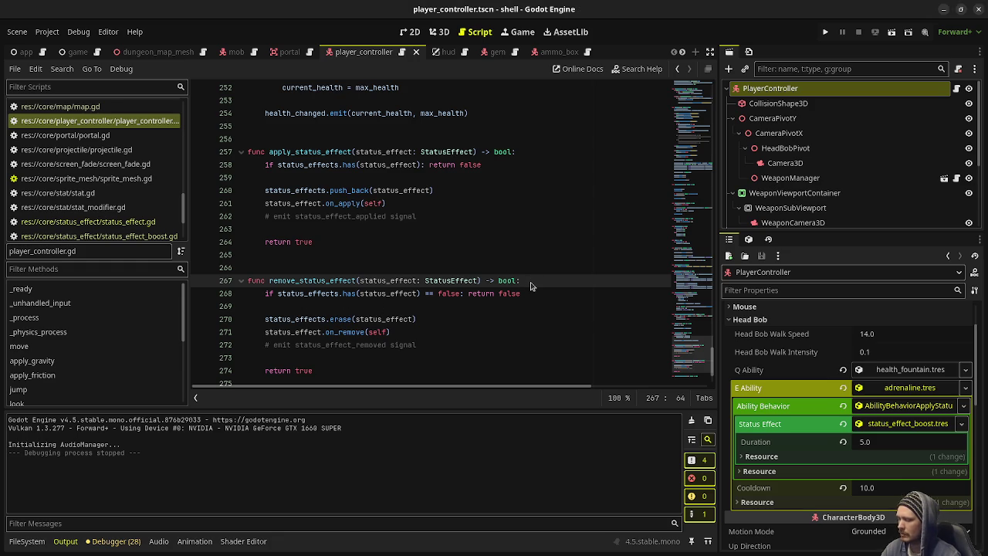
- Add print("wut") as the first line of remove_status_effect and run the game with F5
{"action": "key", "text": "Return"}
{"action": "type", "text": "prin"}
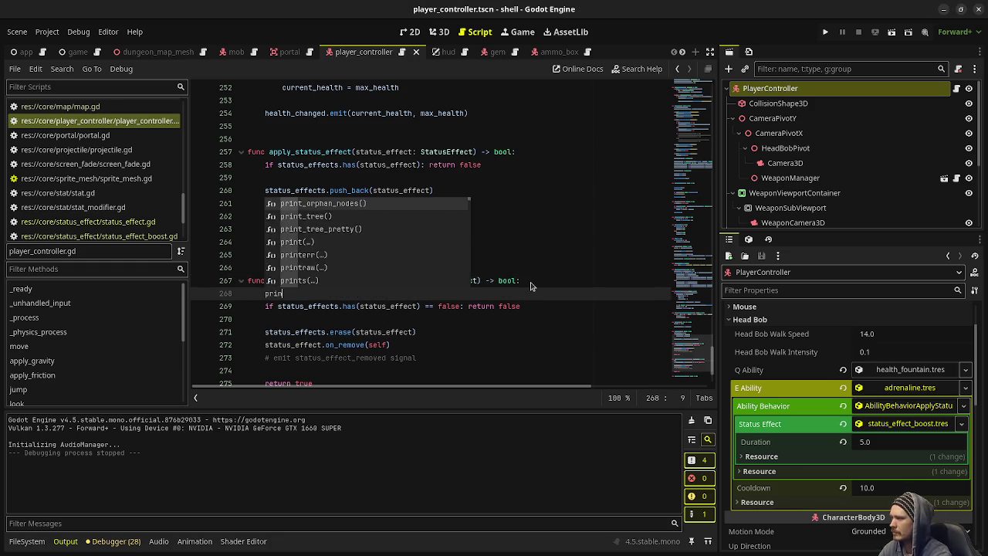
{"action": "type", "text": "t(\"wu"}
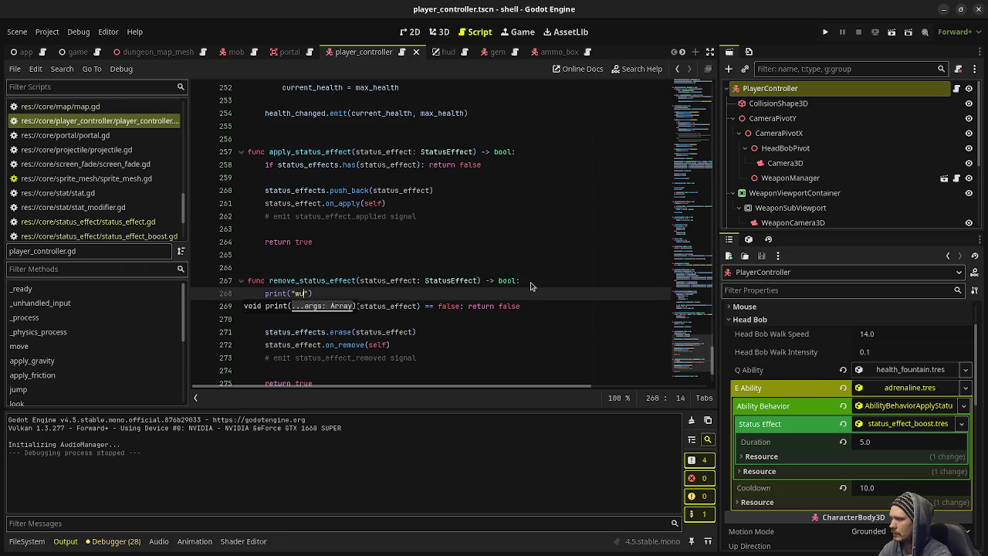
{"action": "type", "text": "t"}
{"action": "key", "text": "F5"}
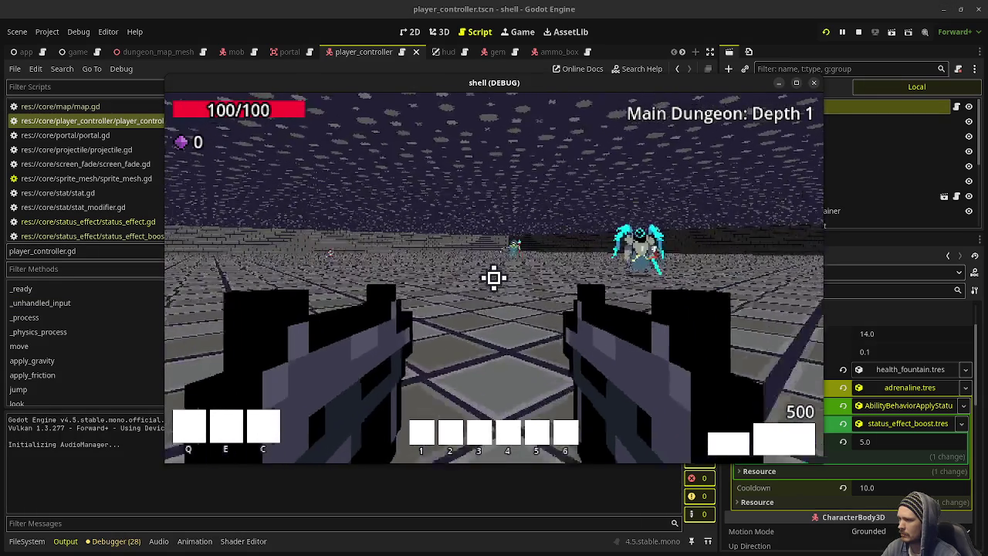
- Walk through the dungeon past the enemies to the brick wall, then stop the game with F8
{"action": "key", "text": "w"}
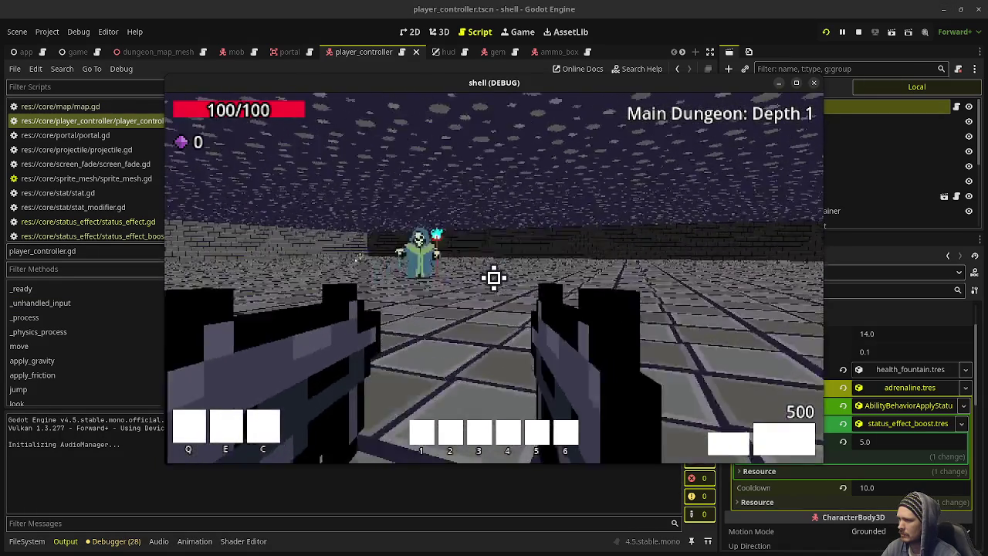
{"action": "key", "text": "w"}
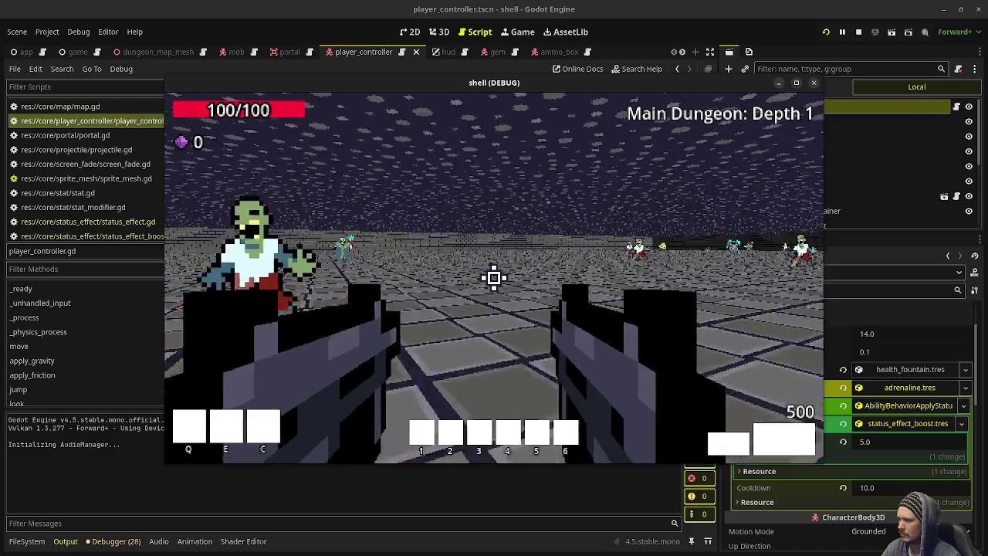
{"action": "key", "text": "w"}
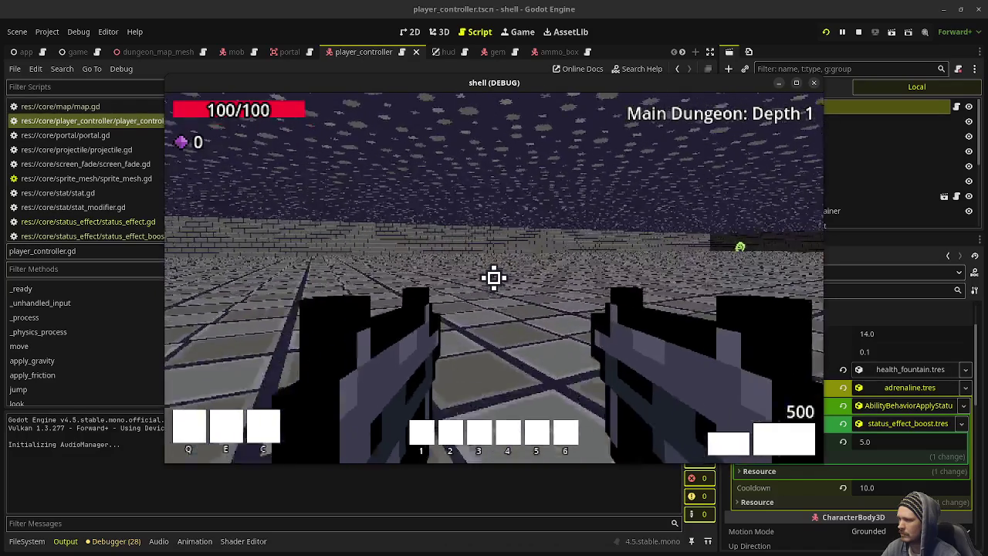
{"action": "key", "text": "w"}
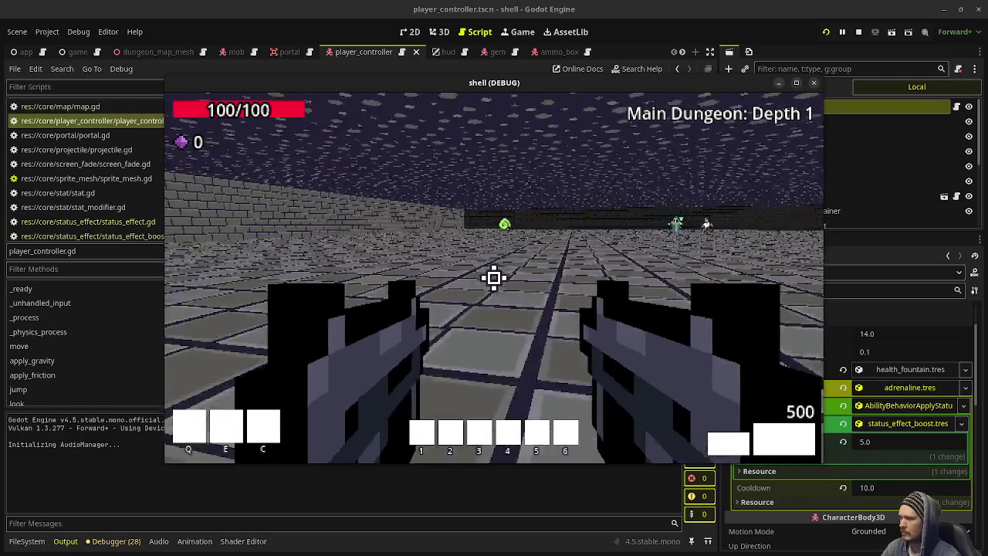
{"action": "key", "text": "w"}
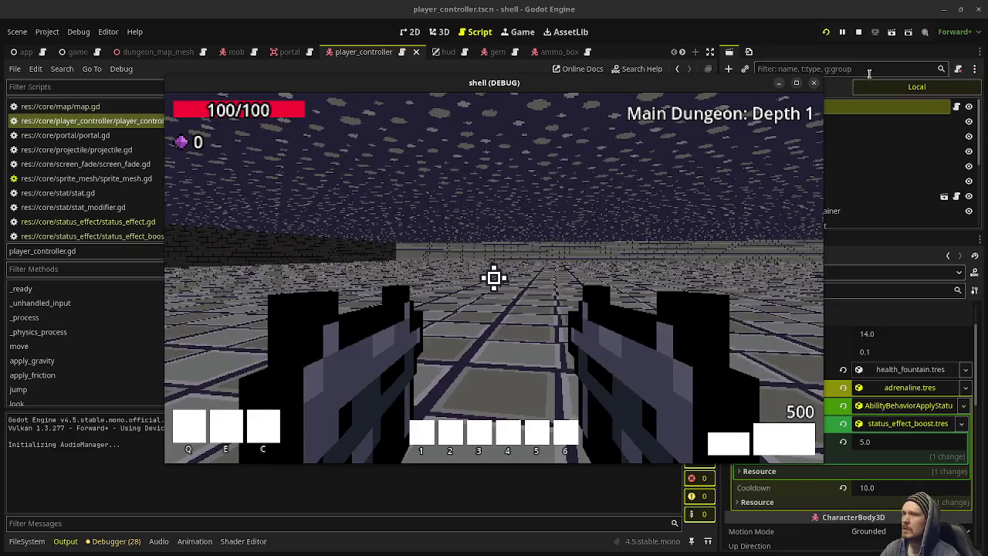
{"action": "key", "text": "F8"}
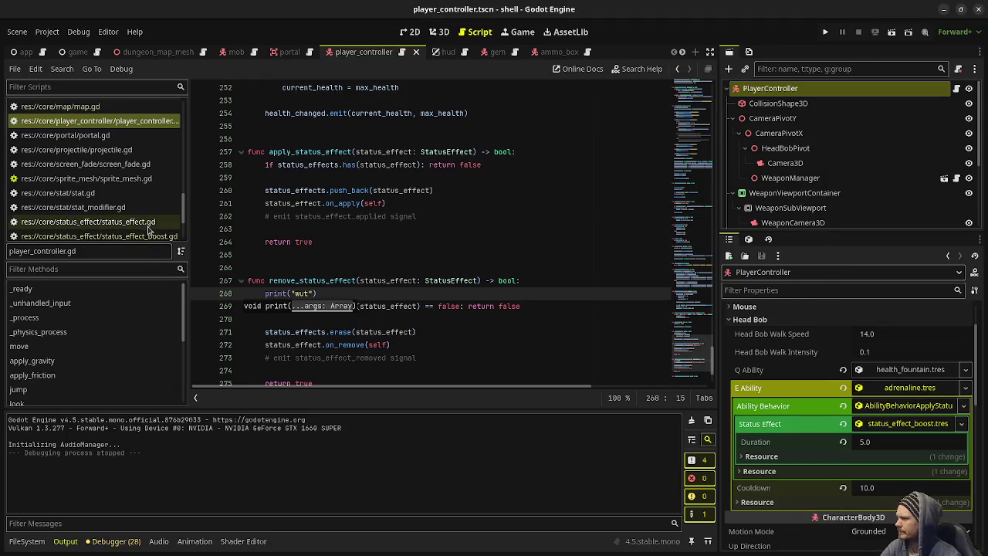
- Uncomment the player_controller.remove_status_effect(self) call on line 19 of status_effect.gd
{"action": "left_click", "coordinate": [143, 227]}
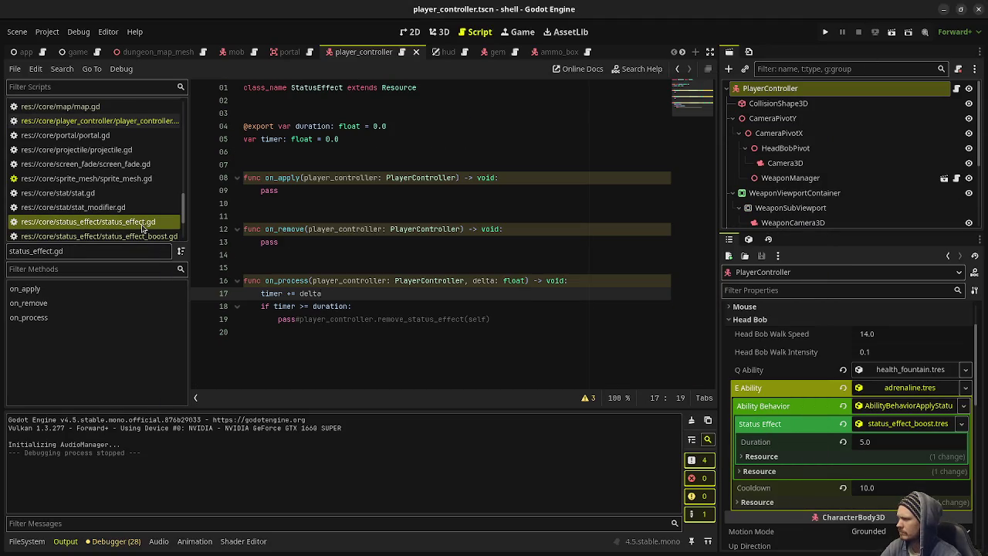
{"action": "left_click", "coordinate": [121, 237]}
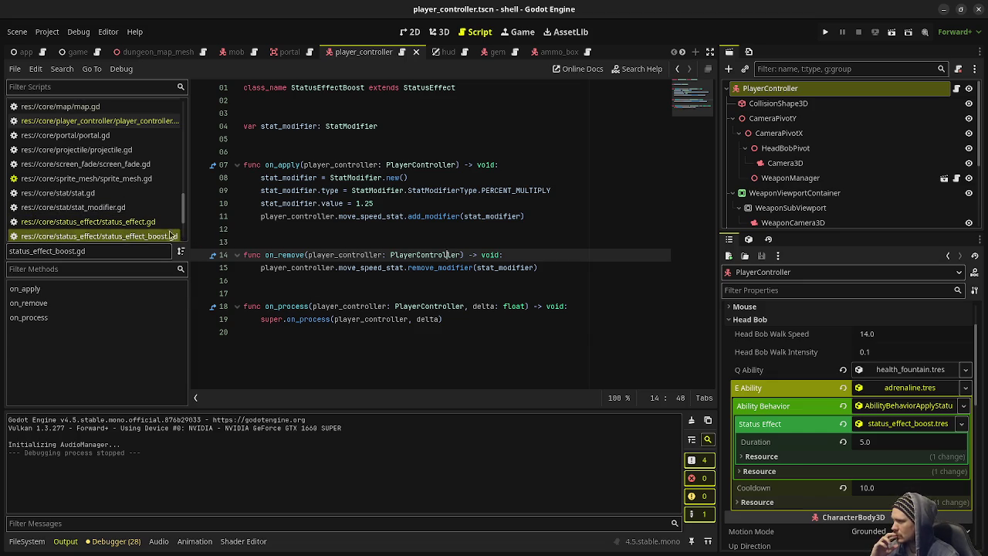
{"action": "left_click", "coordinate": [155, 223]}
{"action": "left_click", "coordinate": [302, 319]}
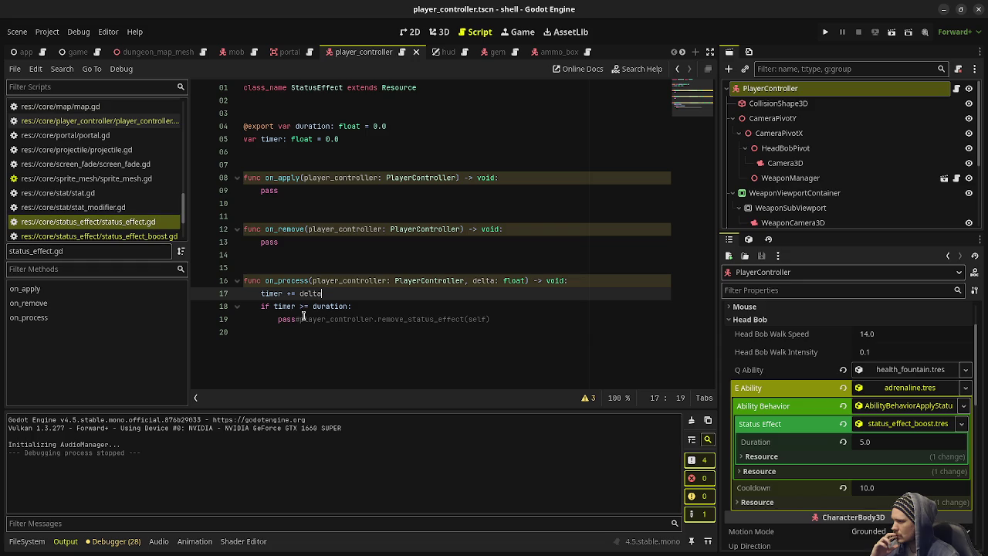
{"action": "key", "text": "BackSpace"}
{"action": "key", "text": "BackSpace"}
{"action": "key", "text": "BackSpace"}
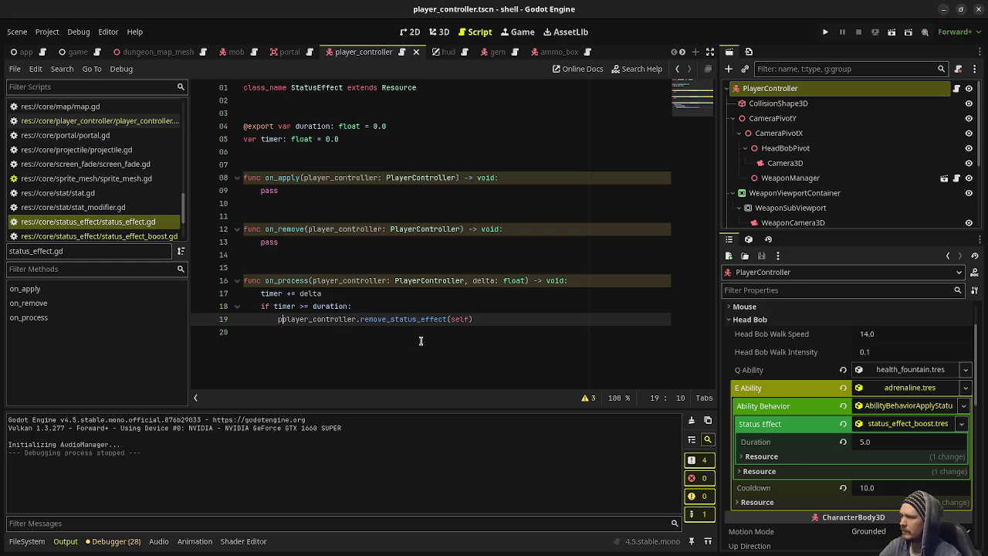
{"action": "double_click", "coordinate": [376, 319]}
- Check the on_remove function in status_effect_boost.gd, then run the game to test the timed boost
{"action": "left_click", "coordinate": [142, 237]}
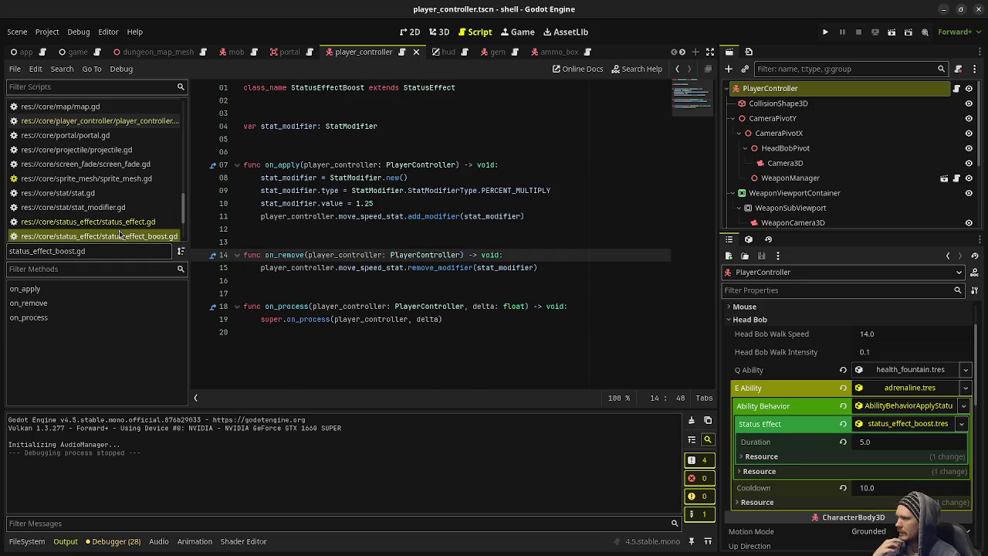
{"action": "left_click", "coordinate": [278, 255]}
{"action": "double_click", "coordinate": [278, 255]}
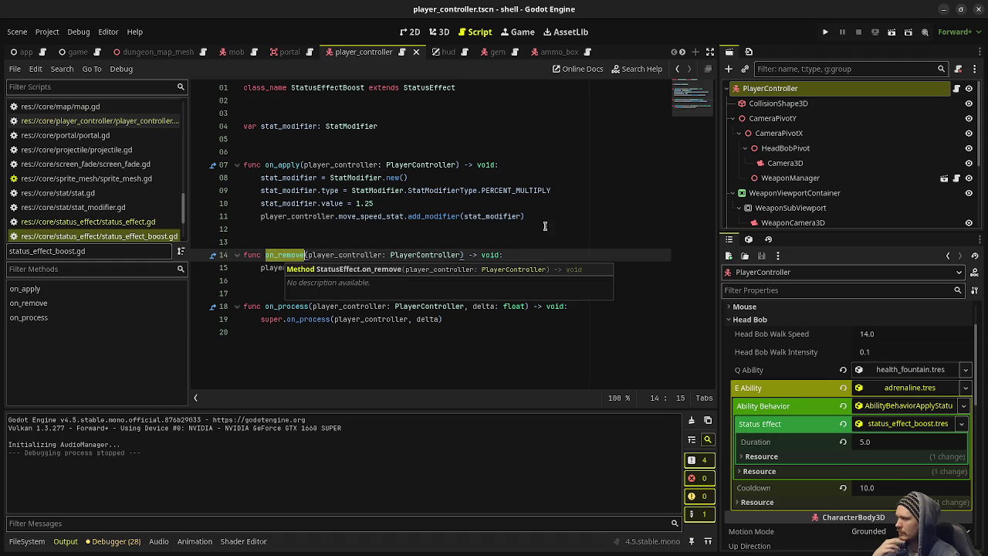
{"action": "left_click", "coordinate": [530, 217]}
{"action": "key", "text": "F5"}
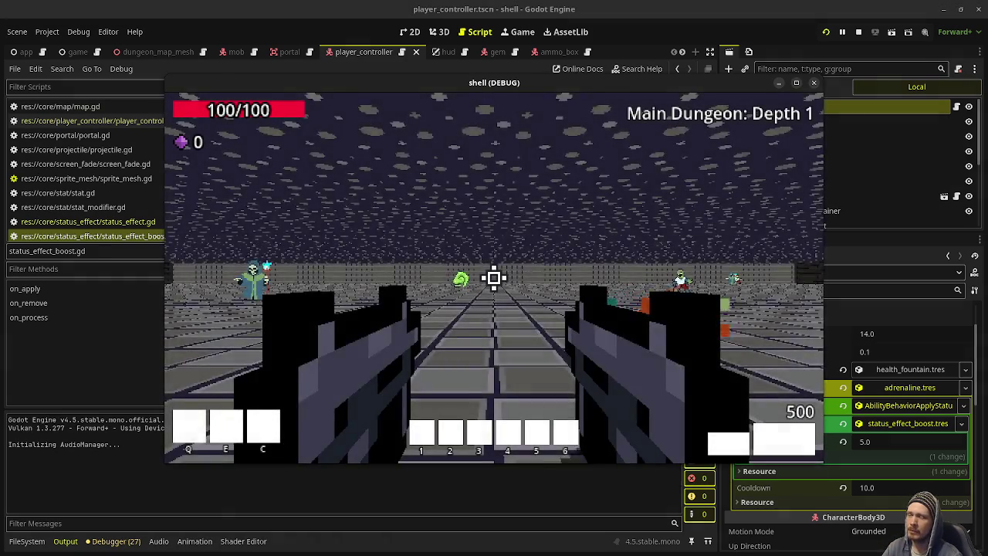
- Walk the dungeon floor and corridor toward the enemies, then stop the run and reopen status_effect.gd
{"action": "key", "text": "w"}
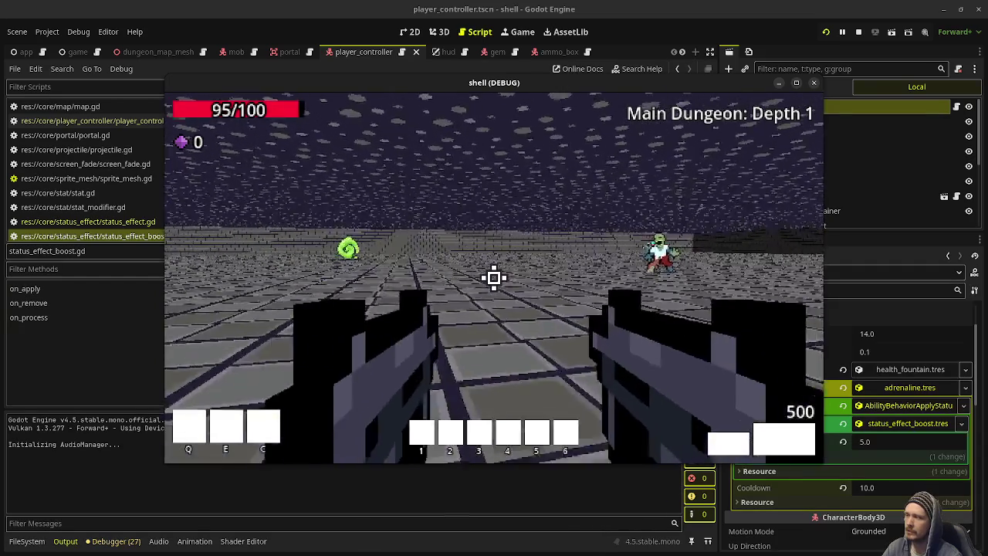
{"action": "key", "text": "w"}
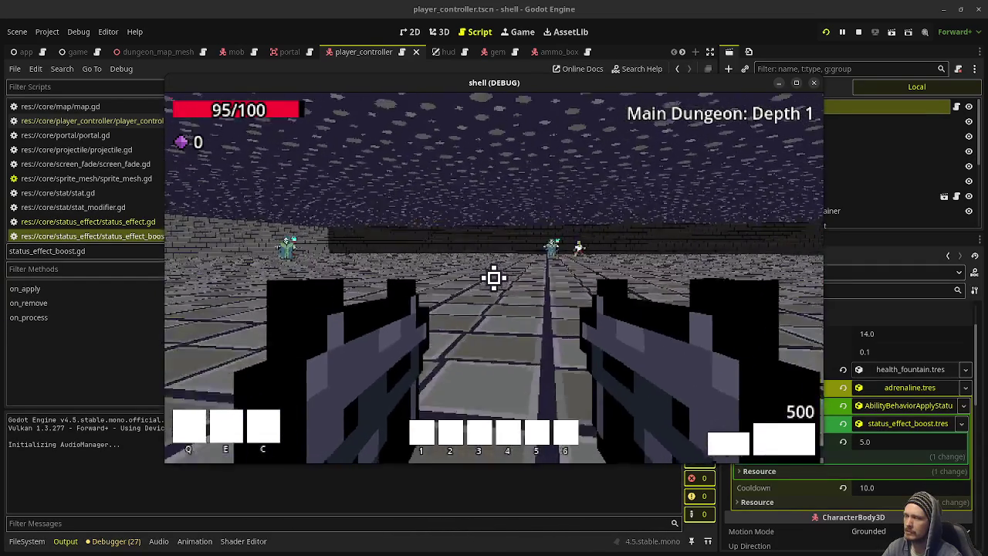
{"action": "key", "text": "w"}
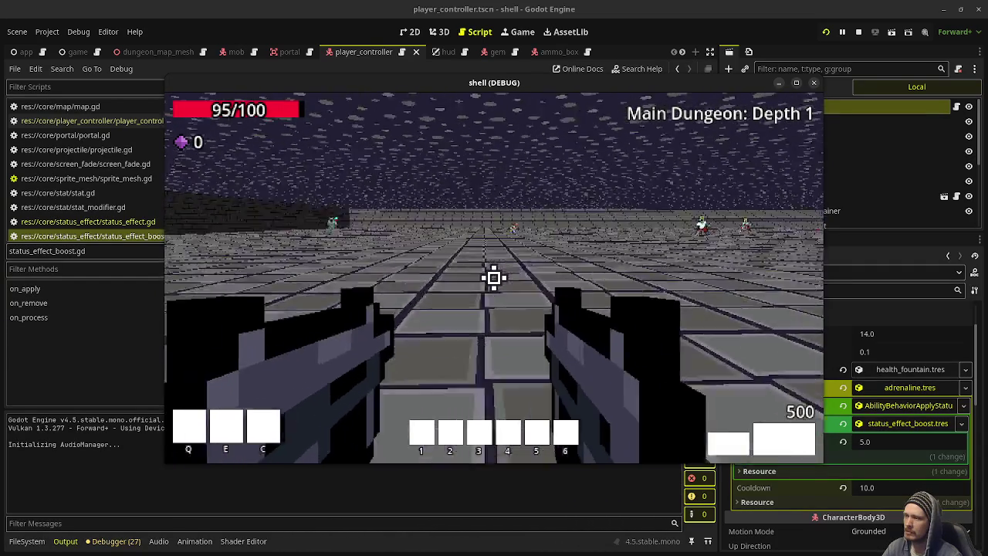
{"action": "key", "text": "w"}
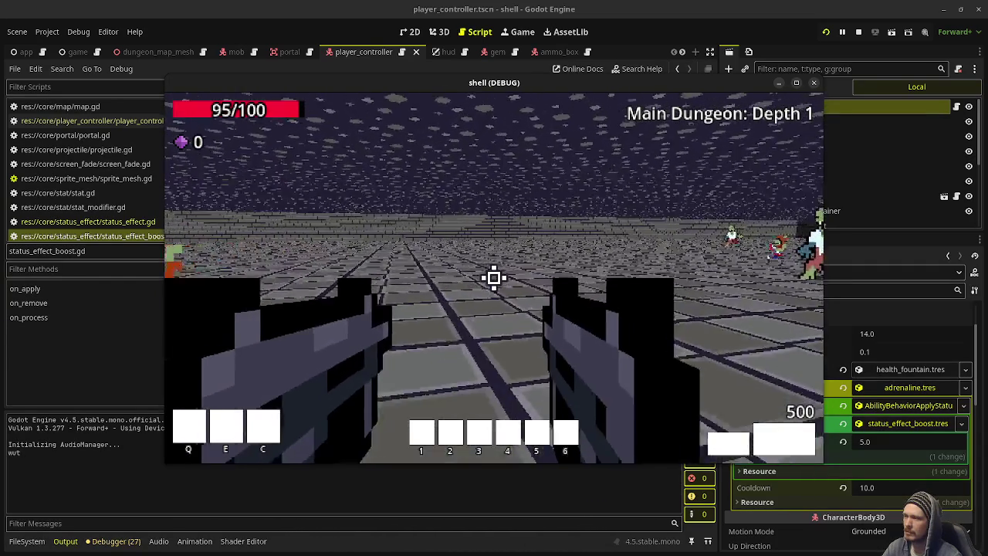
{"action": "key", "text": "w"}
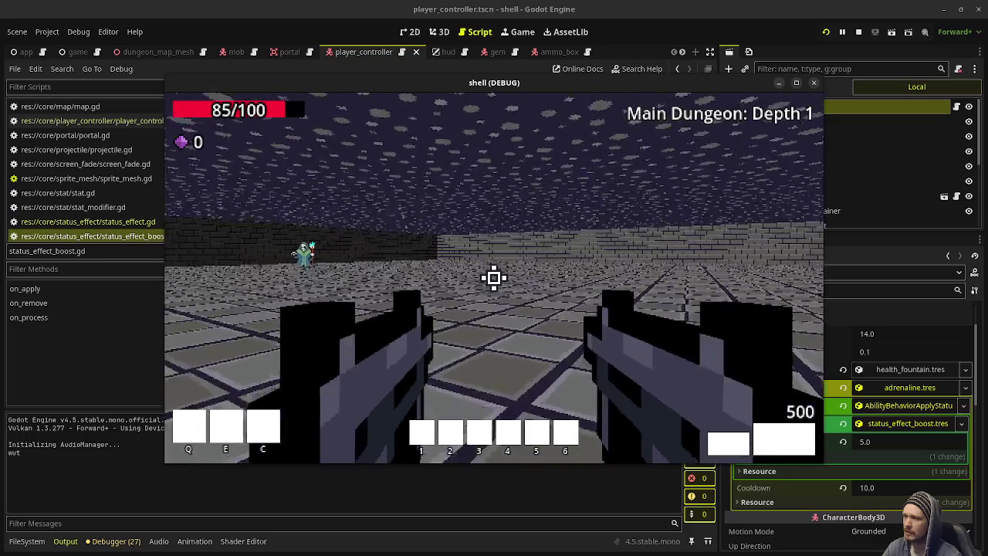
{"action": "key", "text": "w"}
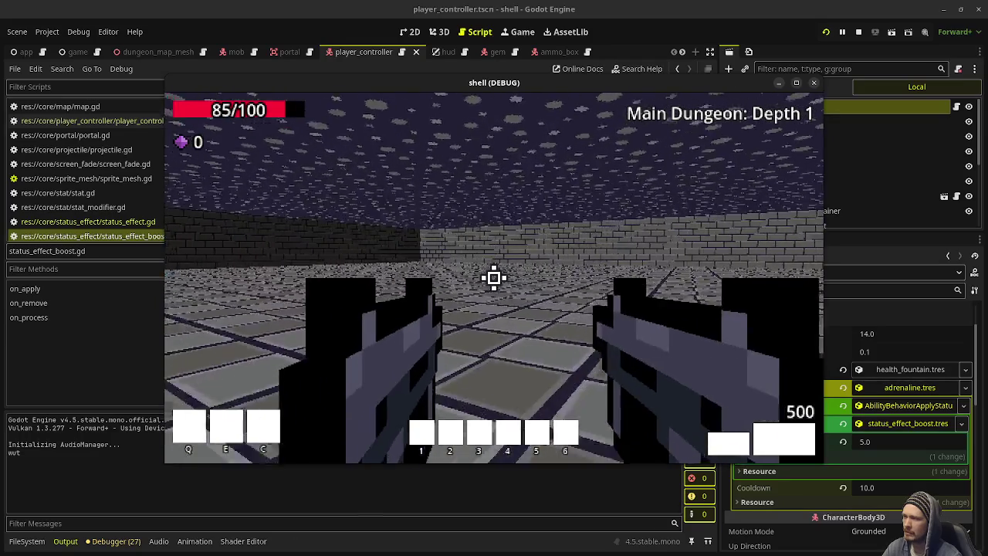
{"action": "key", "text": "w"}
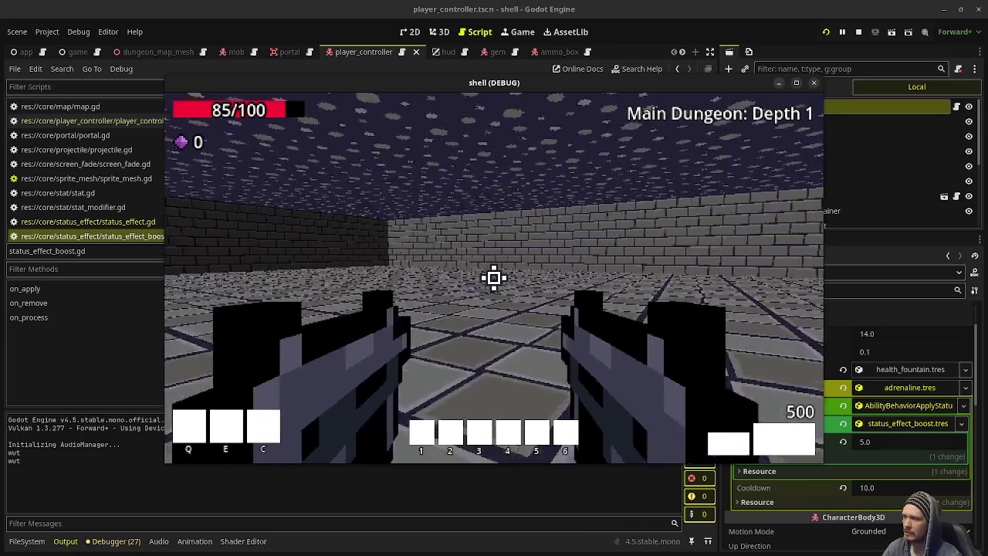
{"action": "key", "text": "w"}
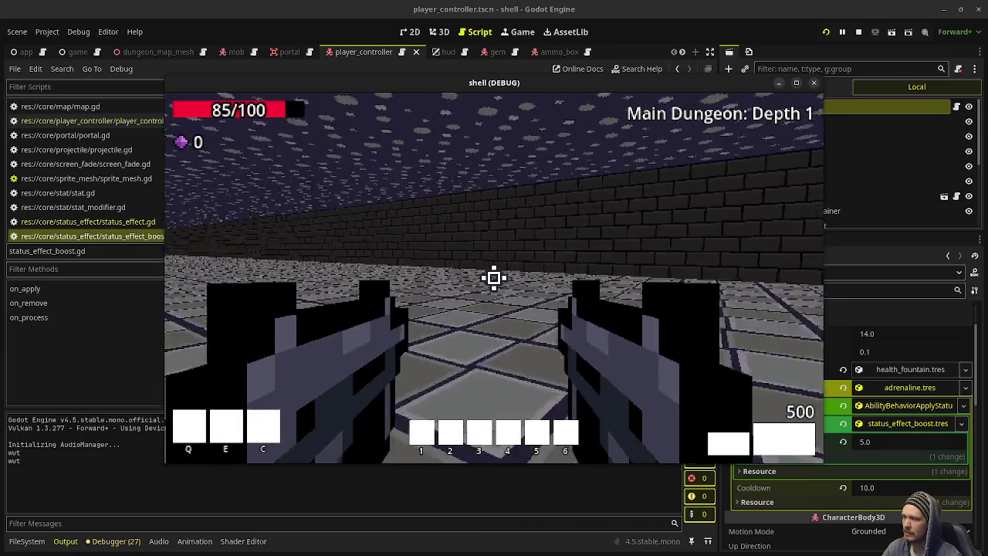
{"action": "key", "text": "w"}
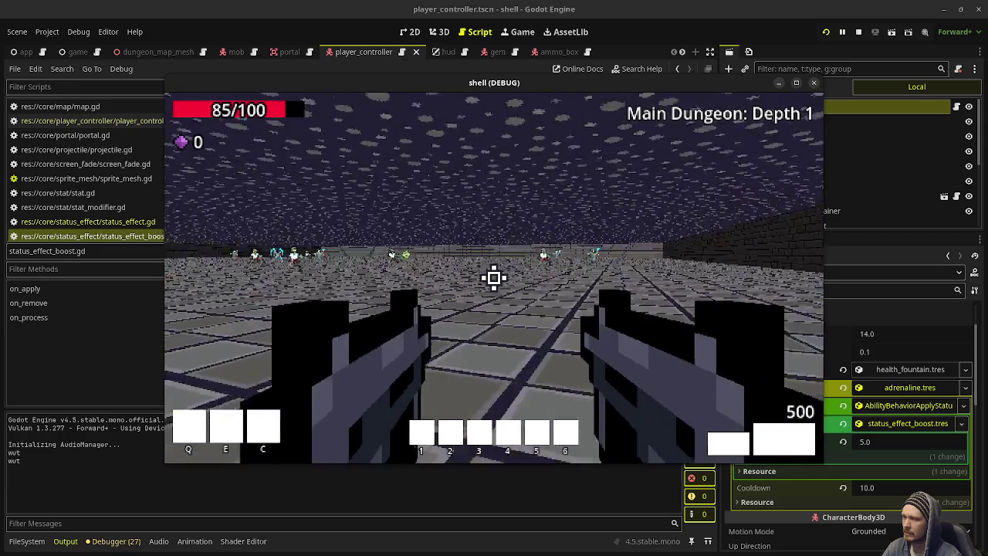
{"action": "key", "text": "w"}
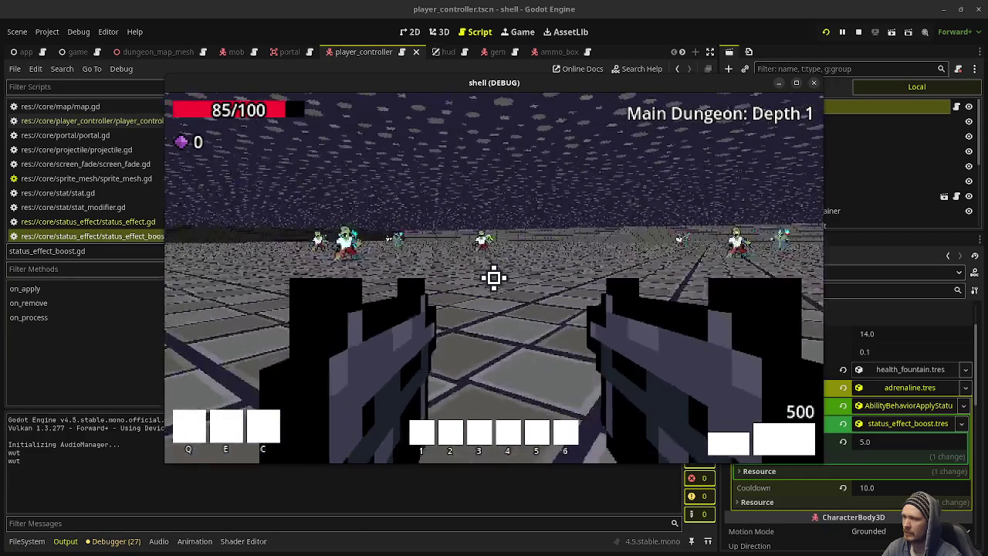
{"action": "key", "text": "w"}
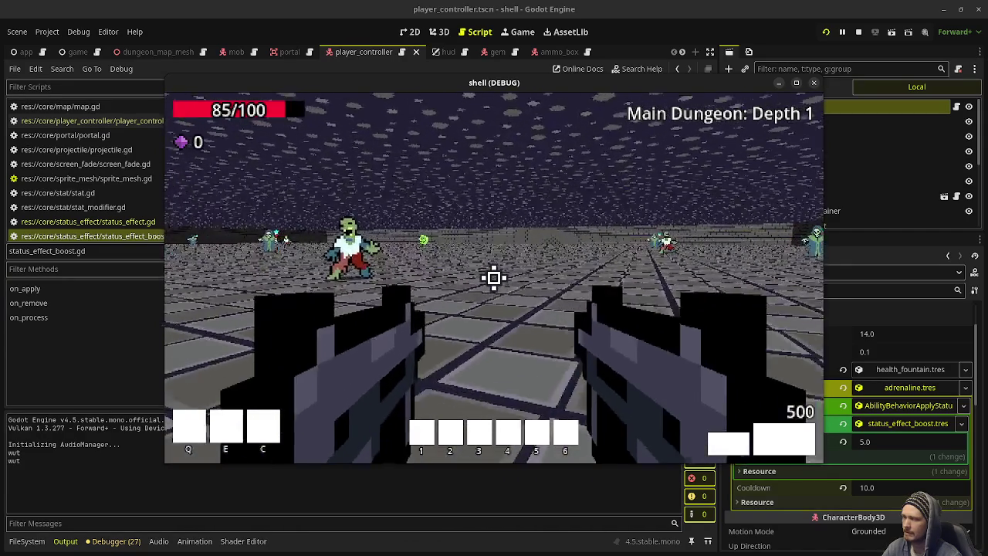
{"action": "key", "text": "w"}
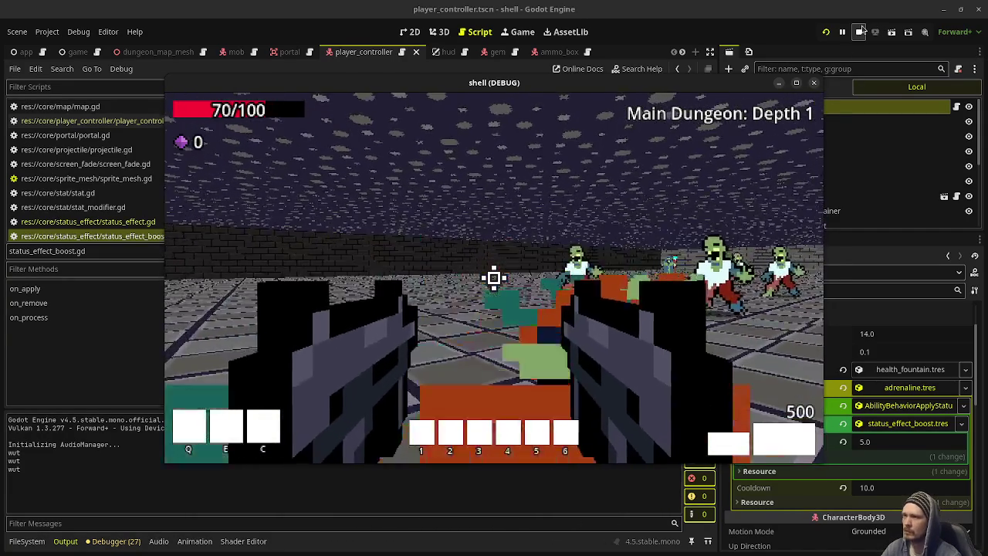
{"action": "left_click", "coordinate": [814, 82]}
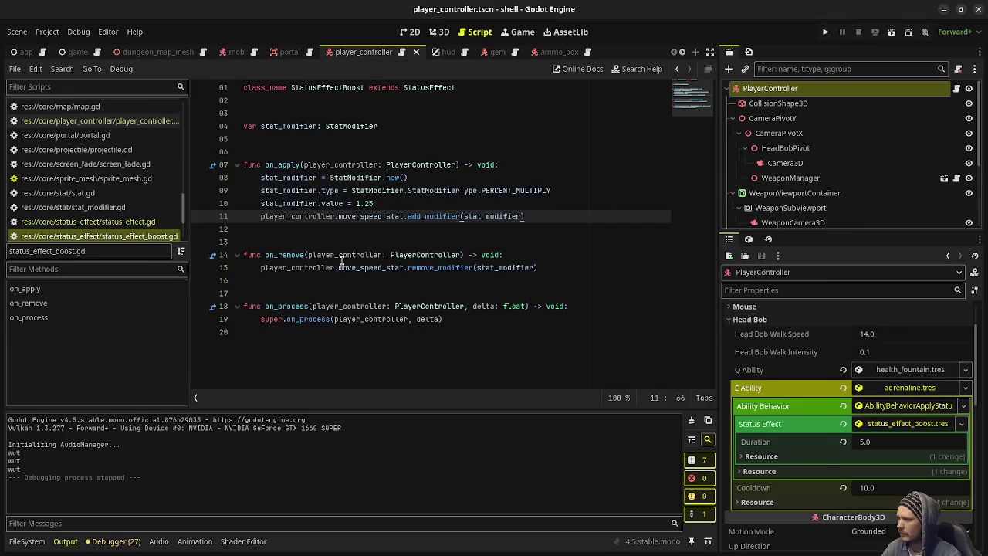
{"action": "left_click", "coordinate": [165, 224]}
- Replace pass in StatusEffect's on_apply with timer = 0.0 and save
{"action": "left_click", "coordinate": [142, 237]}
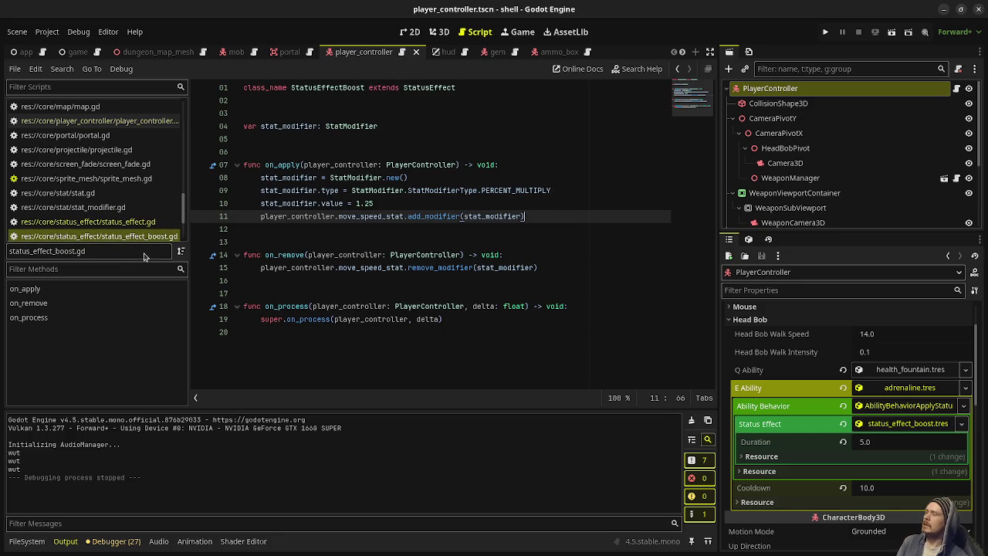
{"action": "left_click", "coordinate": [141, 223]}
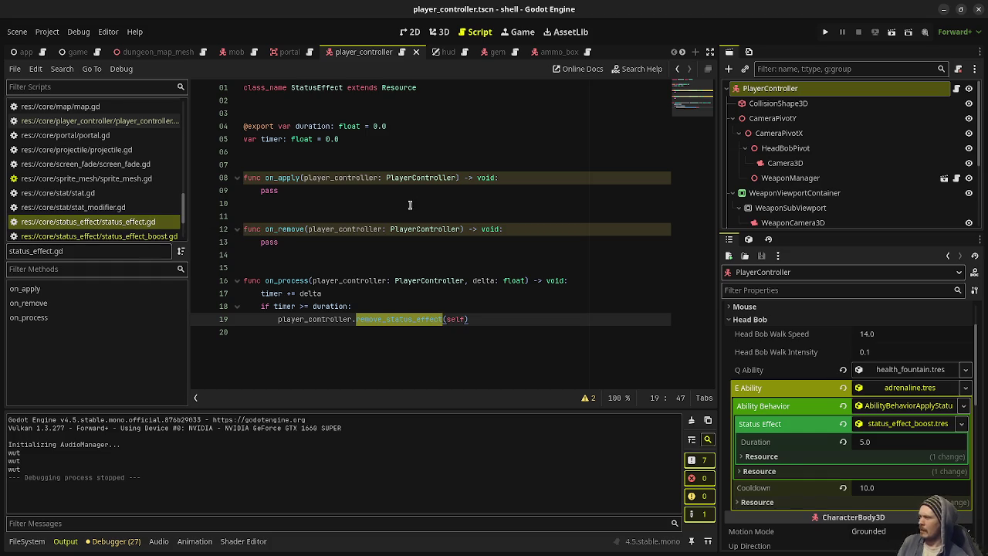
{"action": "double_click", "coordinate": [271, 190]}
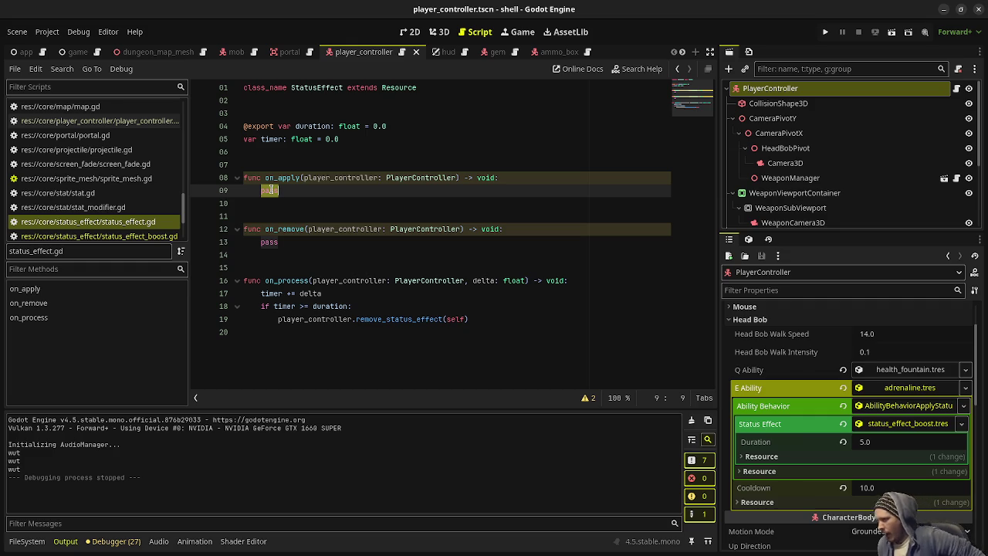
{"action": "type", "text": "timer = 0.0"}
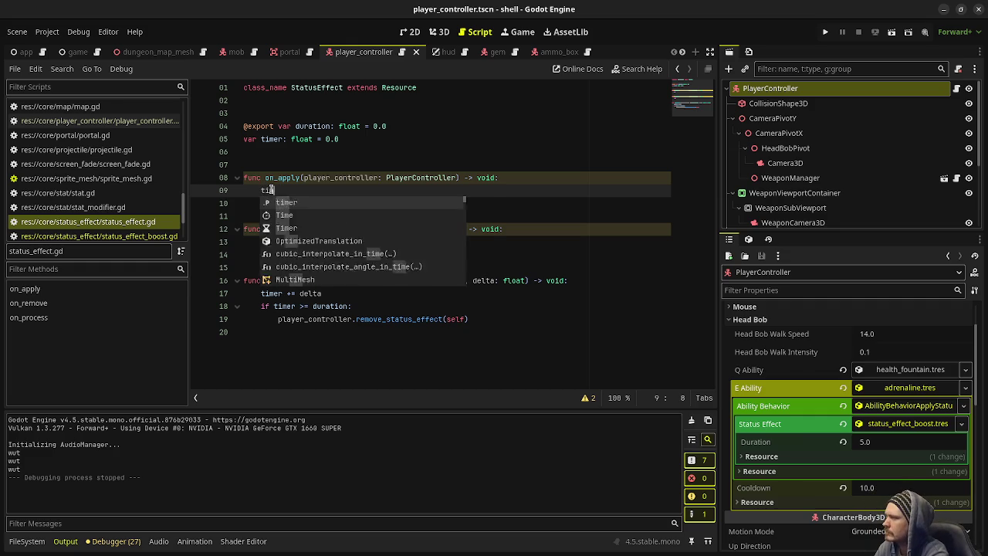
{"action": "key", "text": "ctrl+s"}
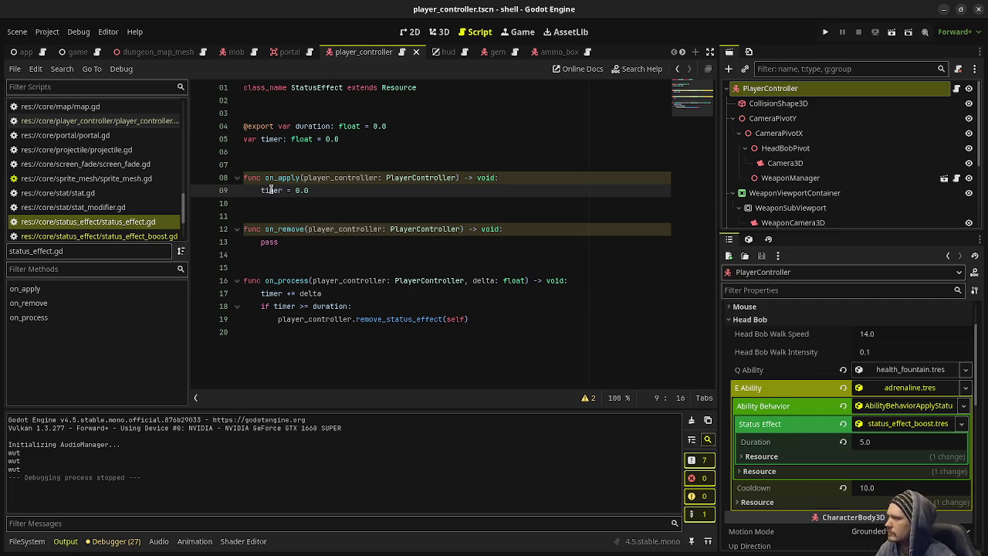
- Make super.on_apply(player_controller) the first line of the boost's on_apply, then run the game
{"action": "left_click", "coordinate": [158, 235]}
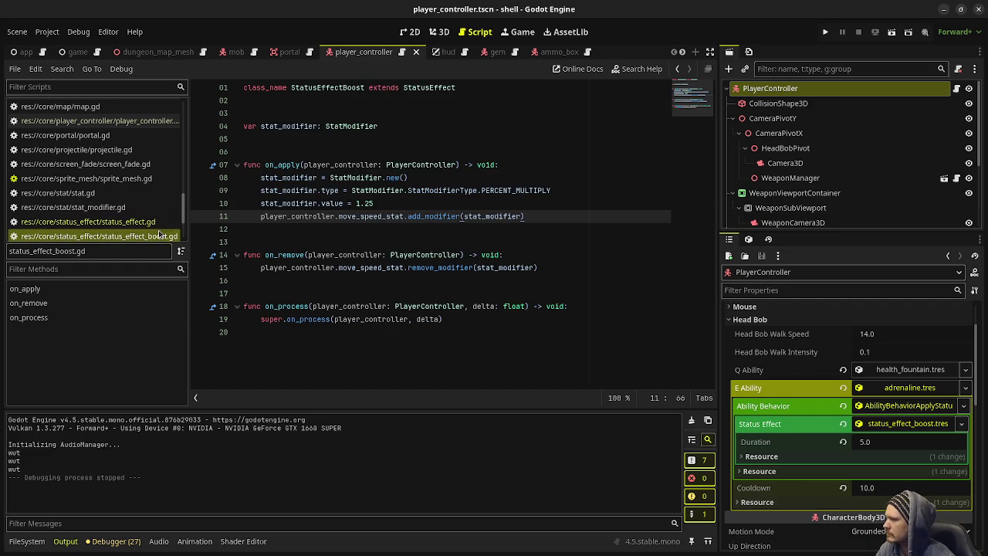
{"action": "left_click", "coordinate": [500, 162]}
{"action": "key", "text": "Return"}
{"action": "type", "text": "super."}
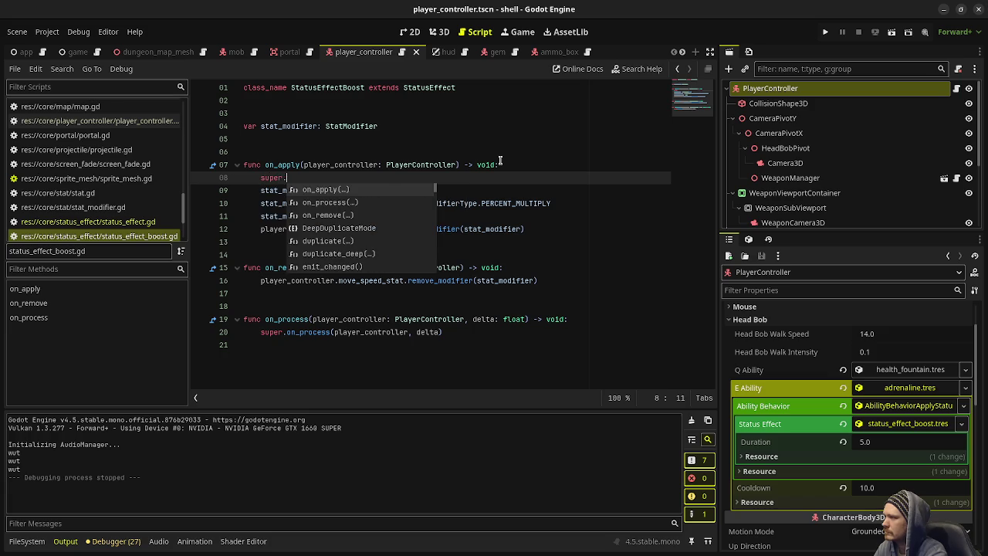
{"action": "type", "text": "on_ap"}
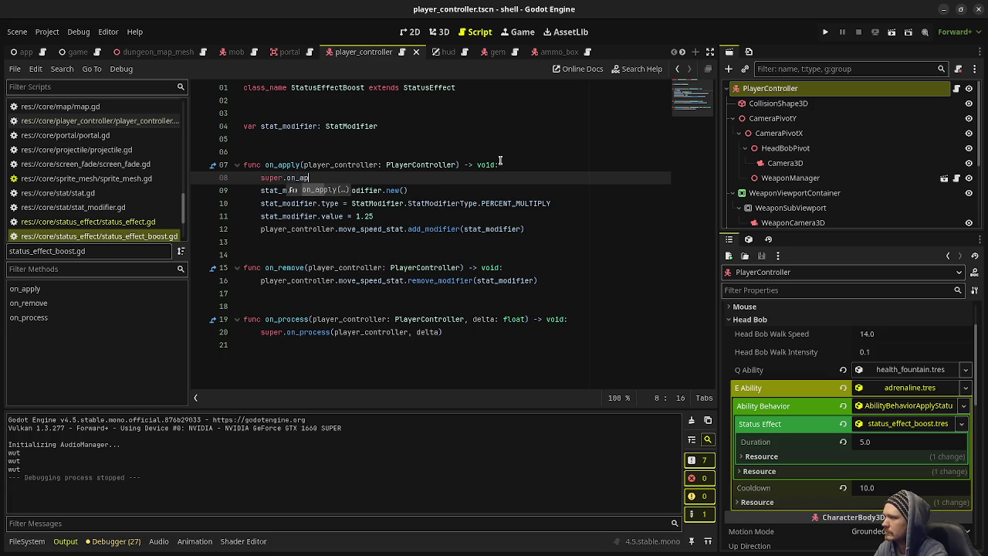
{"action": "type", "text": "ply(player_controller"}
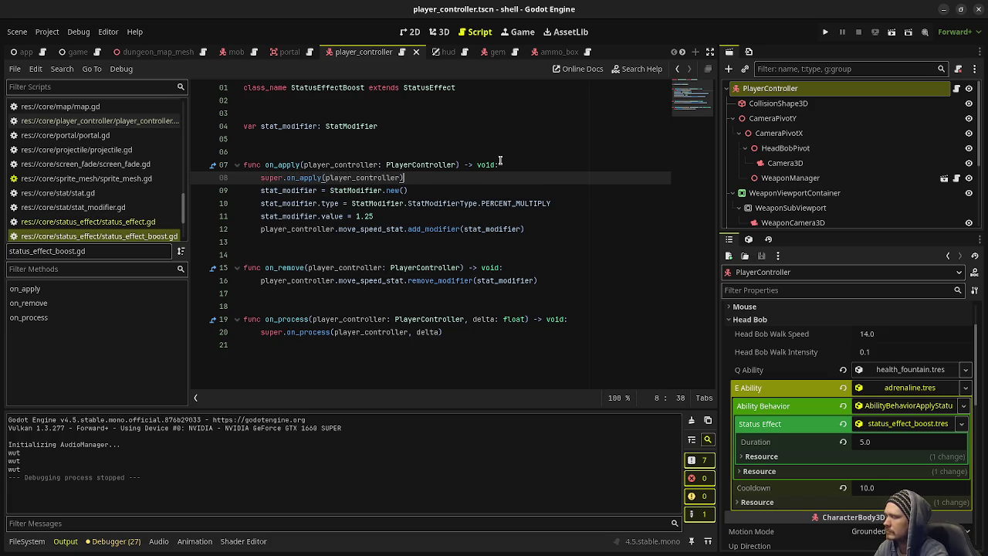
{"action": "key", "text": "Return"}
{"action": "key", "text": "F5"}
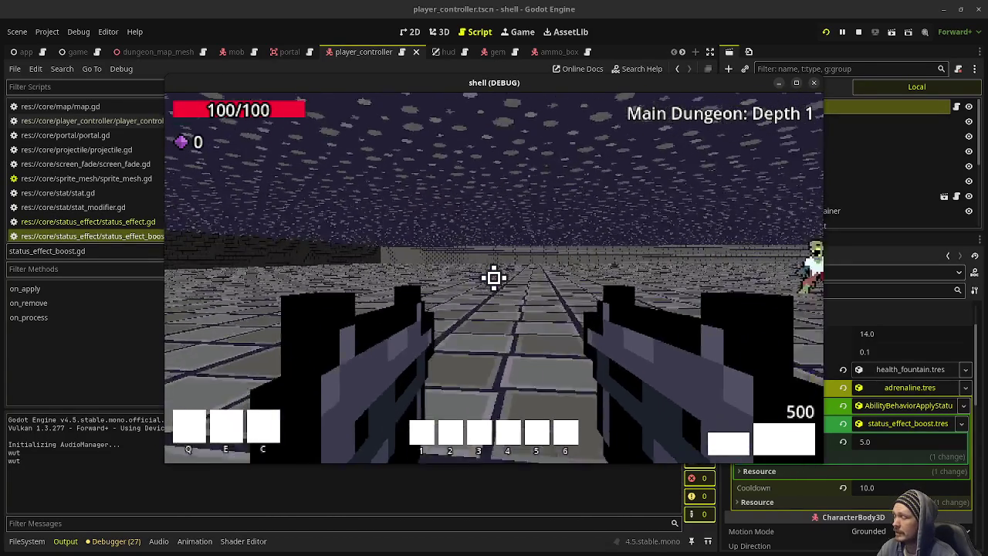
- Shoot the enemy horde and collect the shotgun and gems, then stop the game with F8
{"action": "left_click", "coordinate": [494, 278]}
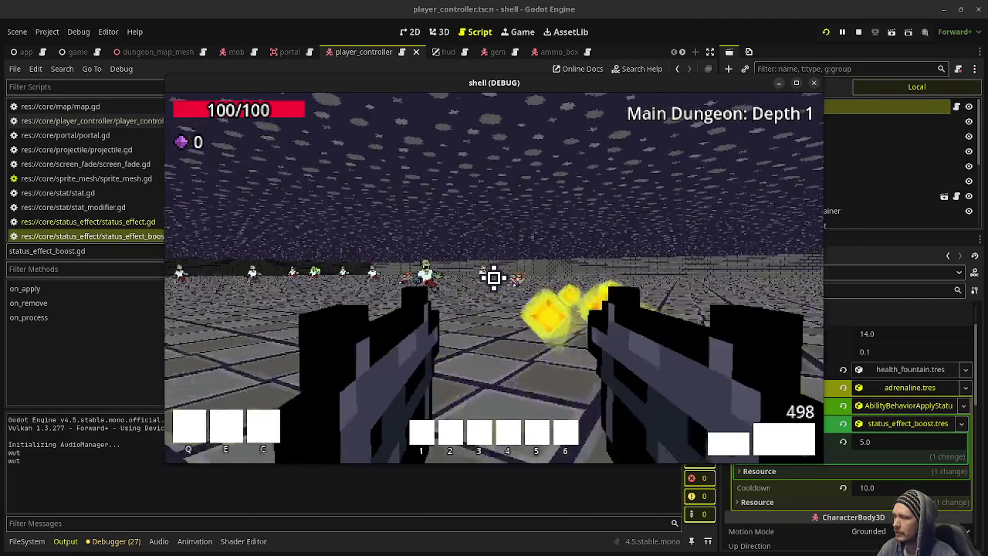
{"action": "left_click", "coordinate": [495, 278]}
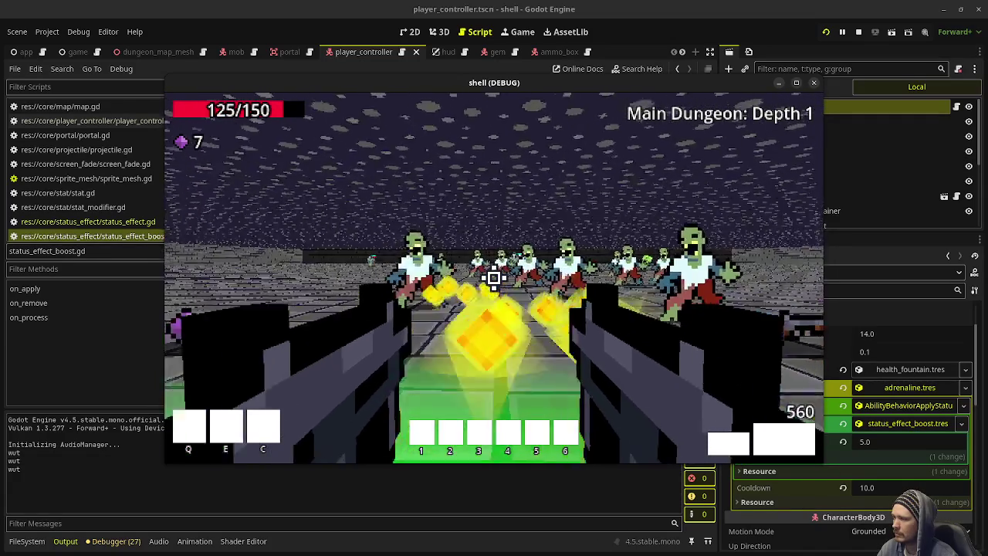
{"action": "key", "text": "w"}
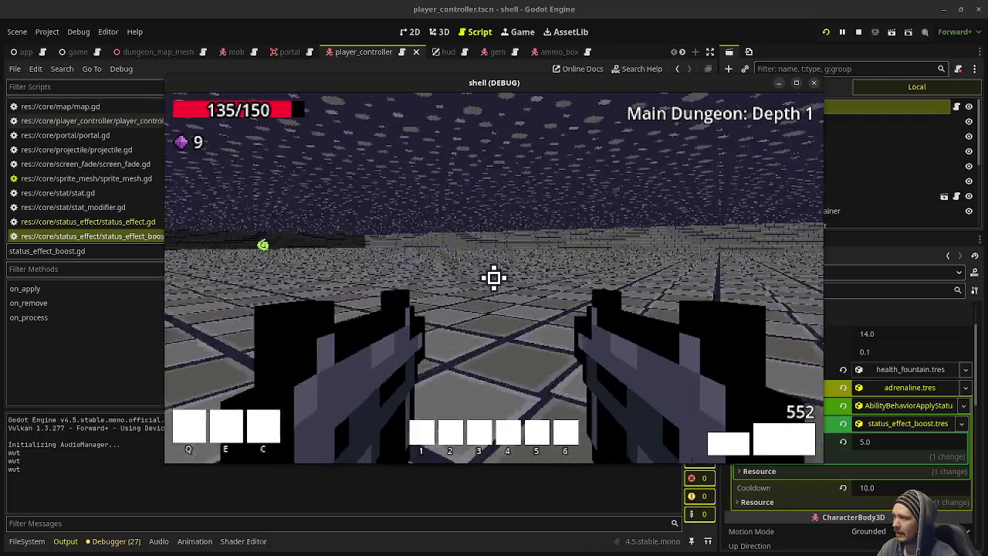
{"action": "key", "text": "w"}
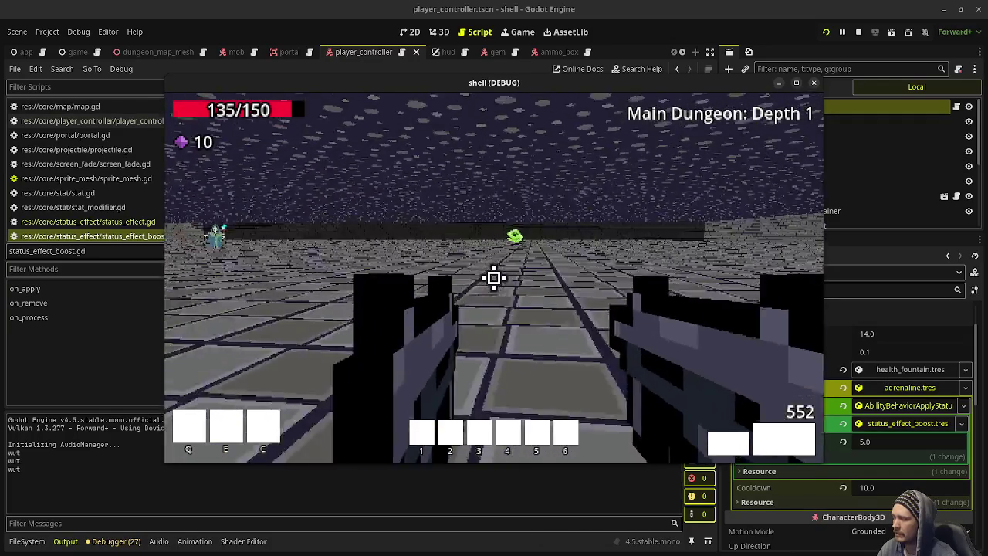
{"action": "key", "text": "w"}
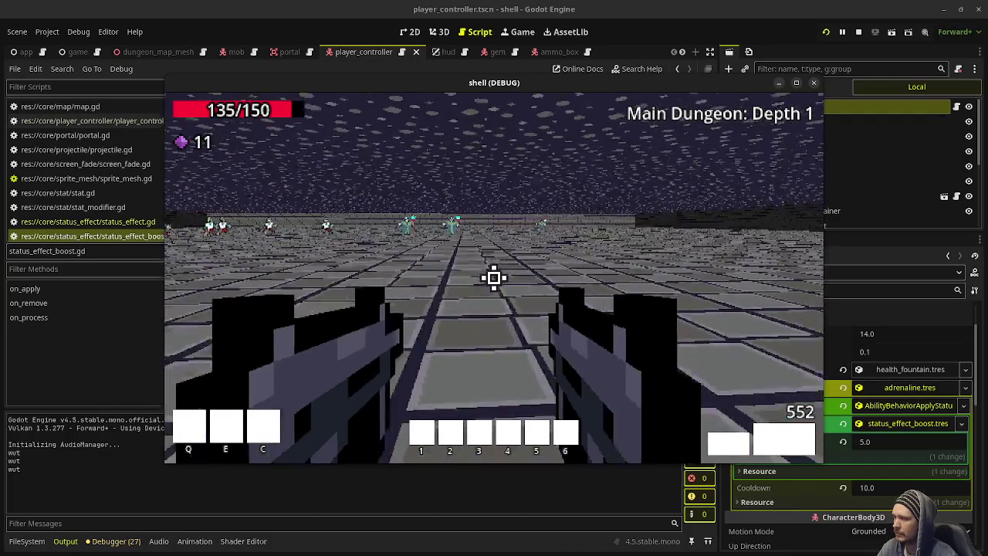
{"action": "key", "text": "w"}
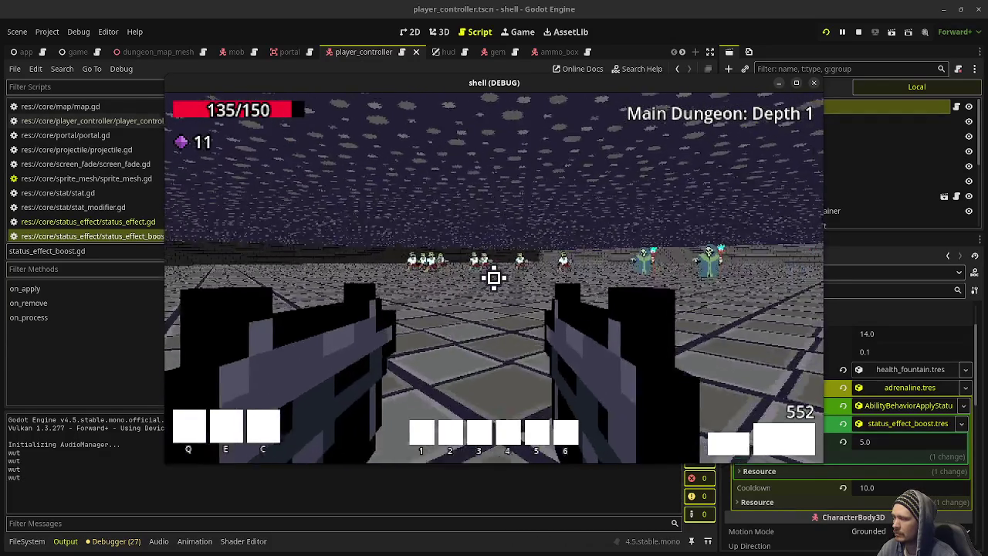
{"action": "key", "text": "w"}
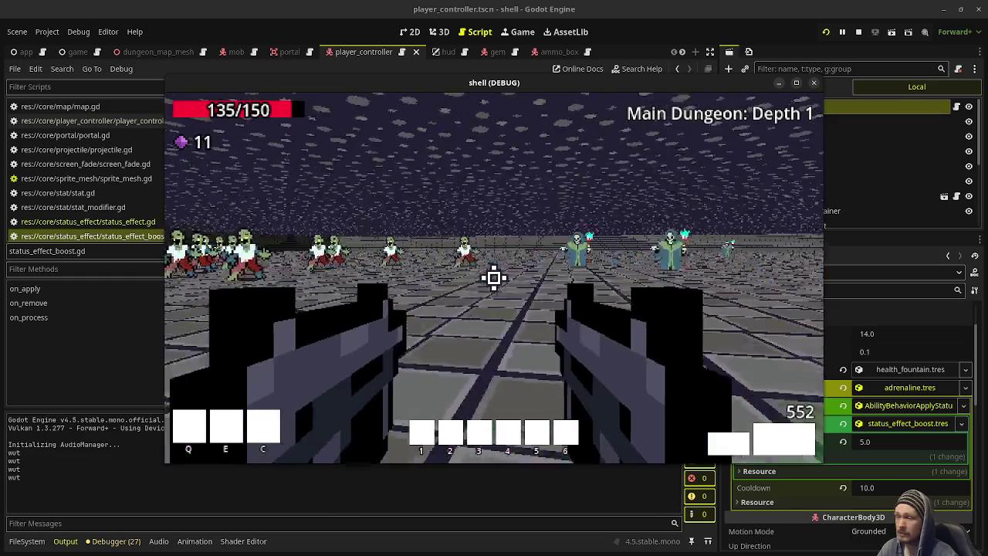
{"action": "key", "text": "w"}
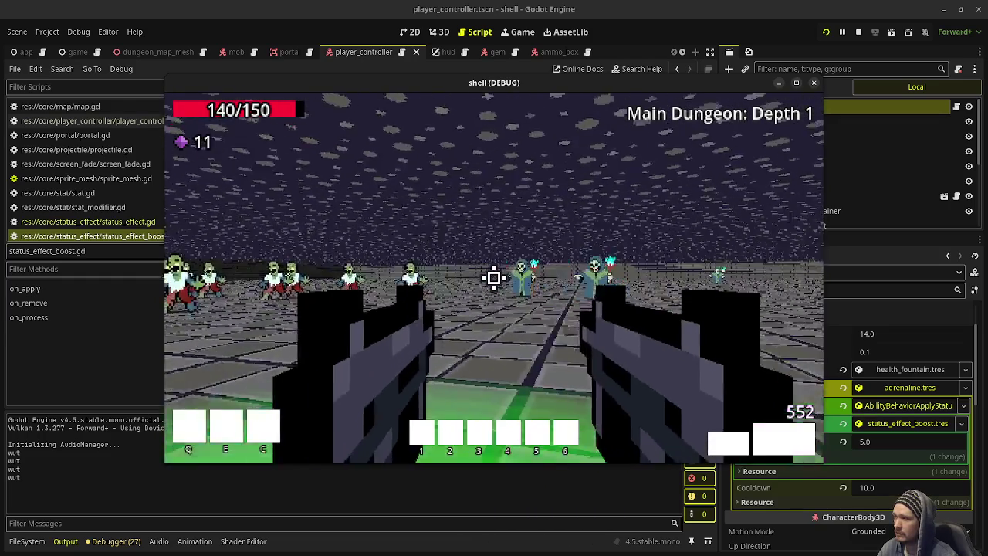
{"action": "key", "text": "w"}
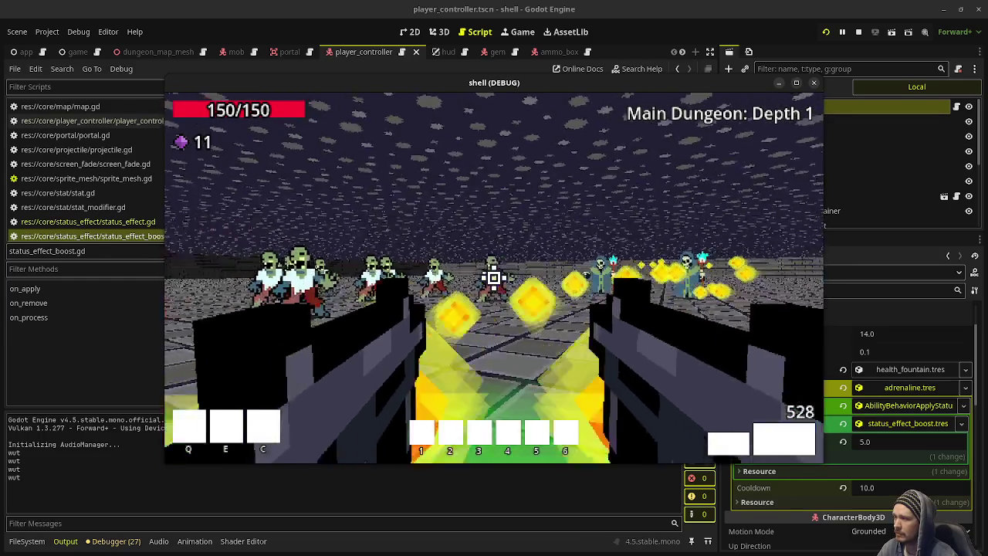
{"action": "key", "text": "F8"}
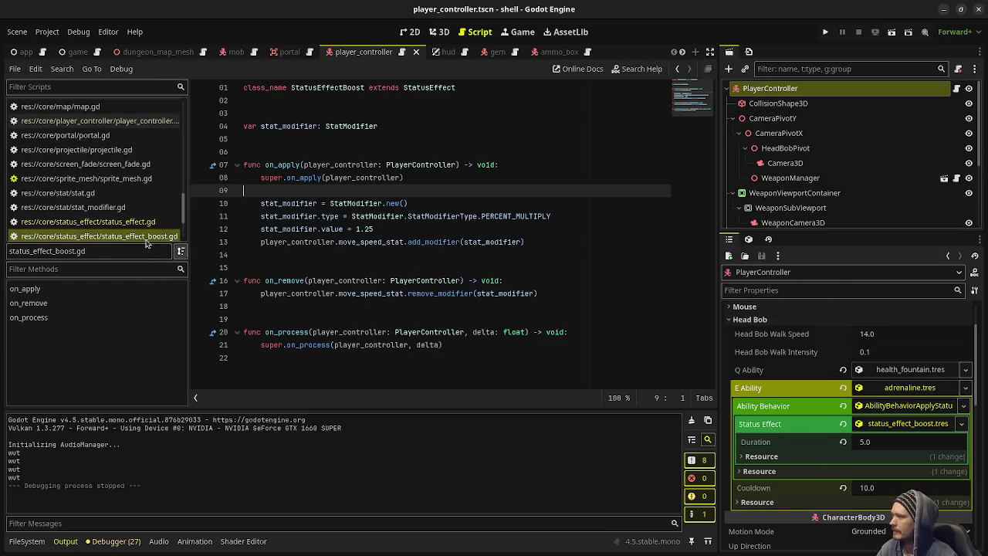
- Browse the script list and look over hud.gd
{"action": "scroll", "coordinate": [124, 224], "scroll_direction": "up", "scroll_amount": 3}
{"action": "scroll", "coordinate": [128, 201], "scroll_direction": "down", "scroll_amount": 4}
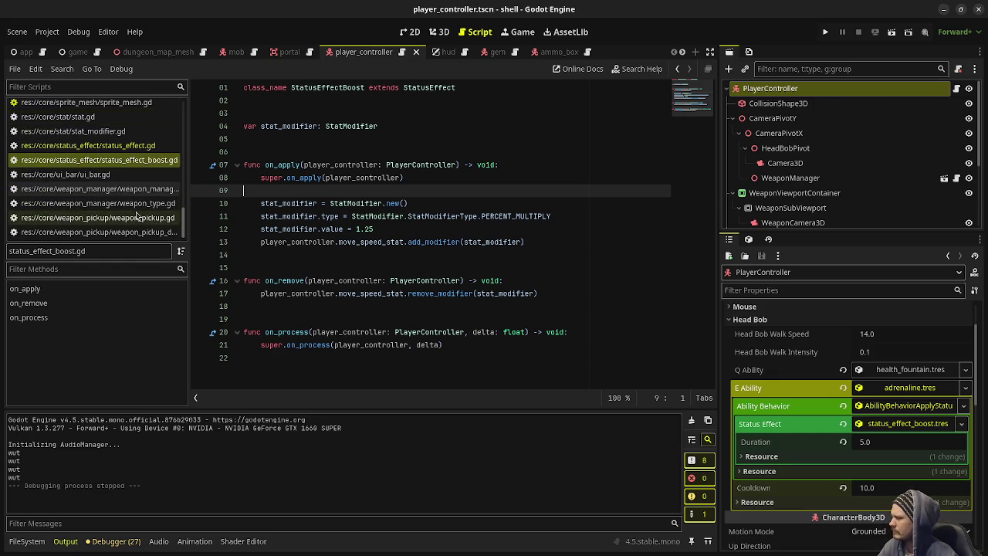
{"action": "scroll", "coordinate": [124, 178], "scroll_direction": "up", "scroll_amount": 4}
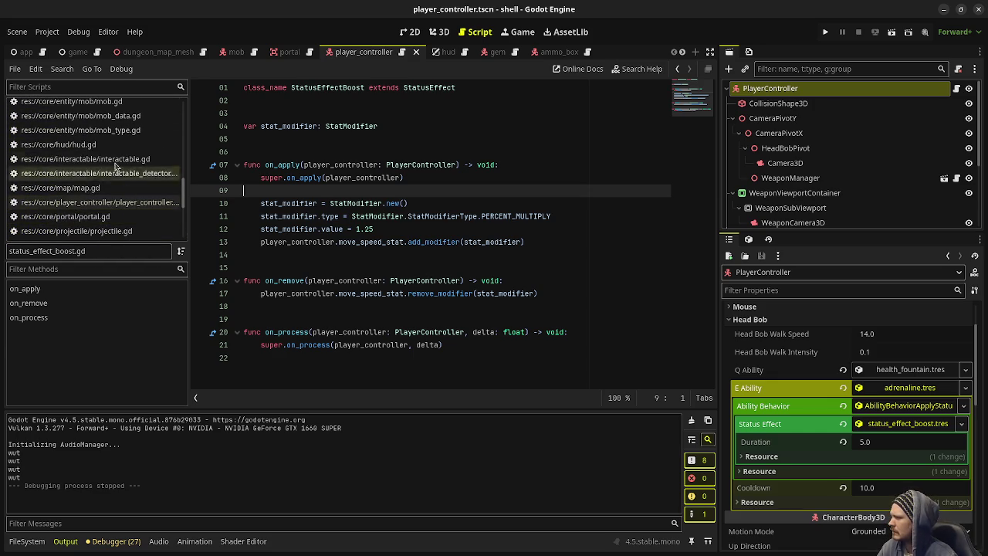
{"action": "left_click", "coordinate": [109, 145]}
{"action": "scroll", "coordinate": [456, 231], "scroll_direction": "down", "scroll_amount": 4}
{"action": "scroll", "coordinate": [455, 231], "scroll_direction": "up", "scroll_amount": 9}
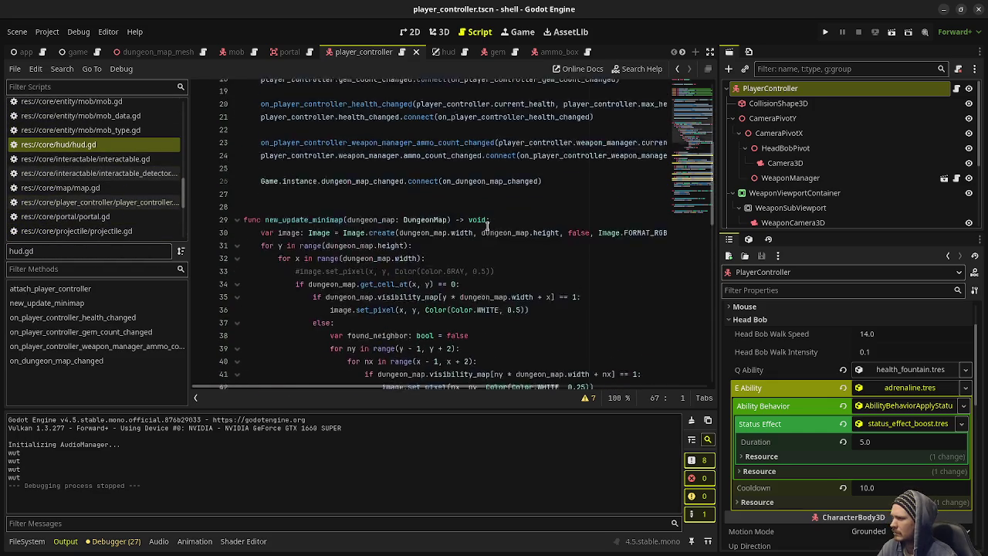
{"action": "scroll", "coordinate": [100, 162], "scroll_direction": "up", "scroll_amount": 10}
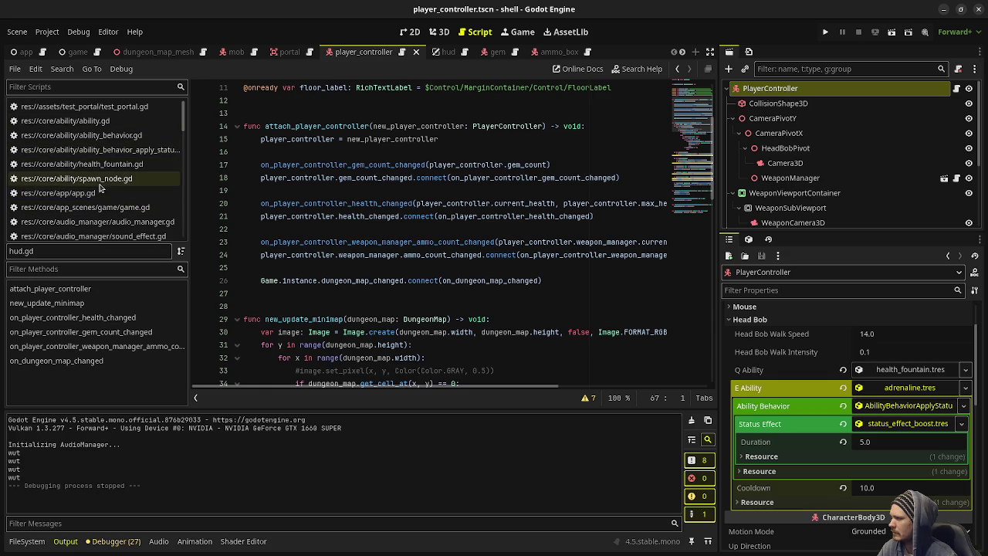
- In game.gd's _process, delete pass and the # so hud.new_update_minimap runs, and save
{"action": "left_click", "coordinate": [85, 207]}
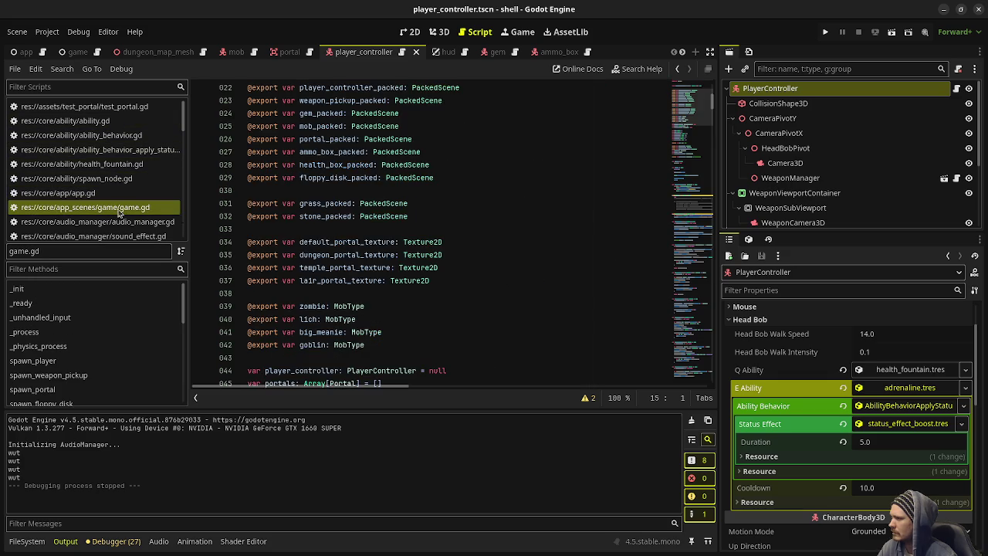
{"action": "scroll", "coordinate": [358, 247], "scroll_direction": "down", "scroll_amount": 20}
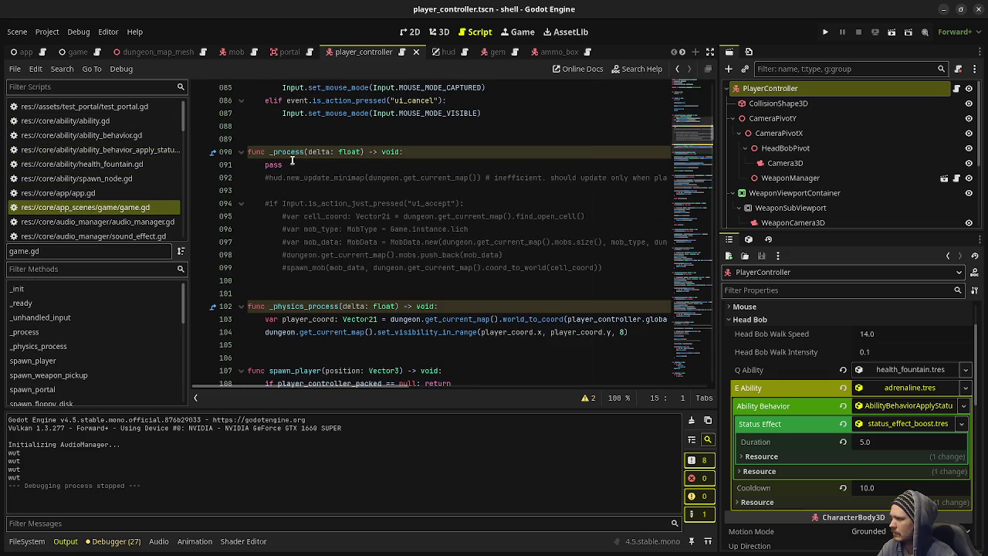
{"action": "left_click_drag", "start_coordinate": [270, 178], "coordinate": [261, 166]}
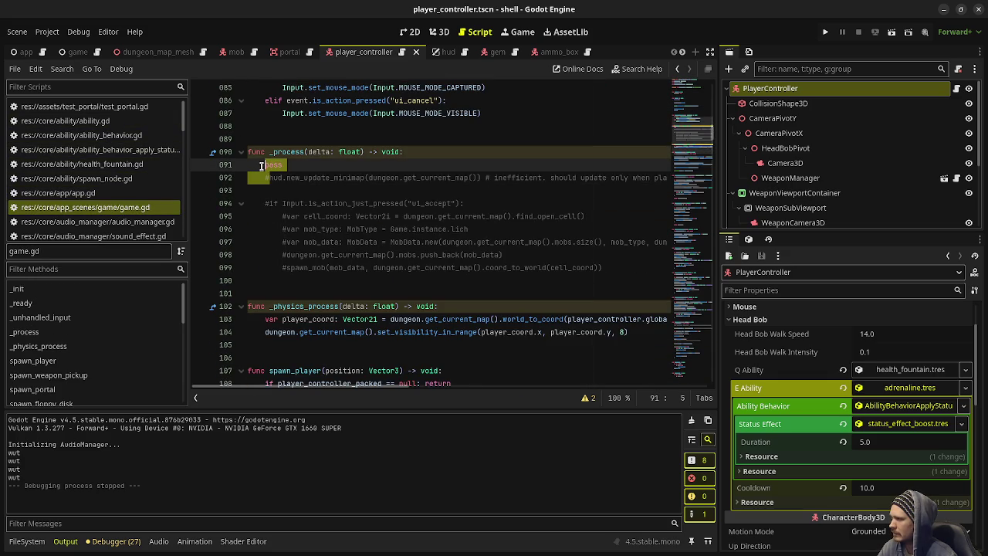
{"action": "key", "text": "Delete"}
{"action": "key", "text": "ctrl+s"}
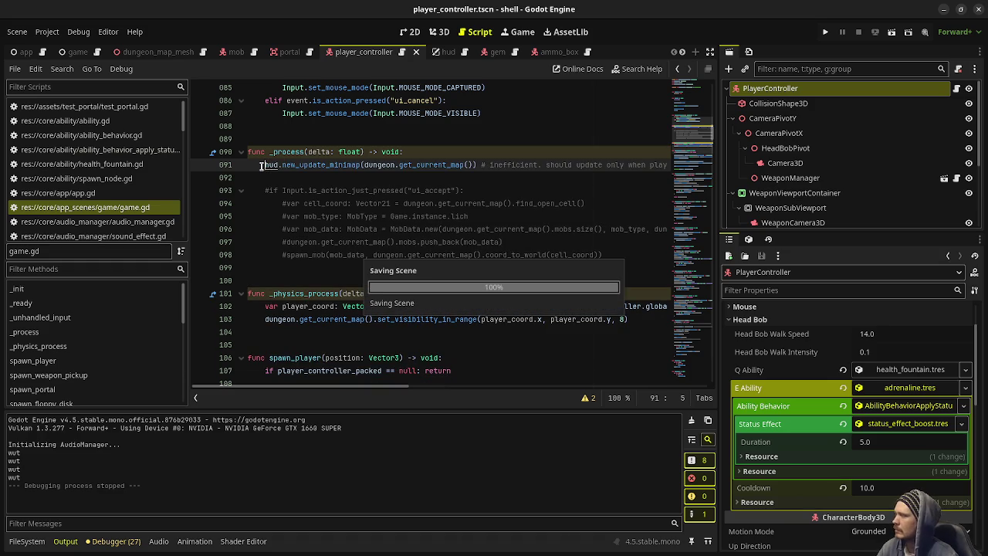
{"action": "scroll", "coordinate": [118, 166], "scroll_direction": "down", "scroll_amount": 10}
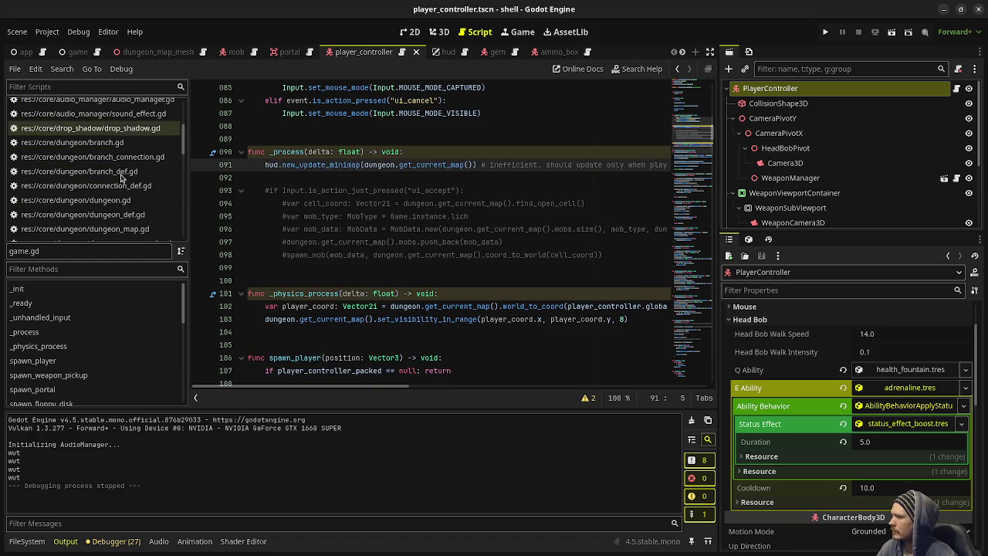
{"action": "scroll", "coordinate": [122, 178], "scroll_direction": "down", "scroll_amount": 3}
{"action": "left_click", "coordinate": [116, 167]}
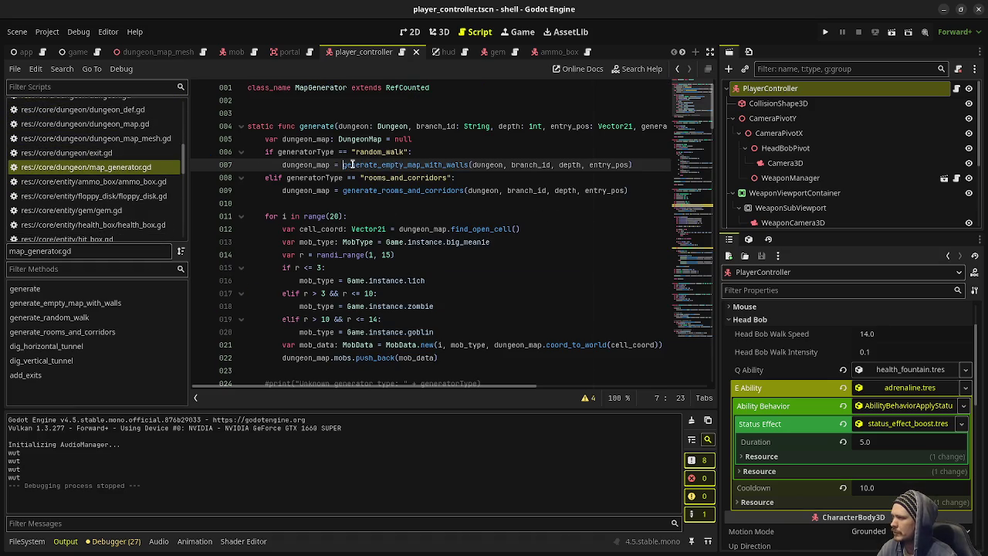
- Call generate_random_walk(dungeon, branch_id, depth, entry_pos) in the random_walk branch, save, and run the project
{"action": "mouse_move", "coordinate": [347, 166]}
{"action": "type", "text": "generate_r"}
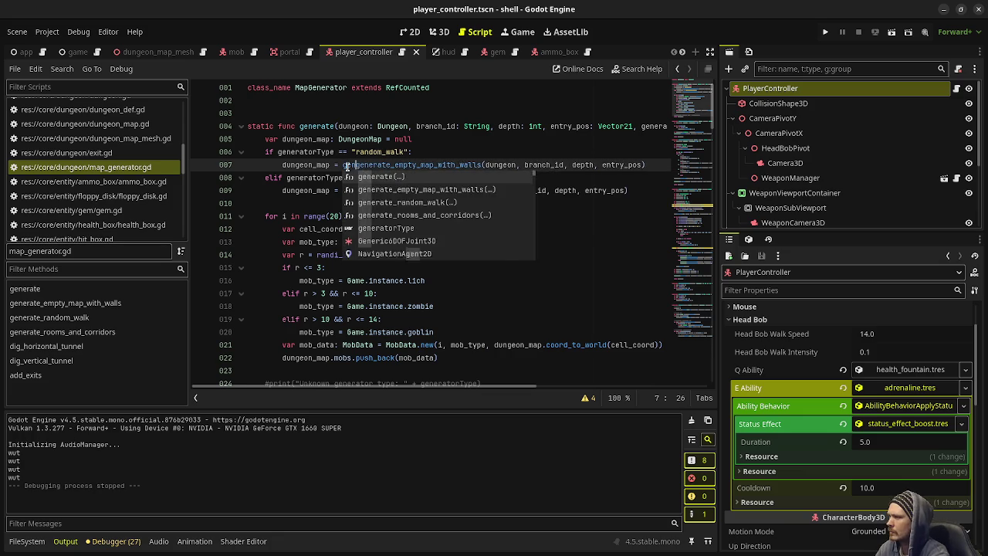
{"action": "type", "text": "andom_walk()"}
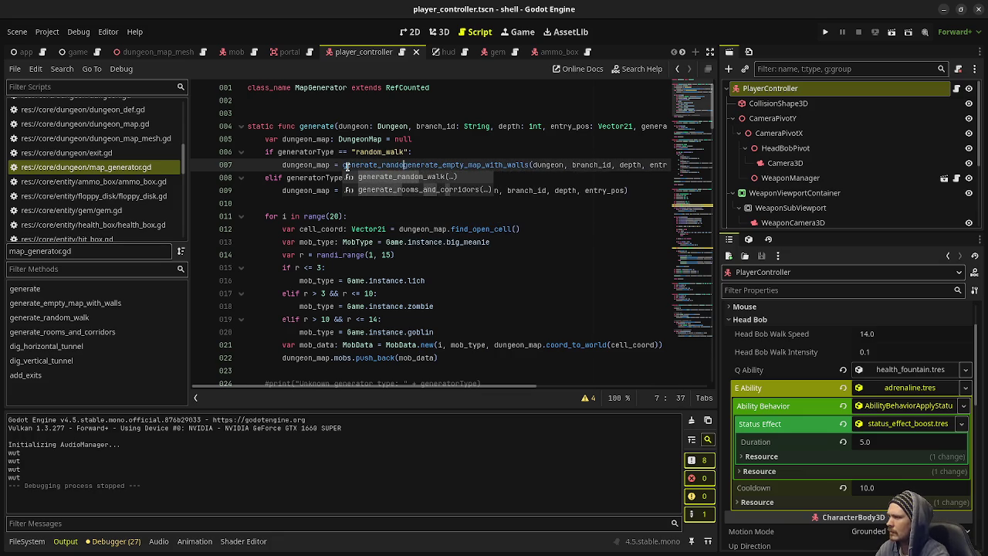
{"action": "type", "text": "#"}
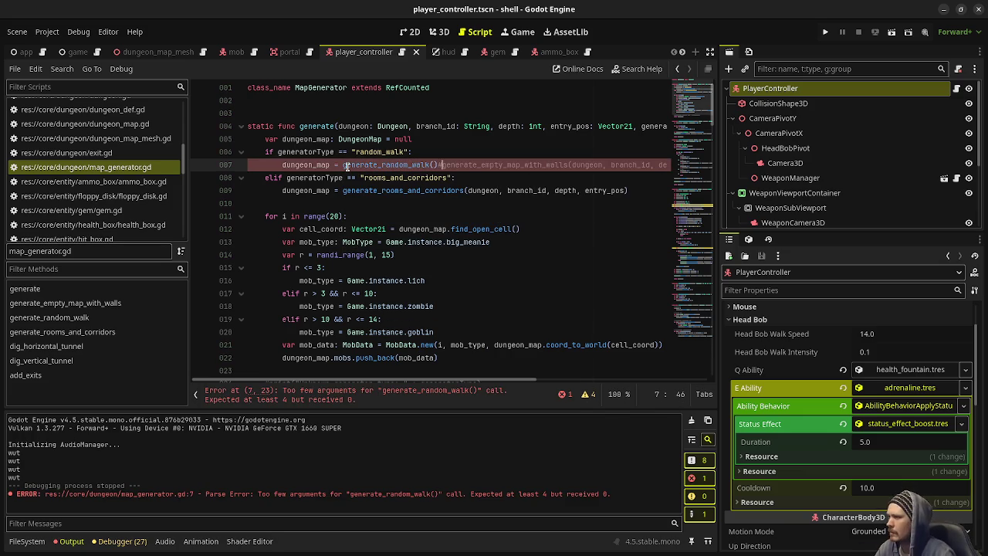
{"action": "left_click_drag", "start_coordinate": [468, 190], "coordinate": [626, 190]}
{"action": "key", "text": "ctrl+c"}
{"action": "left_click", "coordinate": [434, 164]}
{"action": "key", "text": "ctrl+v"}
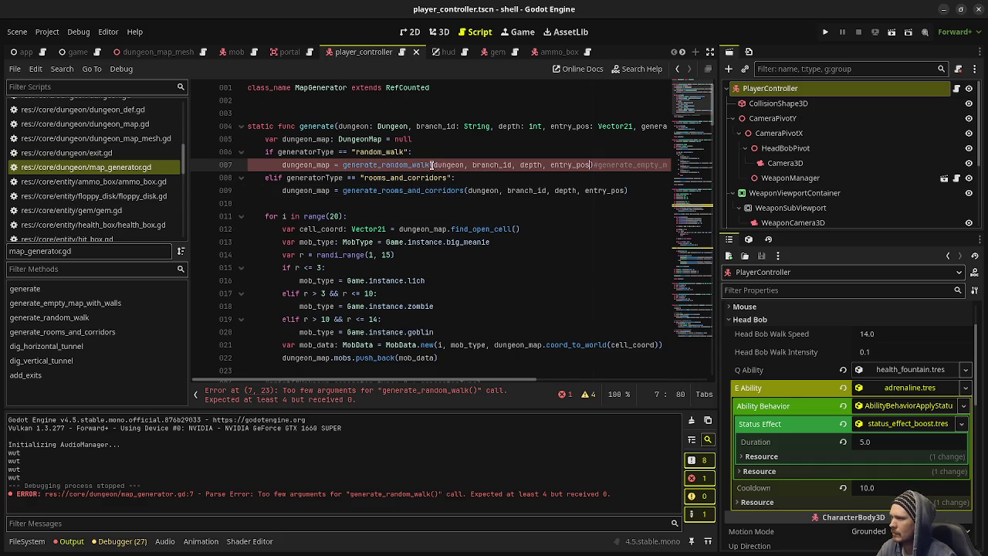
{"action": "key", "text": "ctrl+s"}
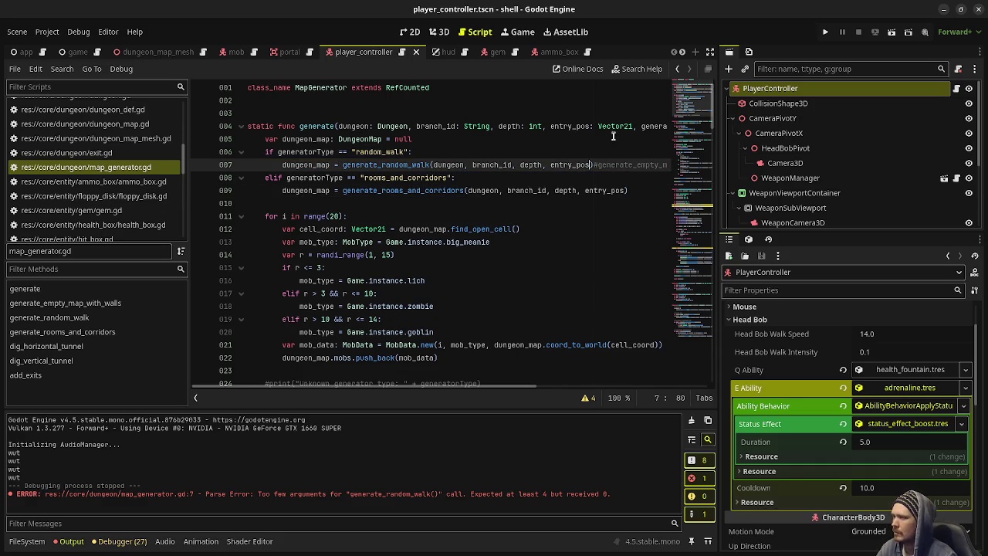
{"action": "left_click", "coordinate": [824, 32]}
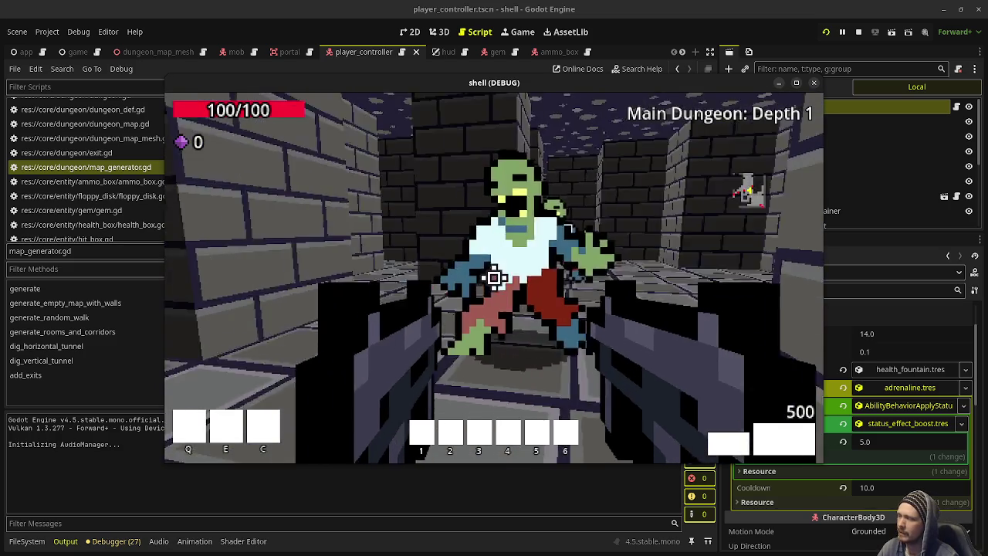
- Shoot zombies along the random-walk corridor, stop the game, and switch to the browser's Bluesky post
{"action": "left_click", "coordinate": [494, 278]}
{"action": "left_click", "coordinate": [494, 278]}
{"action": "left_click", "coordinate": [494, 278]}
{"action": "left_click", "coordinate": [494, 278]}
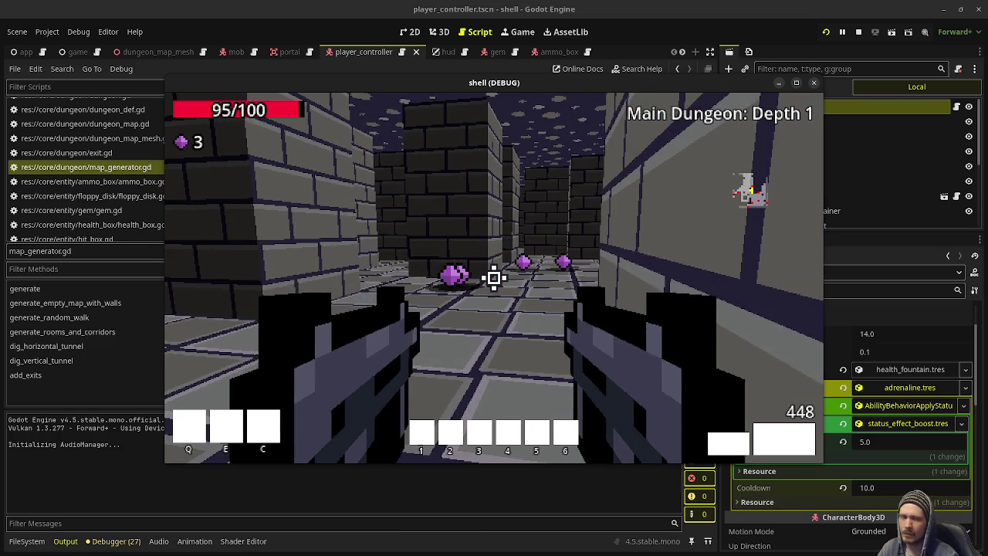
{"action": "key", "text": "Escape"}
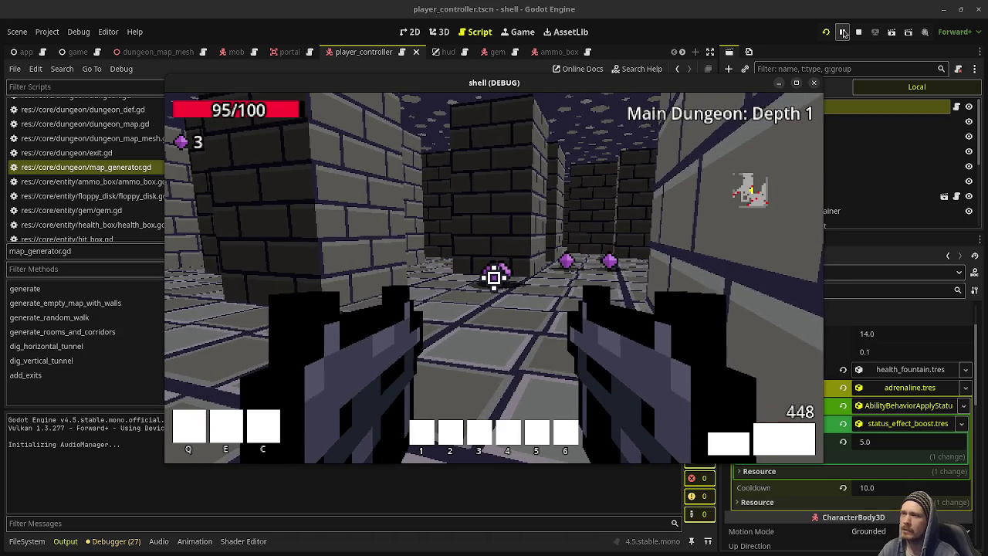
{"action": "left_click", "coordinate": [858, 31]}
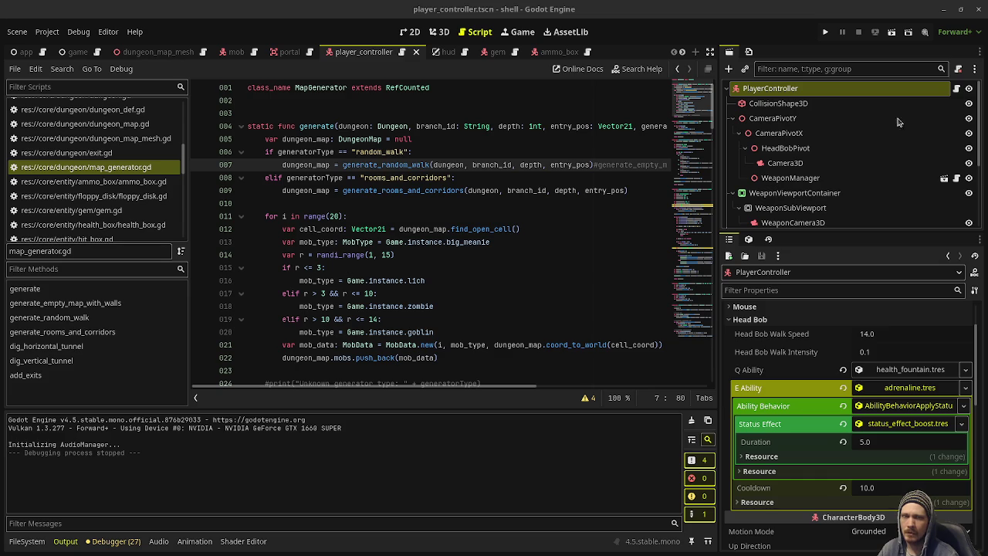
{"action": "key", "text": "alt+Tab"}
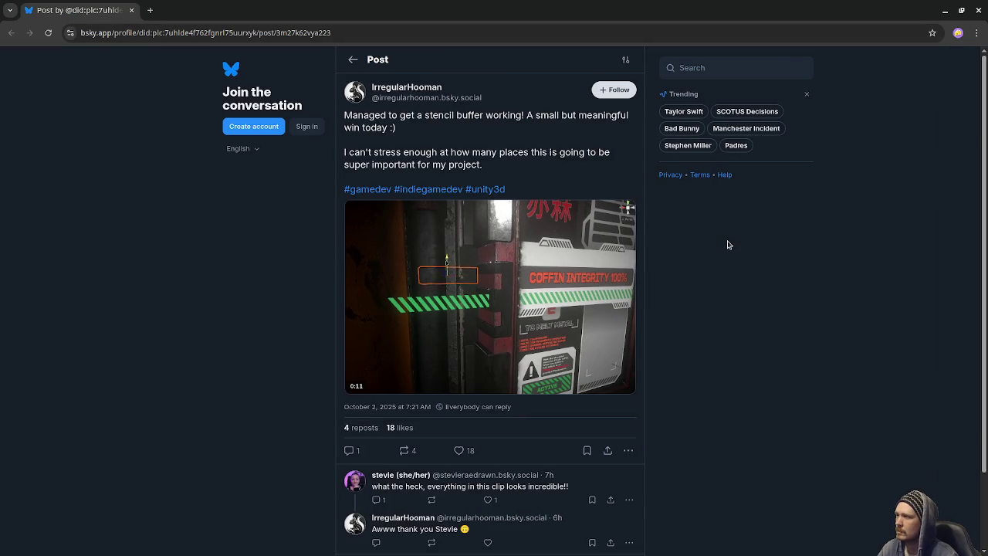
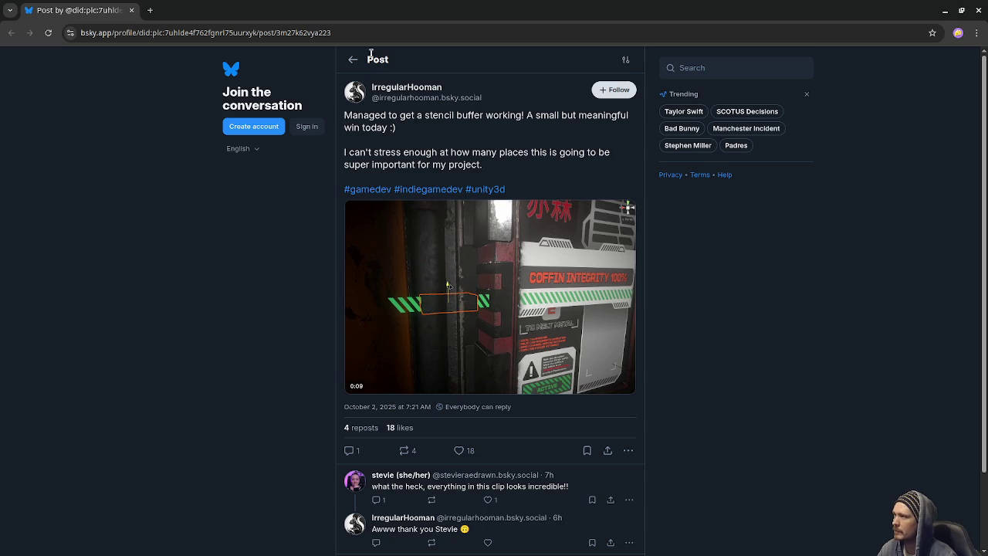
- Close the Chrome tab with the Bluesky stencil-buffer post to return to map_generator.gd in Godot
{"action": "left_click", "coordinate": [132, 11]}
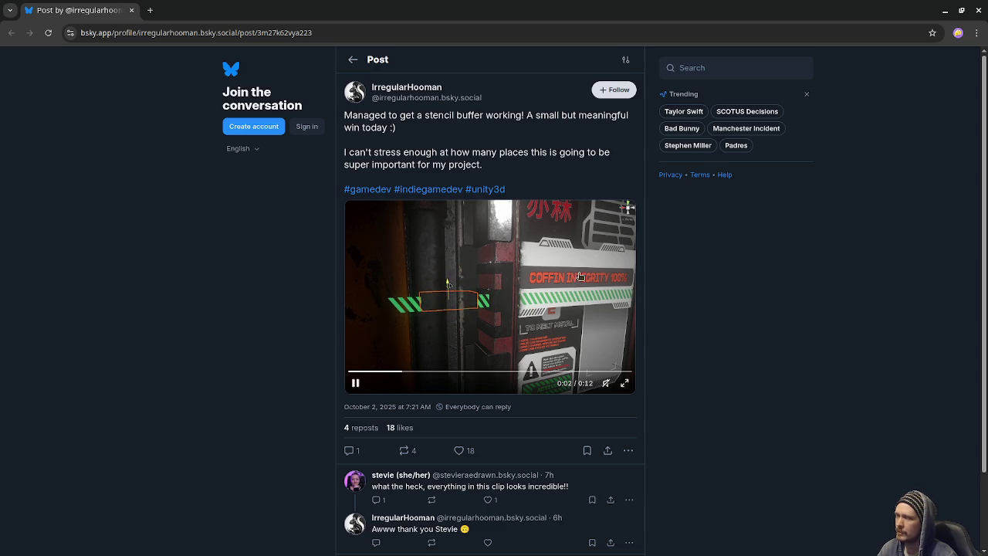
{"action": "left_click", "coordinate": [132, 11]}
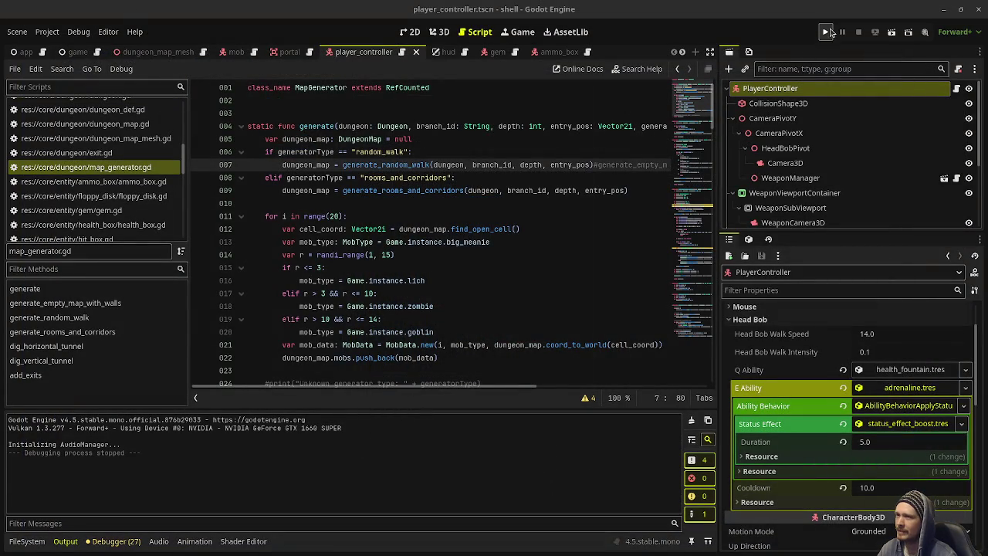
- Run the dungeon shooter, fire in the game, and maximize the DEBUG game window
{"action": "left_click", "coordinate": [826, 32]}
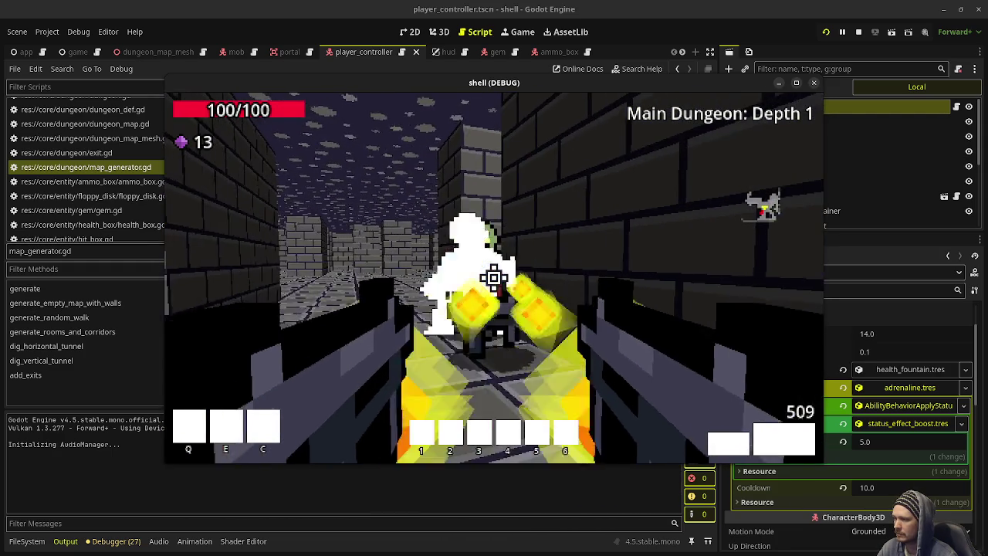
{"action": "left_click_drag", "start_coordinate": [494, 278], "coordinate": [494, 278]}
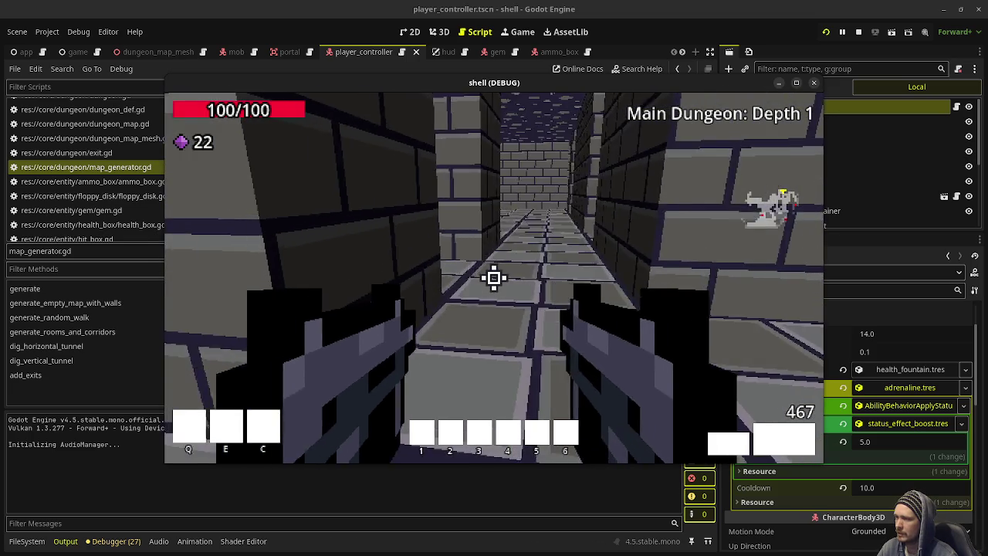
{"action": "key", "text": "w"}
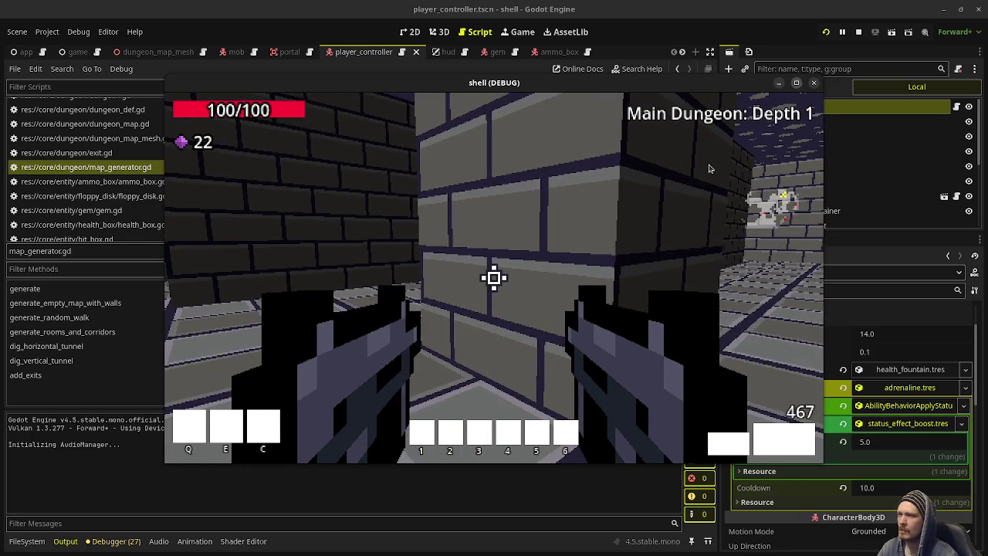
{"action": "key", "text": "super+Up"}
{"action": "left_click", "coordinate": [495, 287]}
- Walk the opening corridors, shoot the first two zombies, and collect their gems
{"action": "key", "text": "w"}
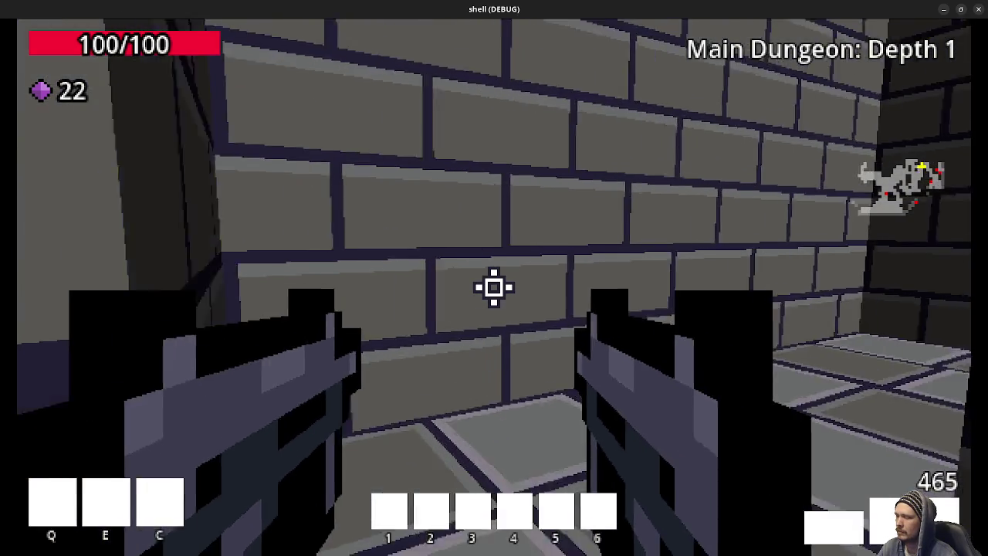
{"action": "key", "text": "w"}
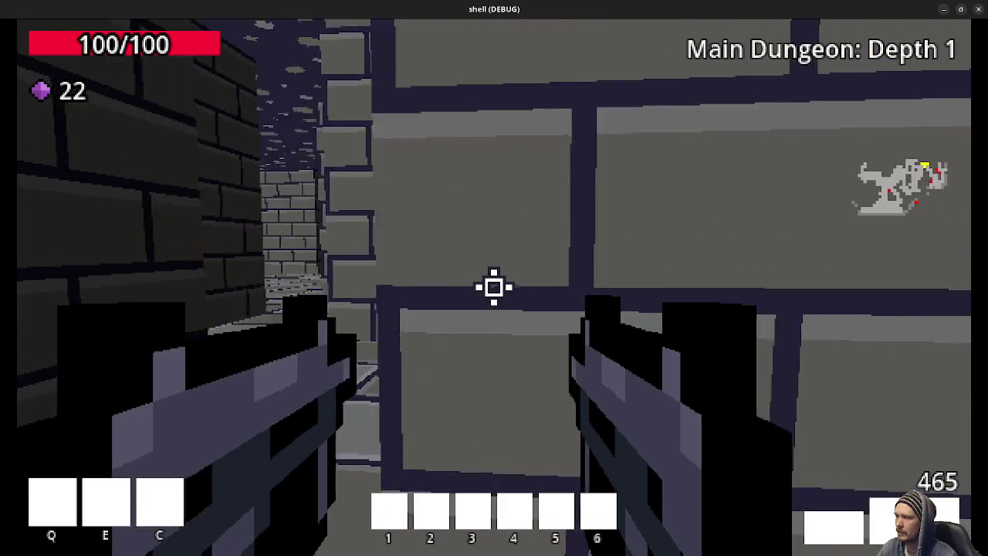
{"action": "key", "text": "w"}
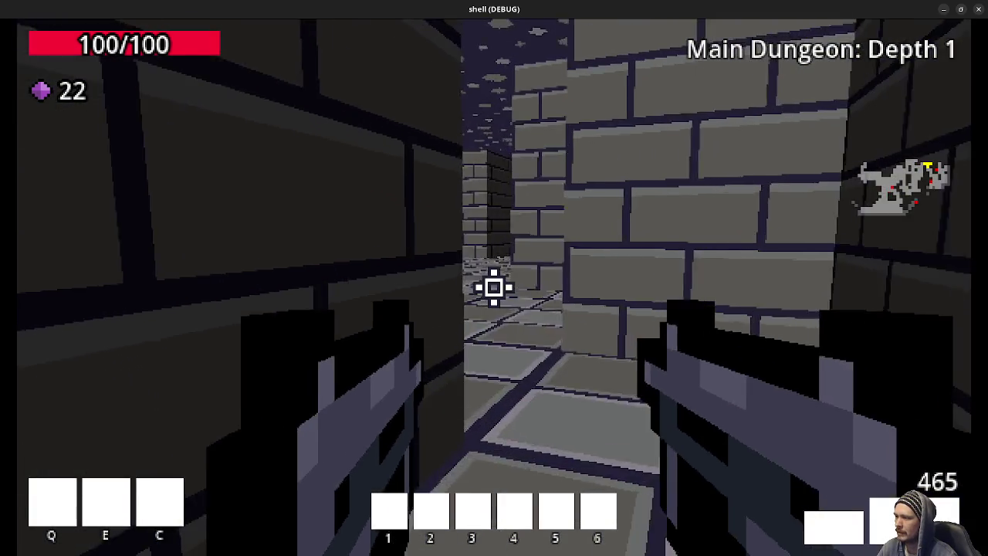
{"action": "key", "text": "w"}
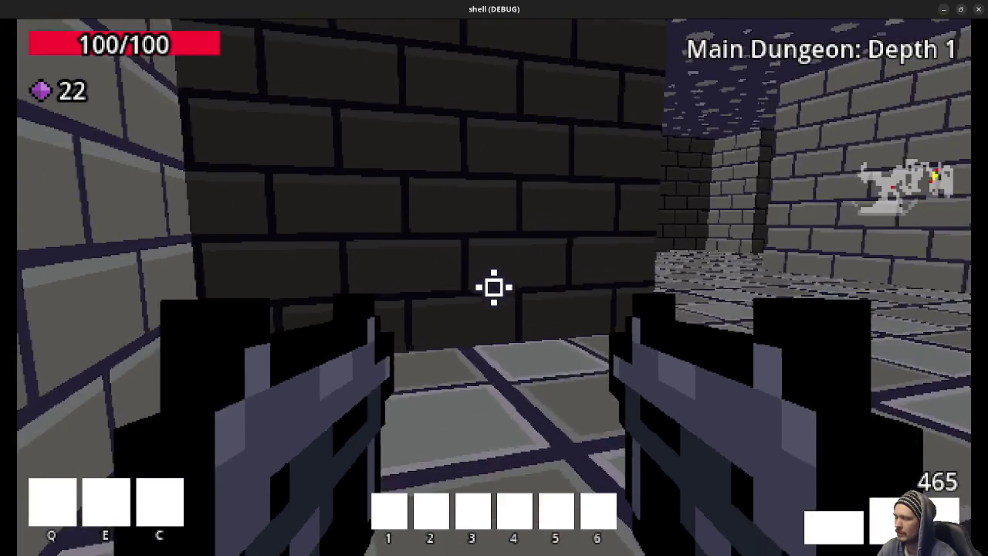
{"action": "left_click", "coordinate": [494, 287]}
{"action": "left_click", "coordinate": [495, 287]}
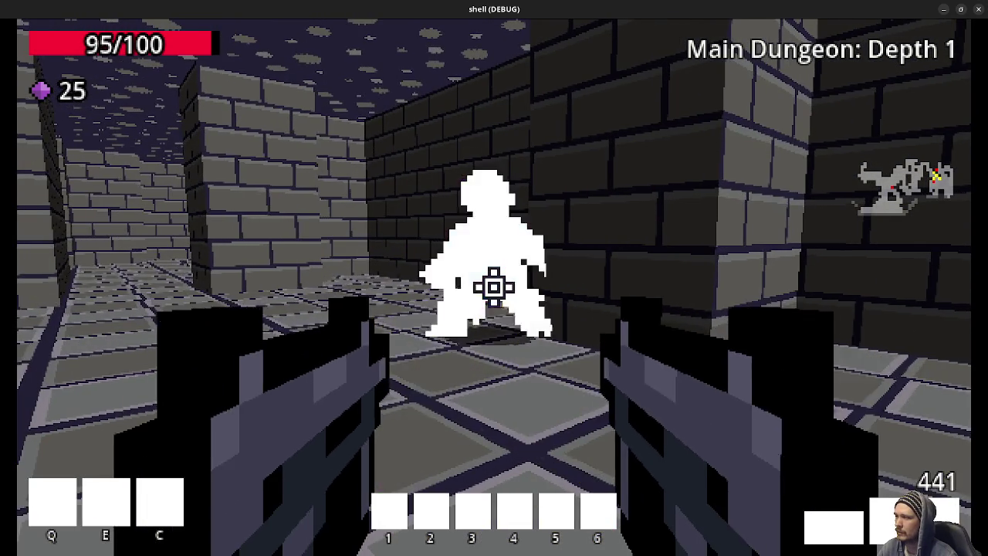
{"action": "left_click", "coordinate": [495, 288]}
{"action": "key", "text": "w"}
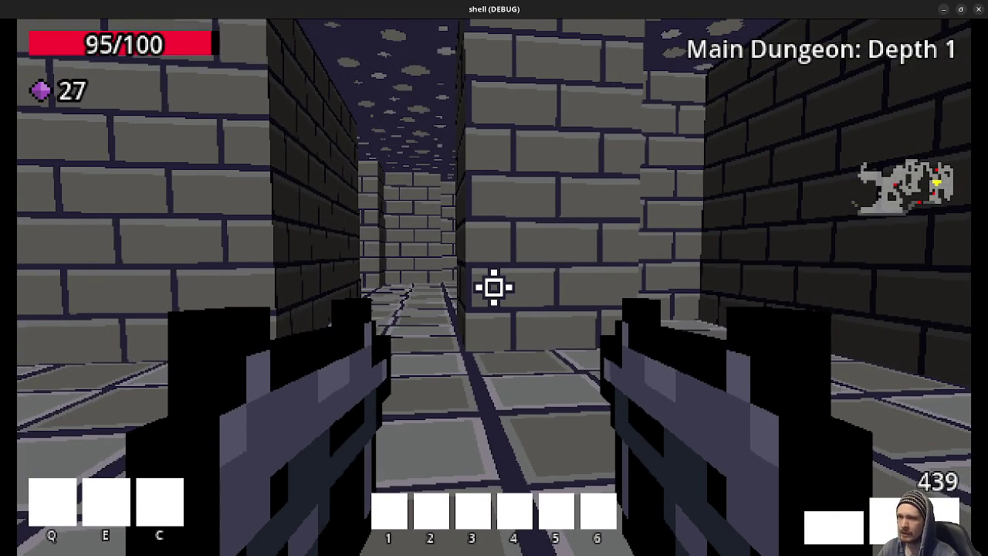
- Gun down the corridor zombies and collect the gem piles they drop
{"action": "key", "text": "w"}
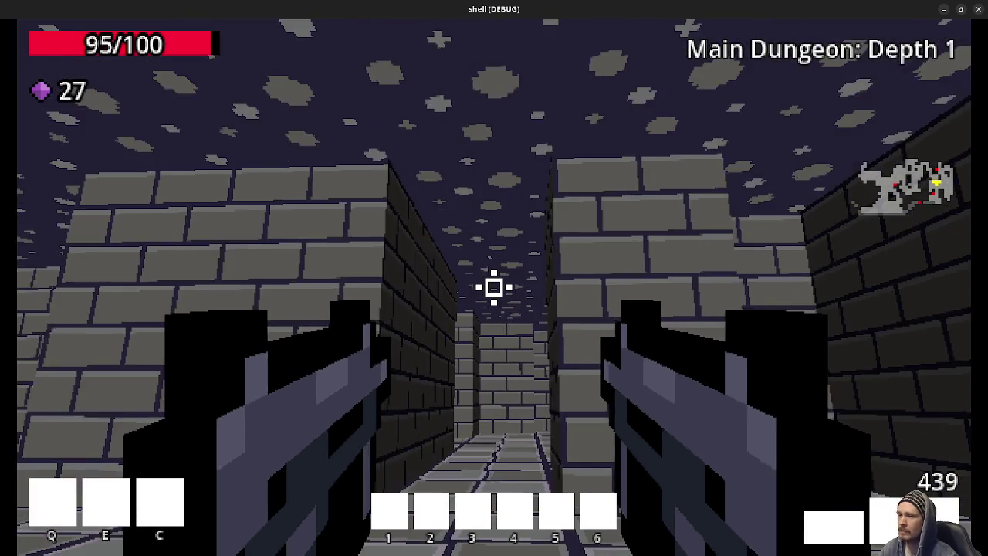
{"action": "key", "text": "w"}
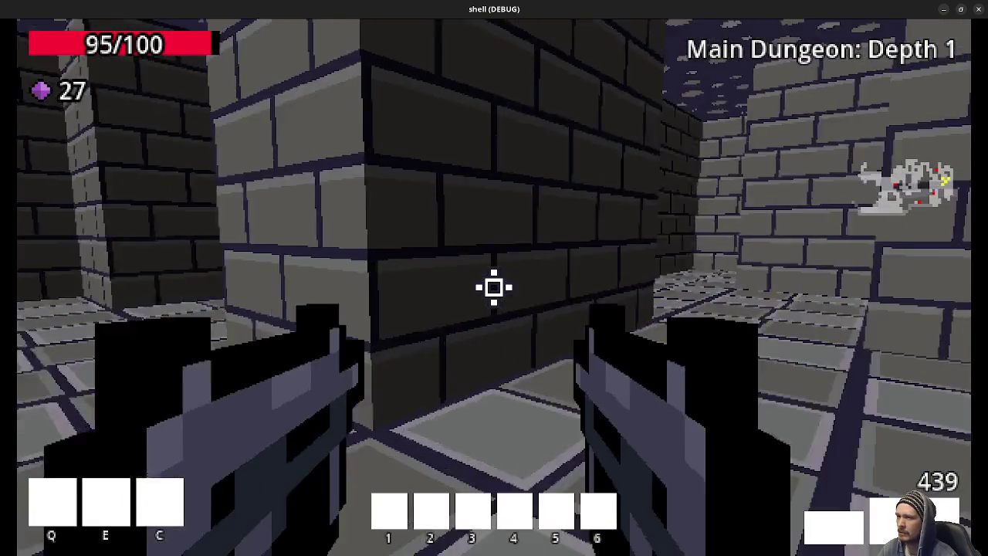
{"action": "left_click_drag", "start_coordinate": [494, 288], "coordinate": [494, 287]}
{"action": "key", "text": "w"}
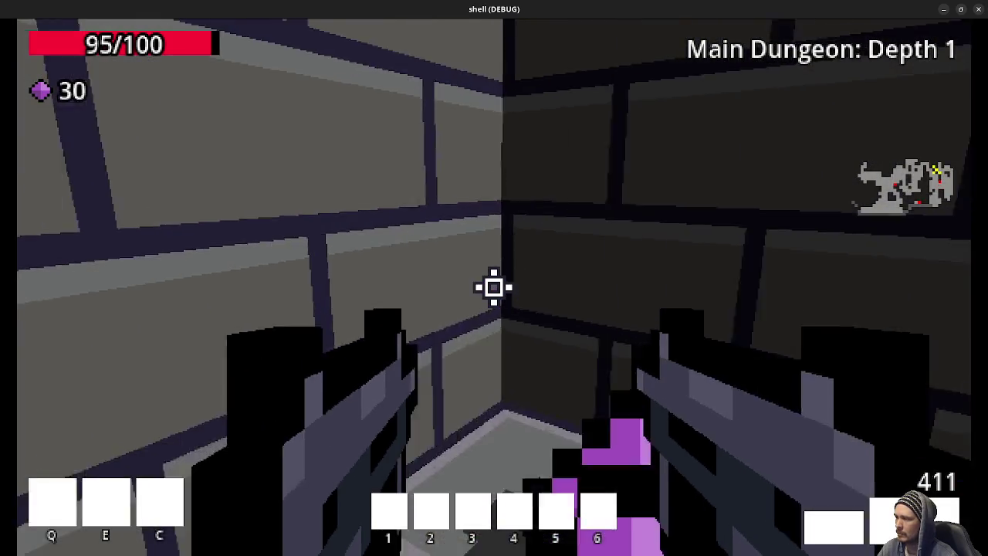
{"action": "key", "text": "w"}
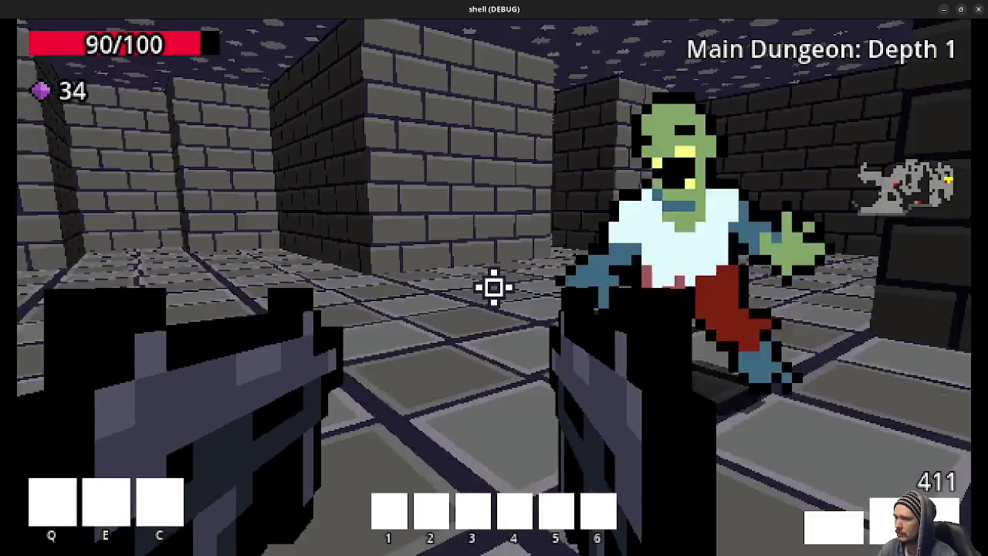
{"action": "left_click_drag", "start_coordinate": [494, 287], "coordinate": [494, 287]}
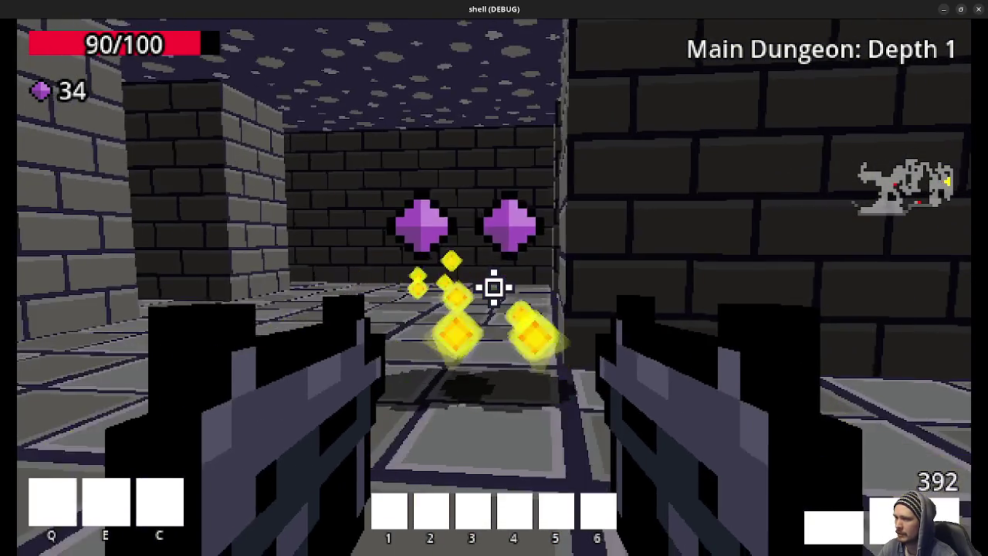
{"action": "key", "text": "w"}
{"action": "key", "text": "w"}
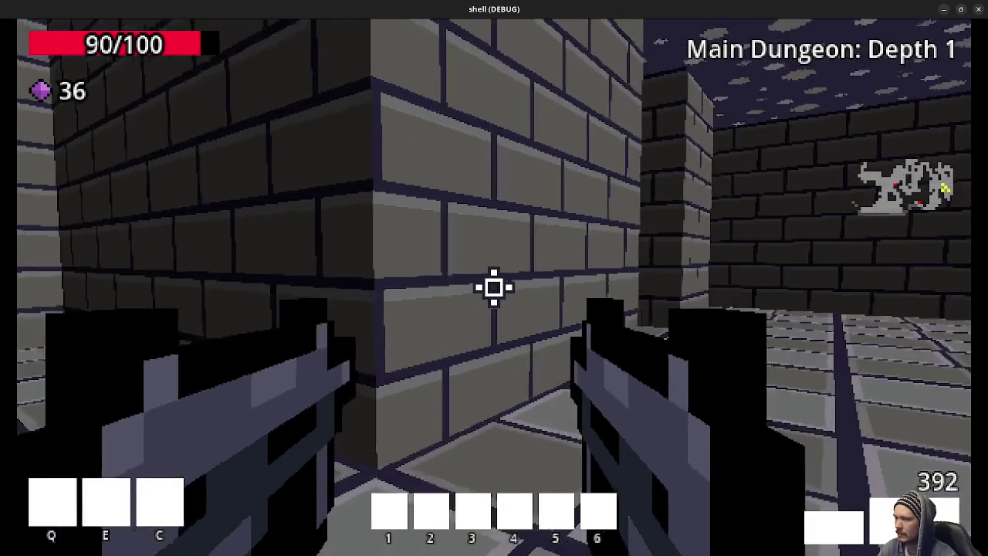
{"action": "key", "text": "w"}
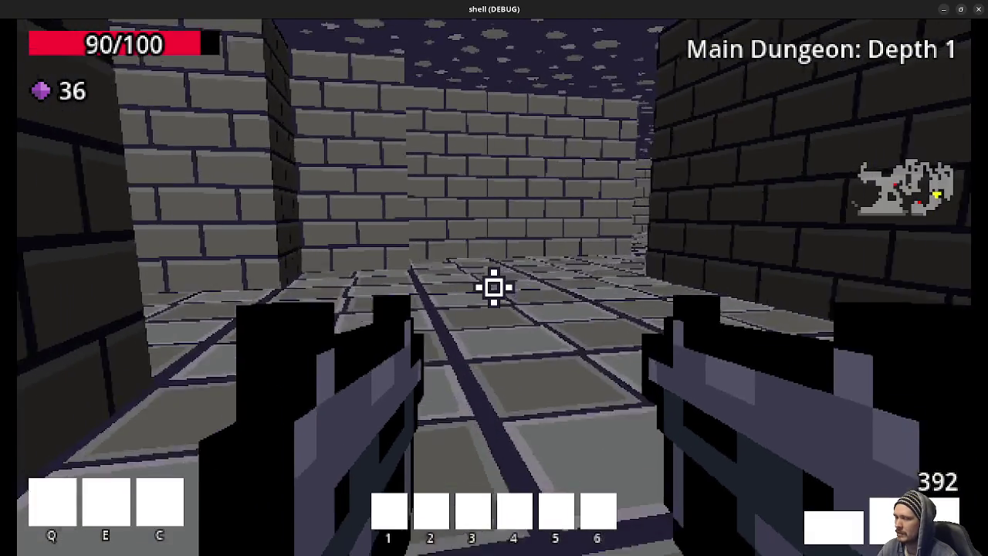
{"action": "key", "text": "w"}
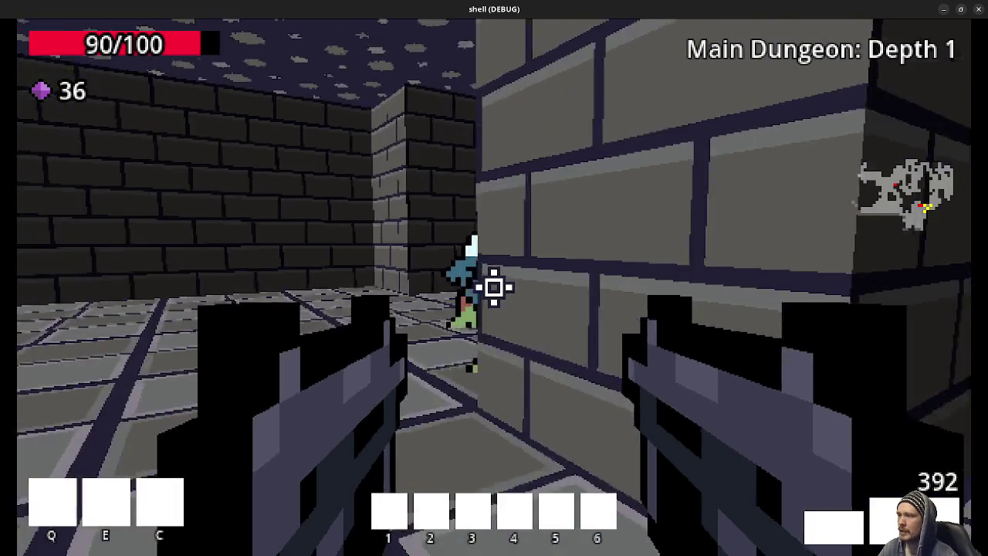
- Kill the zombie and ghost, grab the health, gem and ammo pickups, and explore onward
{"action": "left_click_drag", "start_coordinate": [494, 287], "coordinate": [494, 287]}
{"action": "key", "text": "w"}
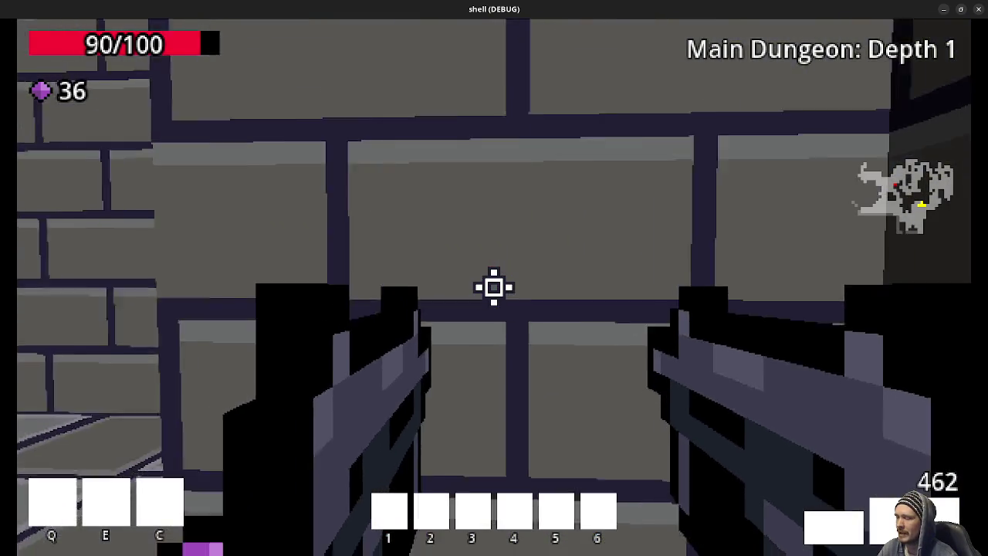
{"action": "key", "text": "w"}
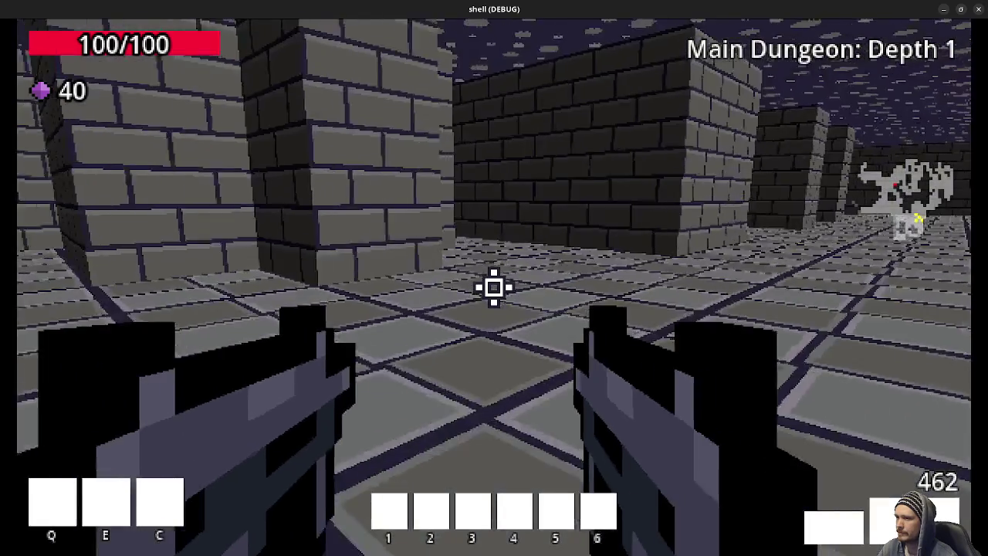
{"action": "key", "text": "w"}
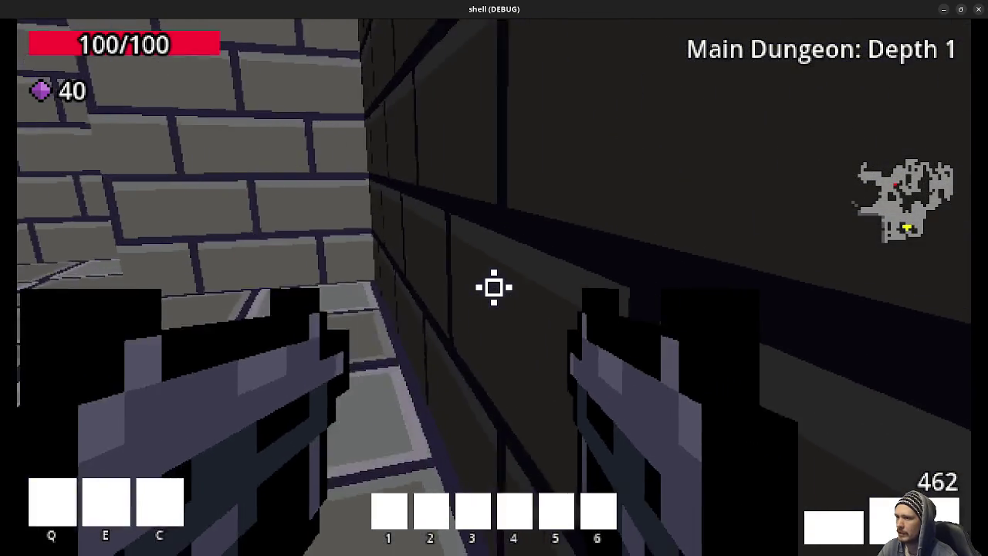
{"action": "key", "text": "w"}
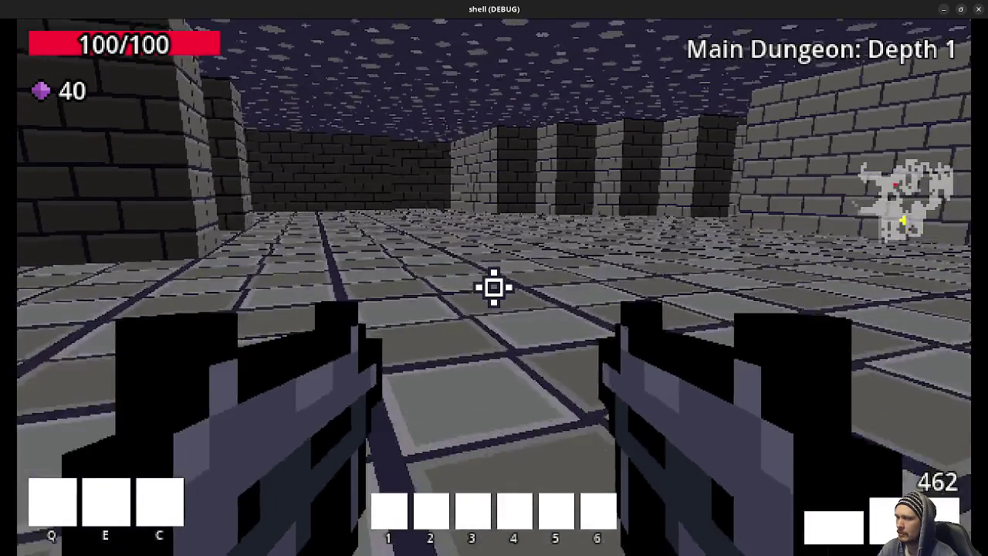
{"action": "key", "text": "w"}
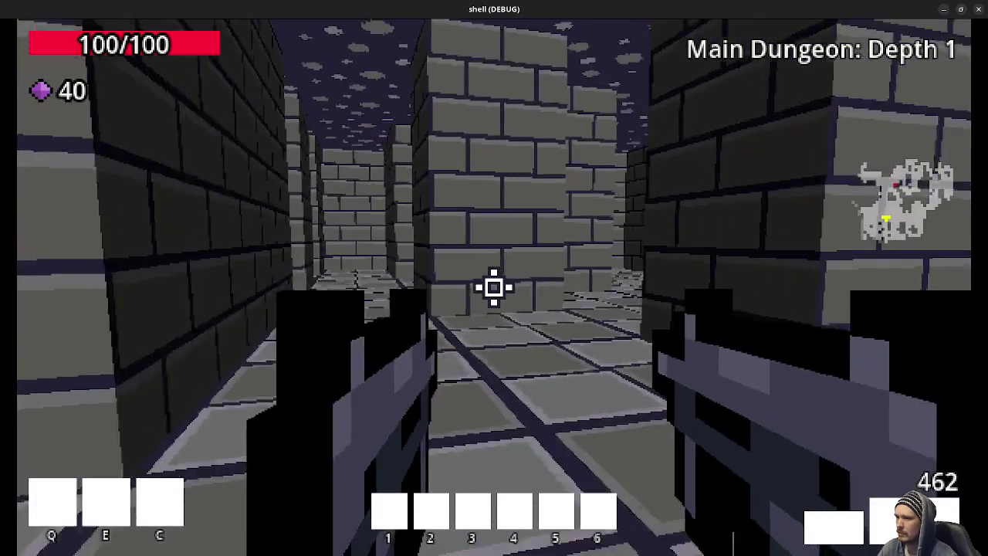
{"action": "key", "text": "w"}
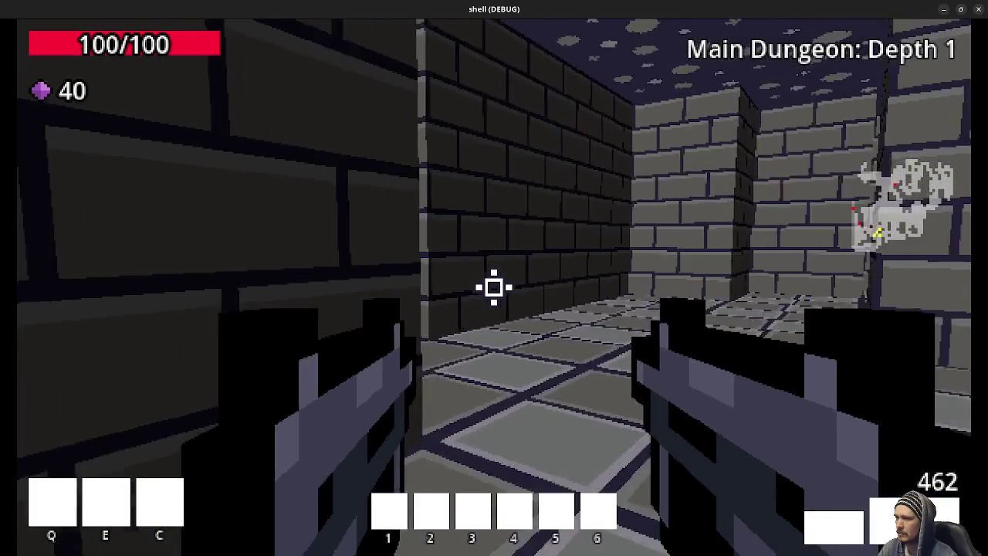
{"action": "key", "text": "w"}
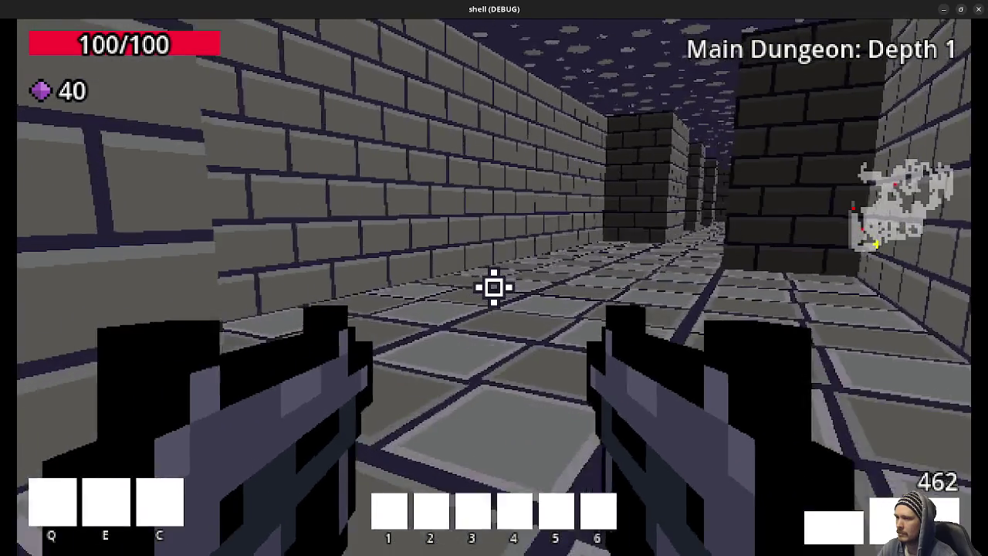
{"action": "key", "text": "w"}
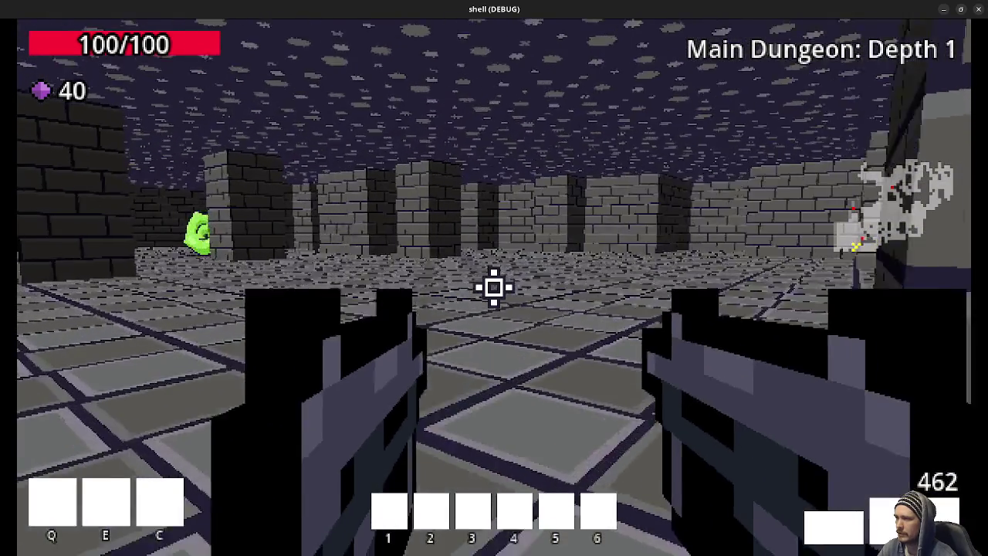
{"action": "key", "text": "w"}
- Kill the two enemies, collect their gems, and step into the green portal to Depth 2
{"action": "left_click", "coordinate": [495, 288]}
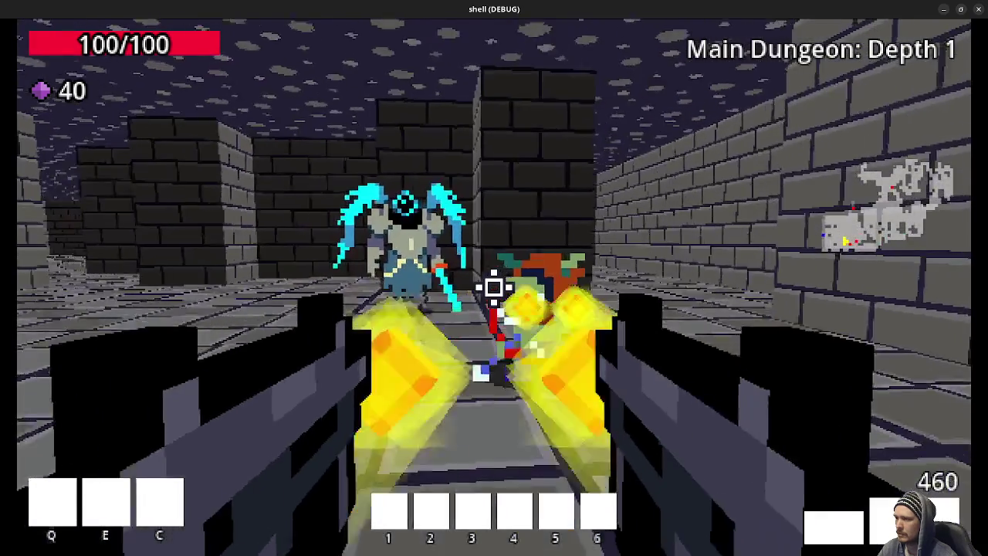
{"action": "key", "text": "w"}
{"action": "left_click", "coordinate": [494, 287]}
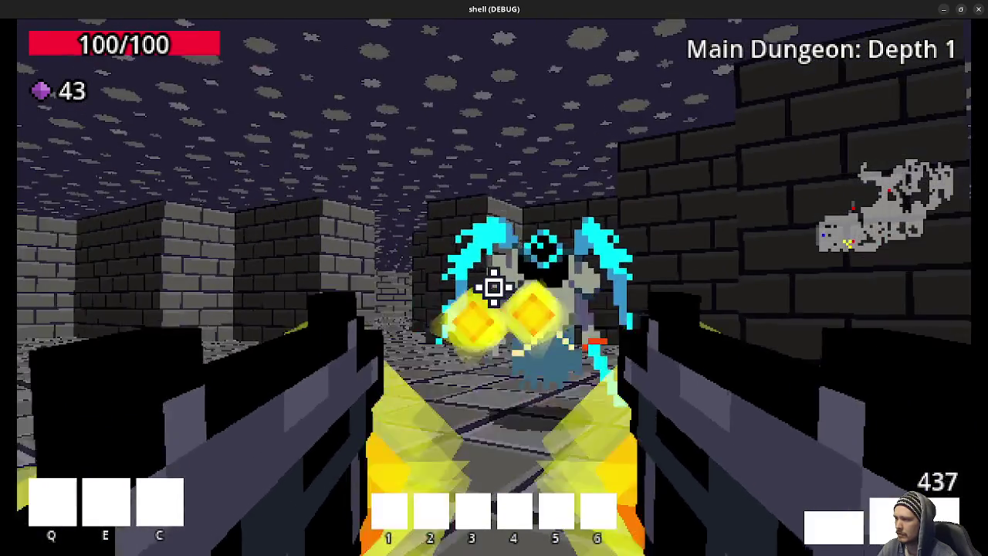
{"action": "left_click", "coordinate": [494, 287]}
{"action": "key", "text": "w"}
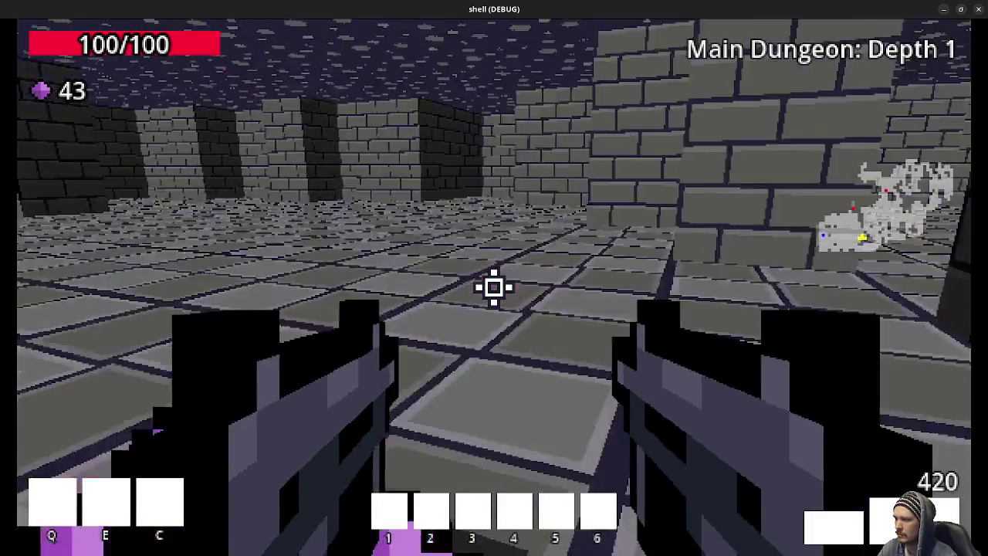
{"action": "key", "text": "w"}
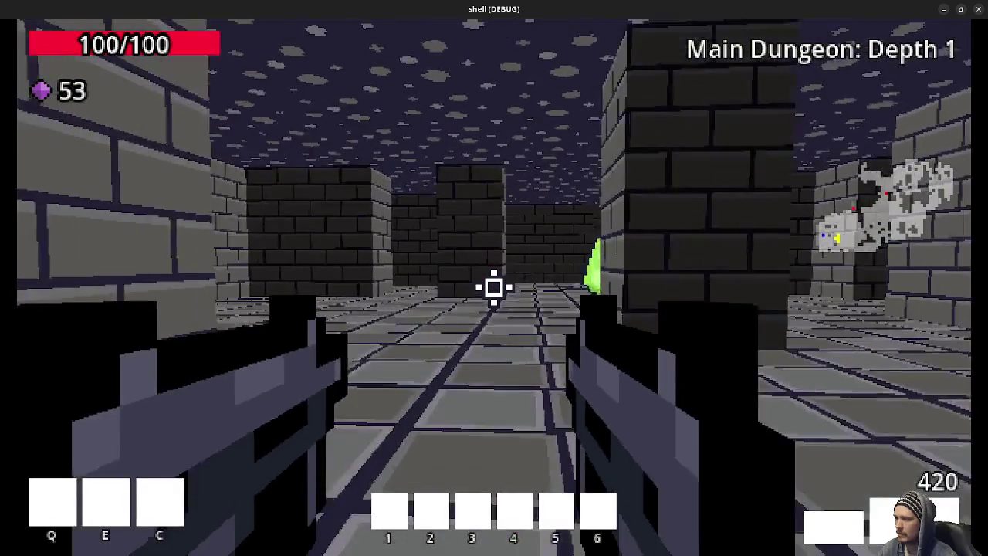
{"action": "key", "text": "w"}
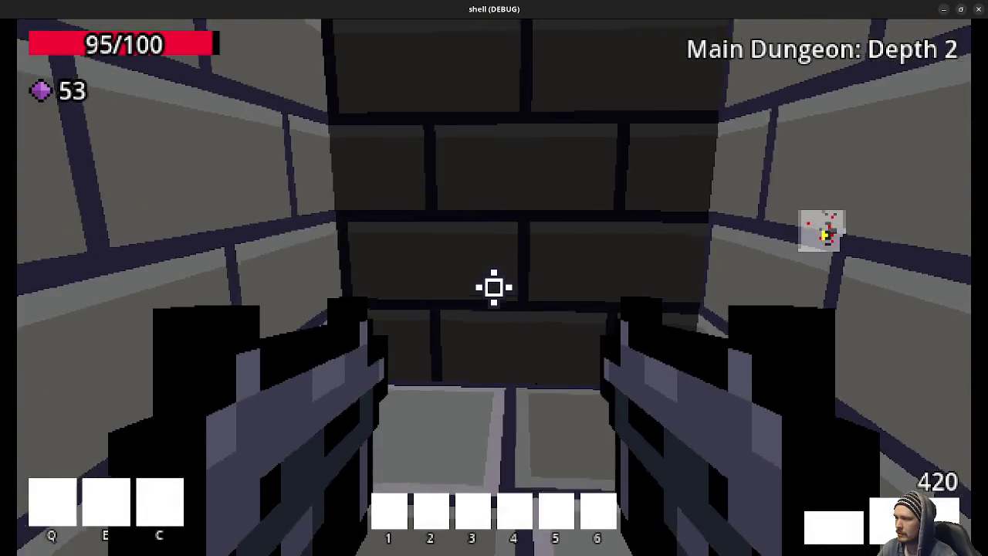
- Shoot down the Depth 2 enemies and walk into the green portal to Depth 3 (101 gems)
{"action": "left_click_drag", "start_coordinate": [494, 287], "coordinate": [494, 287]}
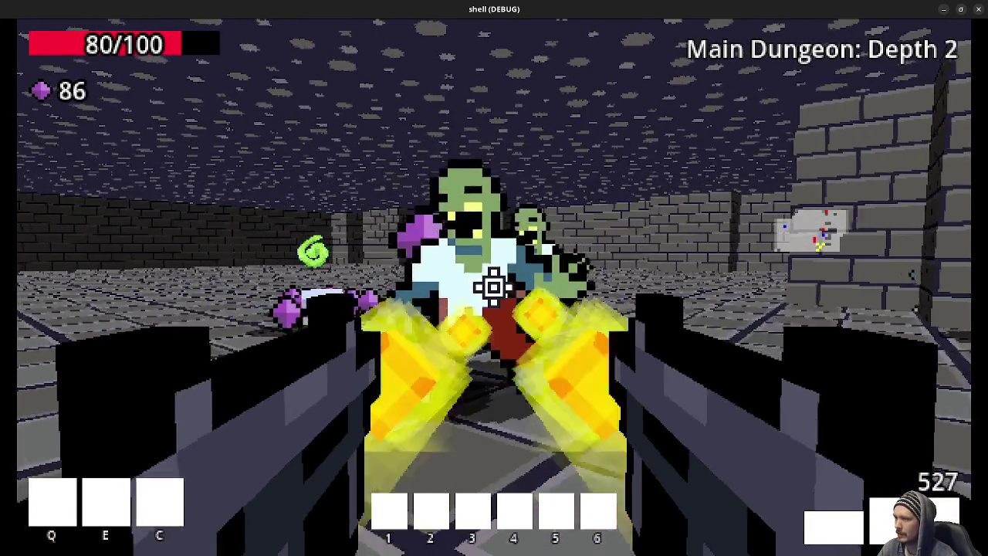
{"action": "left_click_drag", "start_coordinate": [494, 287], "coordinate": [494, 288]}
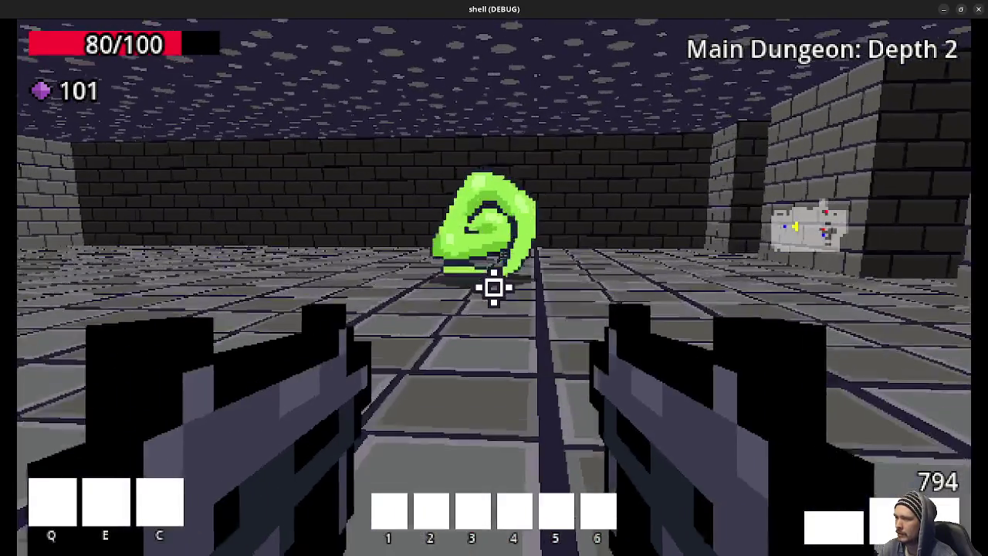
{"action": "key", "text": "w"}
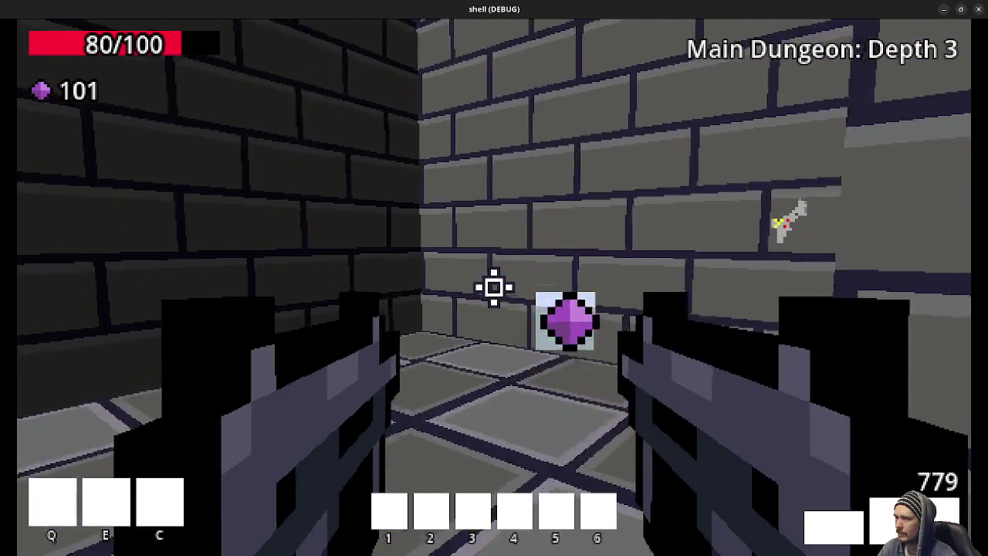
- Kill the skeleton mage and zombies in the first Depth 3 corridors, collecting gems
{"action": "key", "text": "w"}
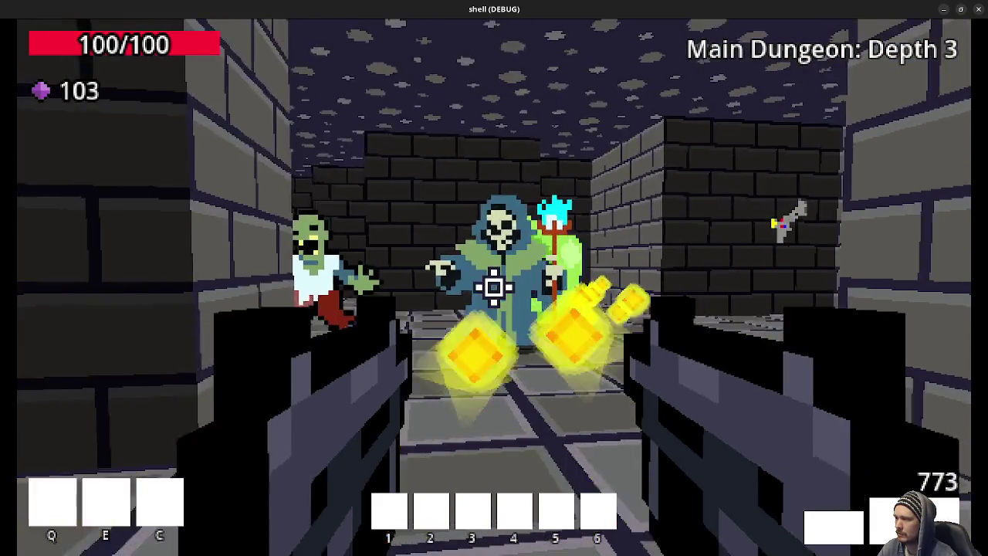
{"action": "left_click_drag", "start_coordinate": [494, 287], "coordinate": [495, 288]}
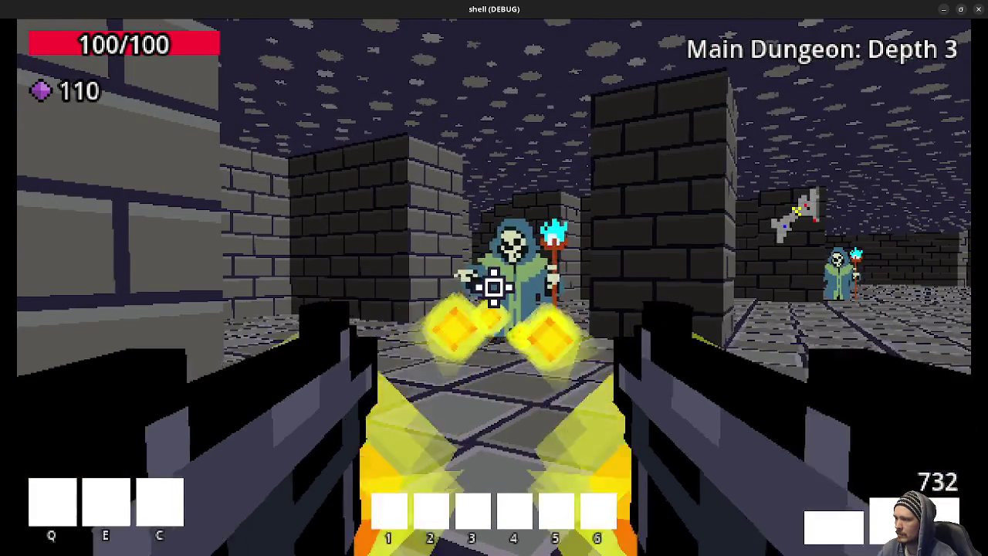
{"action": "key", "text": "w"}
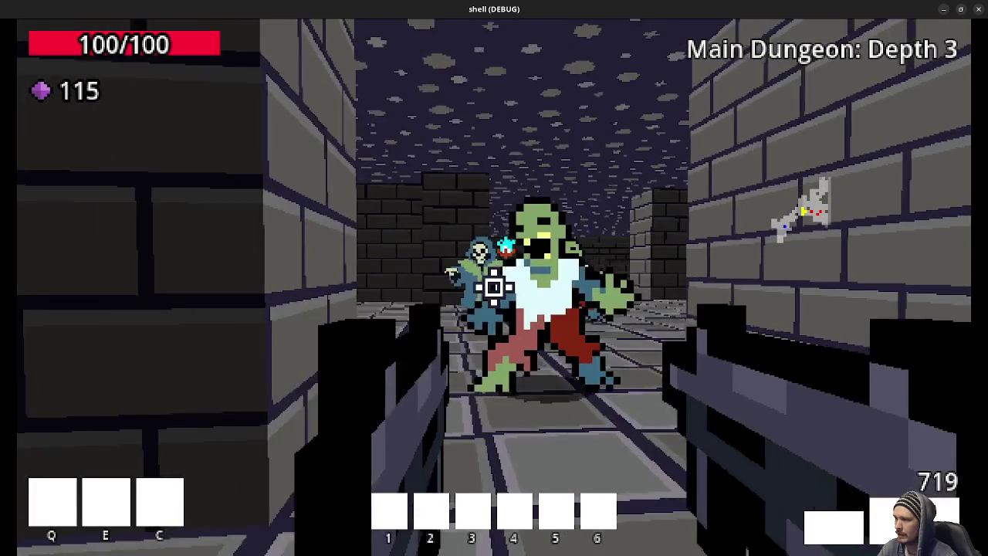
{"action": "left_click", "coordinate": [494, 287]}
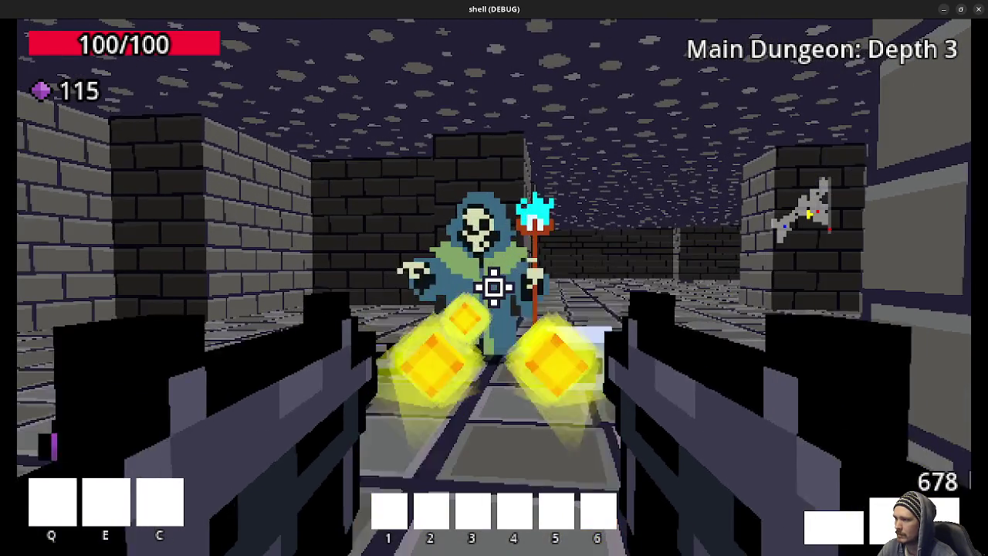
{"action": "key", "text": "w"}
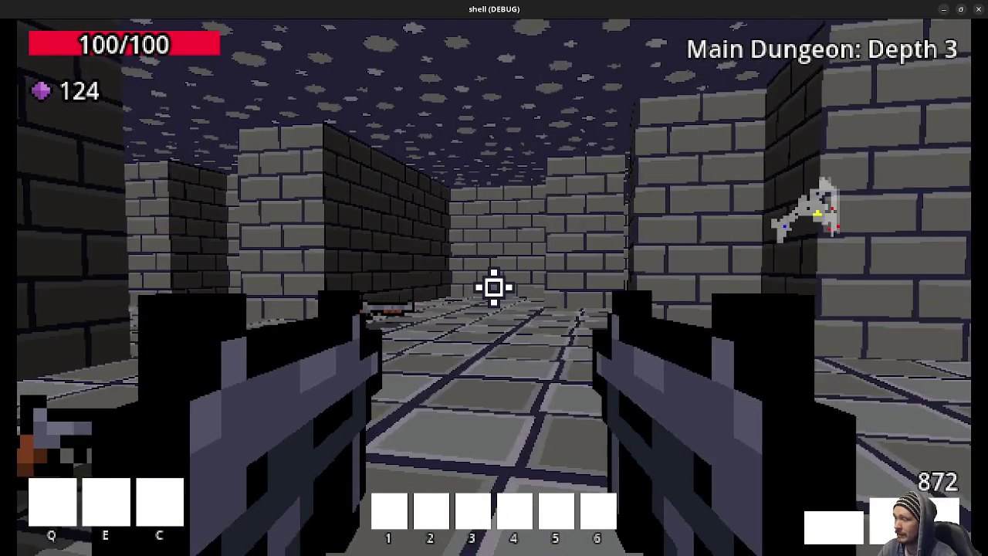
{"action": "key", "text": "w"}
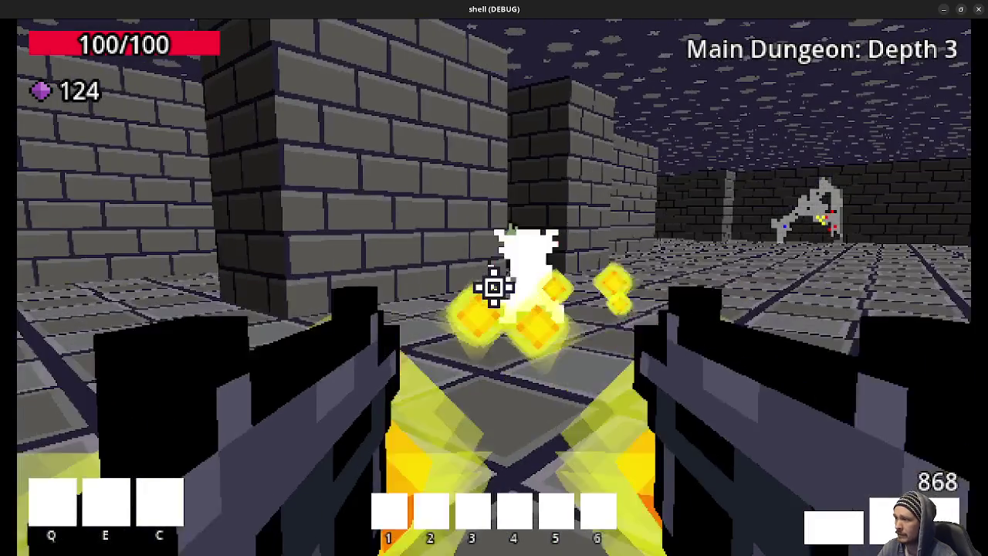
- Shoot the goblin, skeleton mage and zombies, and pick up the purple gems
{"action": "left_click", "coordinate": [495, 287]}
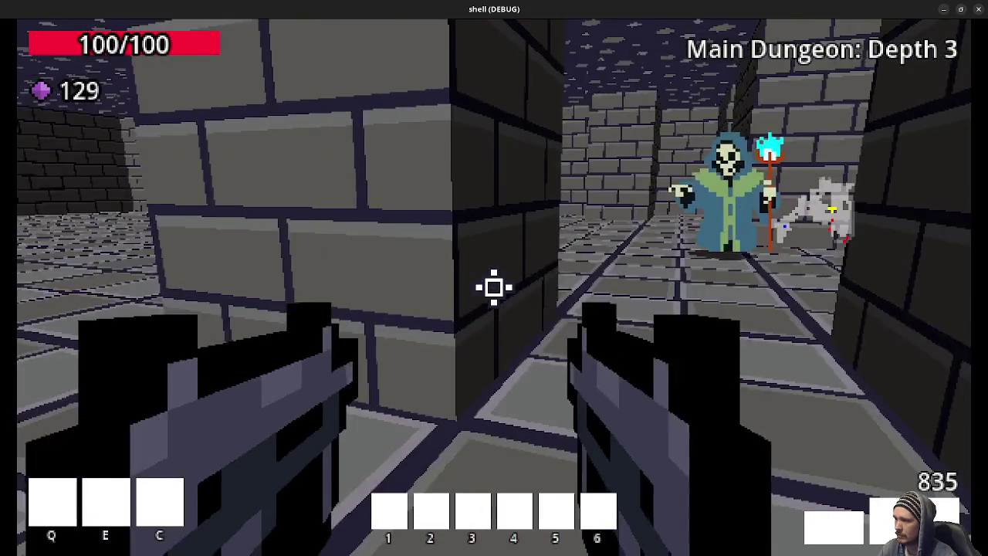
{"action": "left_click", "coordinate": [495, 288]}
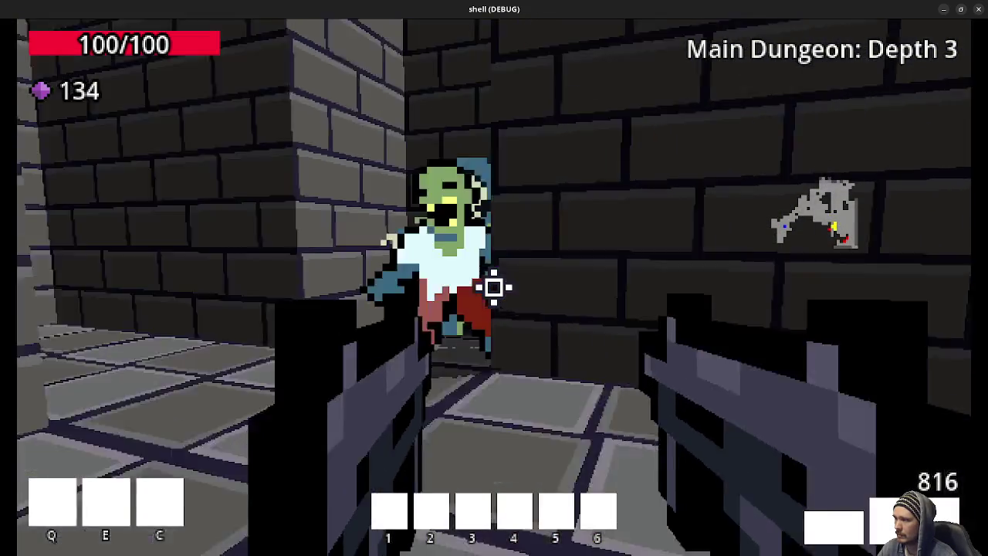
{"action": "left_click", "coordinate": [494, 288]}
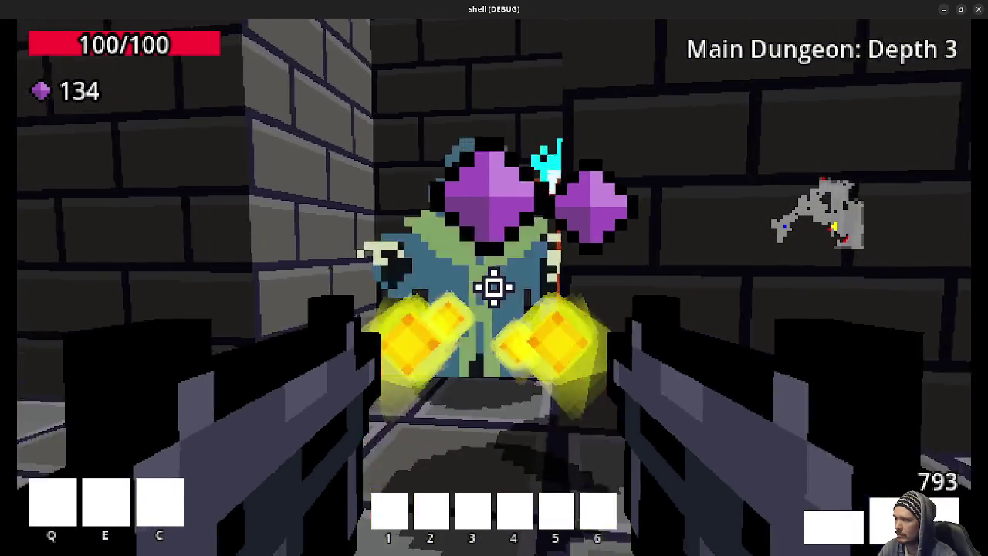
{"action": "left_click", "coordinate": [495, 287]}
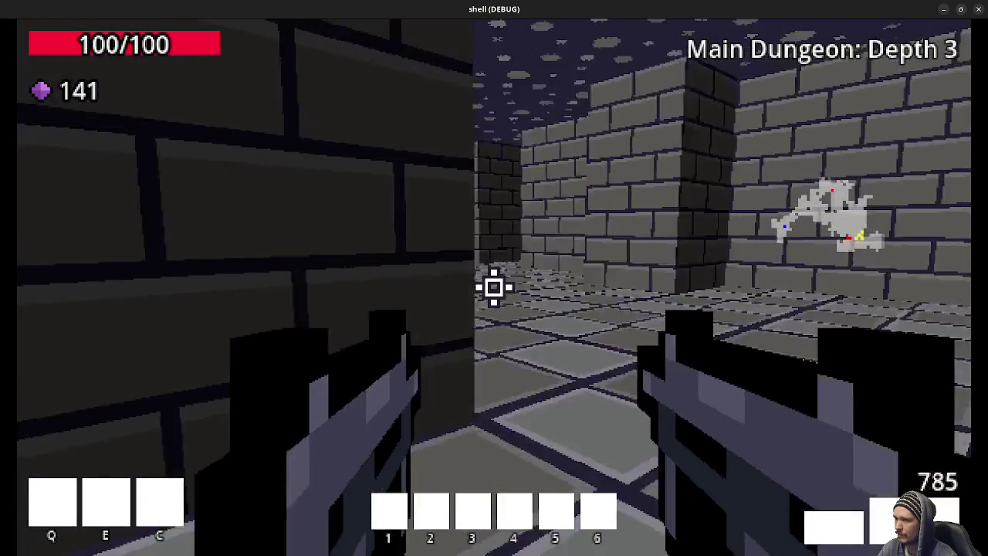
{"action": "key", "text": "w"}
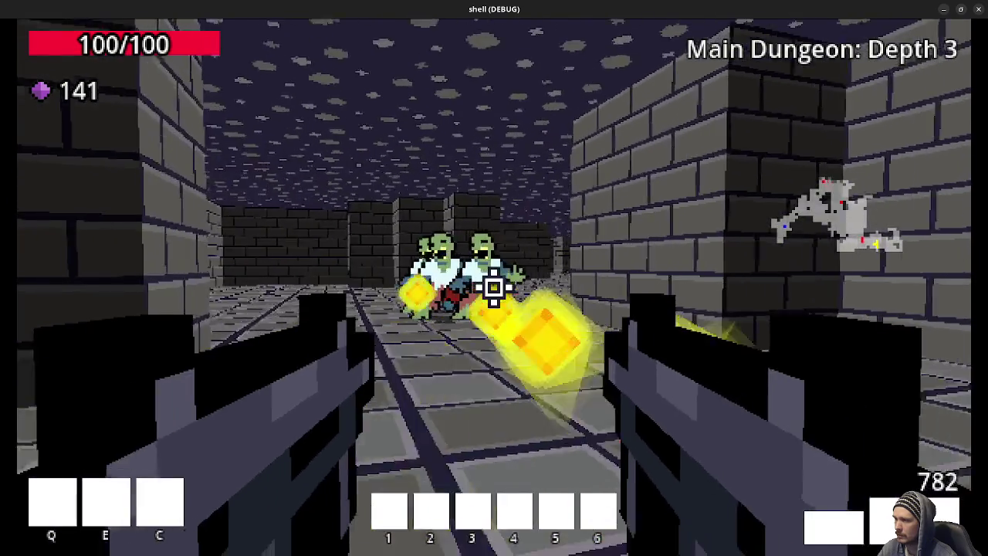
{"action": "left_click", "coordinate": [494, 288]}
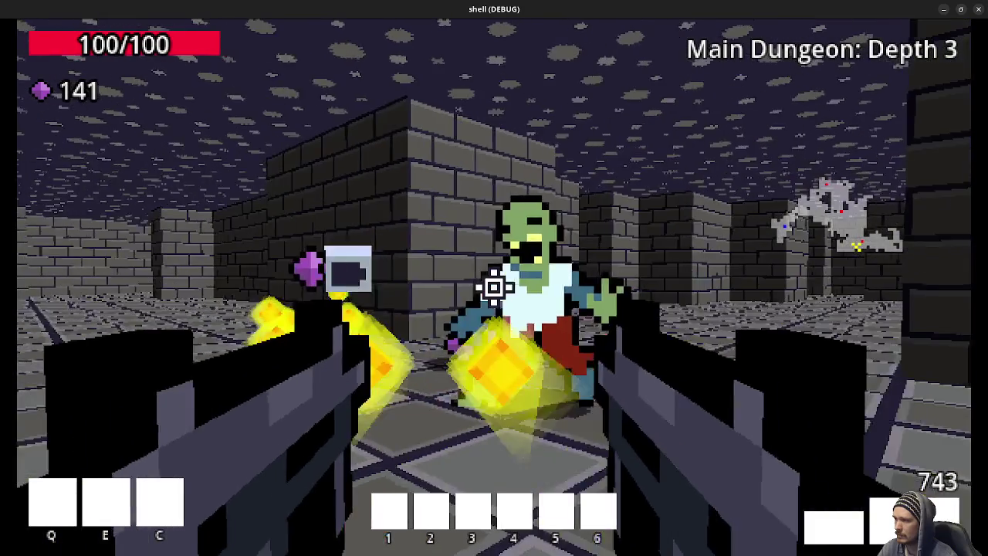
{"action": "key", "text": "w"}
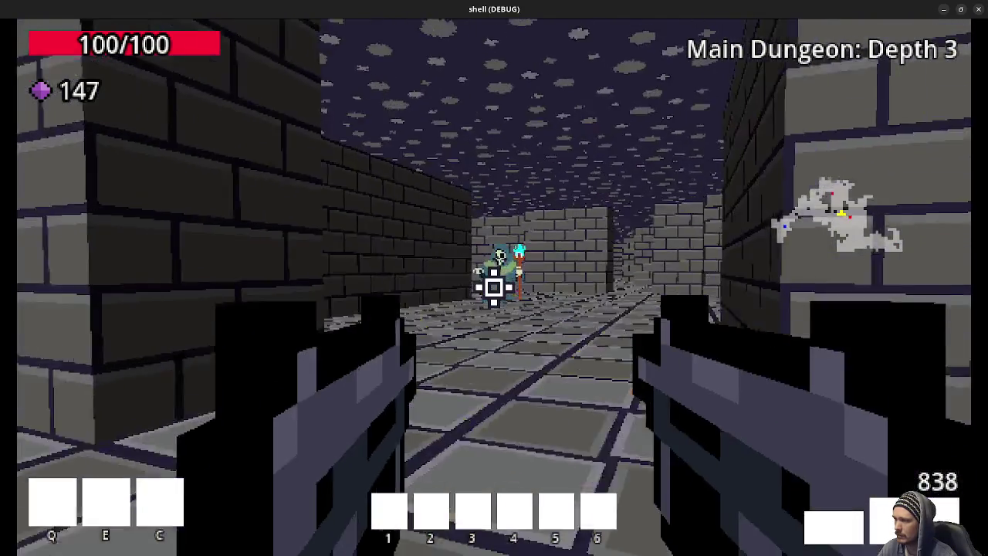
- Clear the next room and the goblin, collecting gems and health to reach 157 gems
{"action": "left_click", "coordinate": [495, 287]}
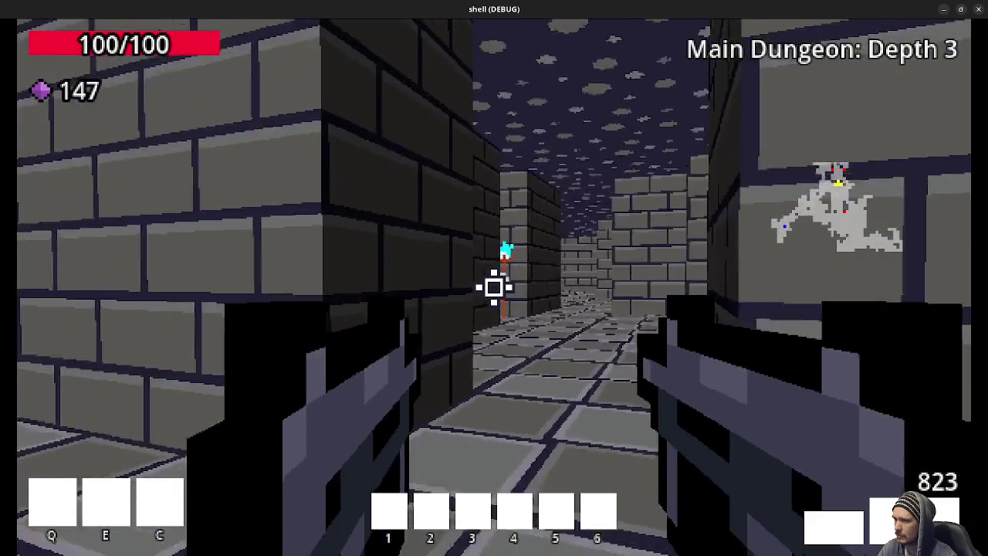
{"action": "left_click_drag", "start_coordinate": [494, 288], "coordinate": [494, 287]}
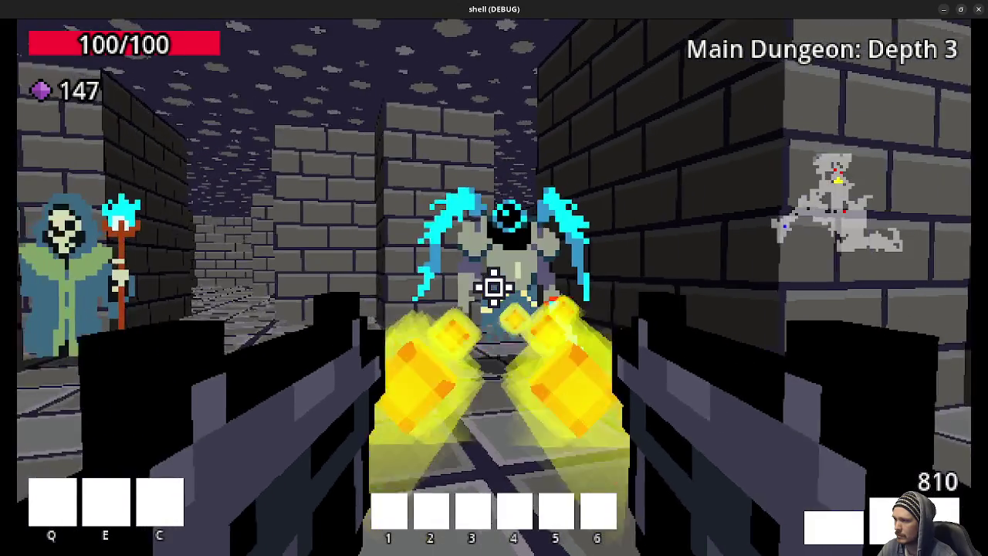
{"action": "key", "text": "w"}
{"action": "key", "text": "w"}
{"action": "key", "text": "w"}
{"action": "key", "text": "w"}
{"action": "key", "text": "w"}
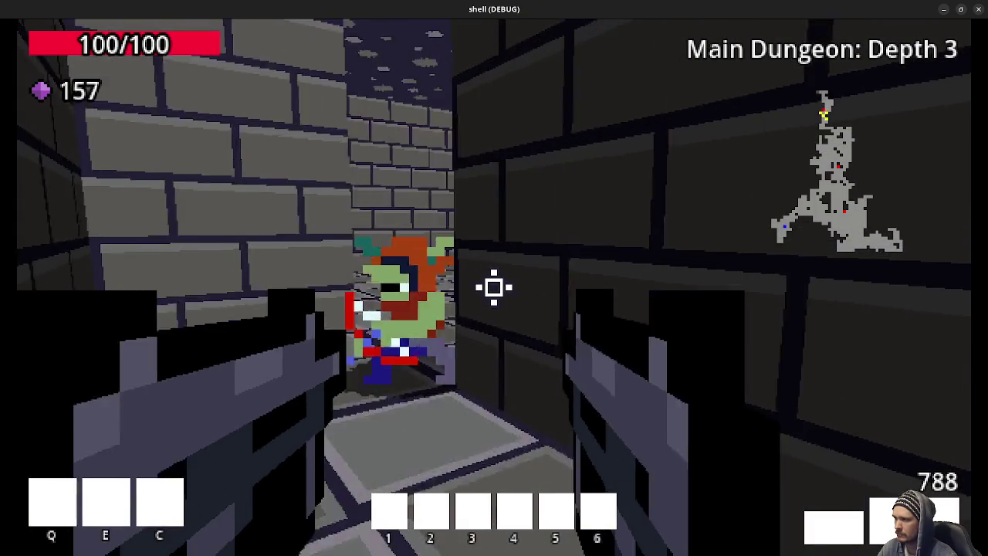
{"action": "left_click", "coordinate": [494, 288]}
{"action": "left_click", "coordinate": [494, 287]}
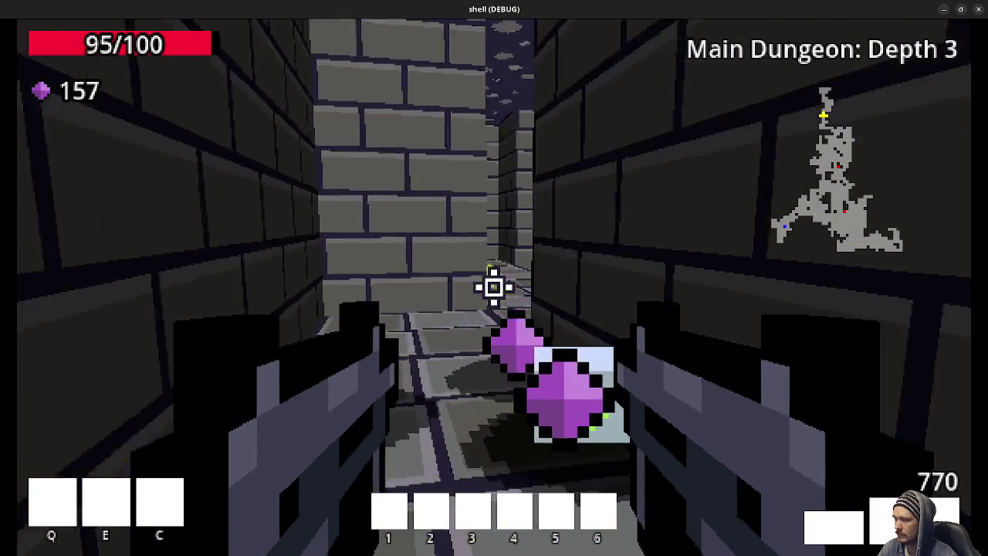
{"action": "key", "text": "w"}
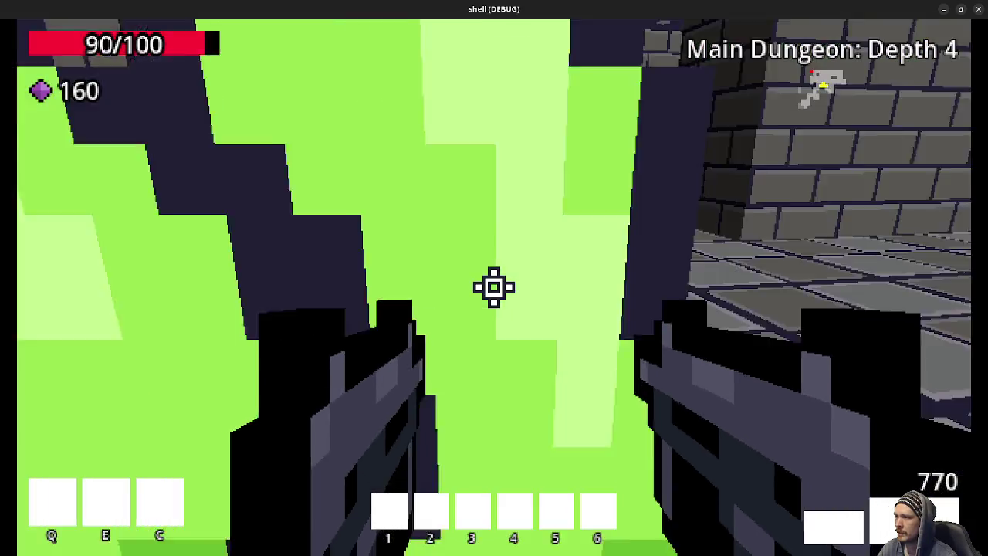
- Shoot the green enemy and move through the Depth 4 rooms and passages
{"action": "left_click", "coordinate": [494, 287]}
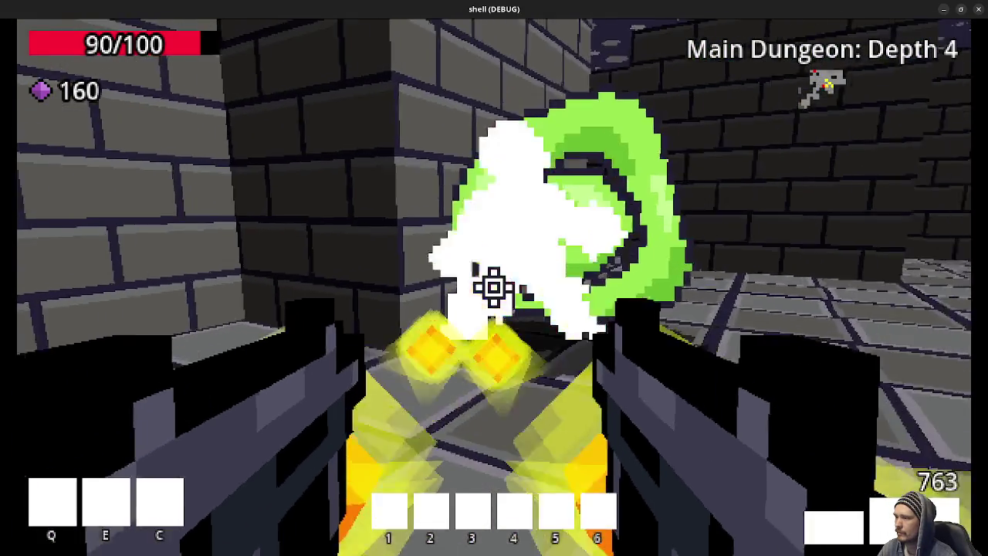
{"action": "left_click_drag", "start_coordinate": [494, 287], "coordinate": [495, 287]}
{"action": "key", "text": "w"}
{"action": "key", "text": "w"}
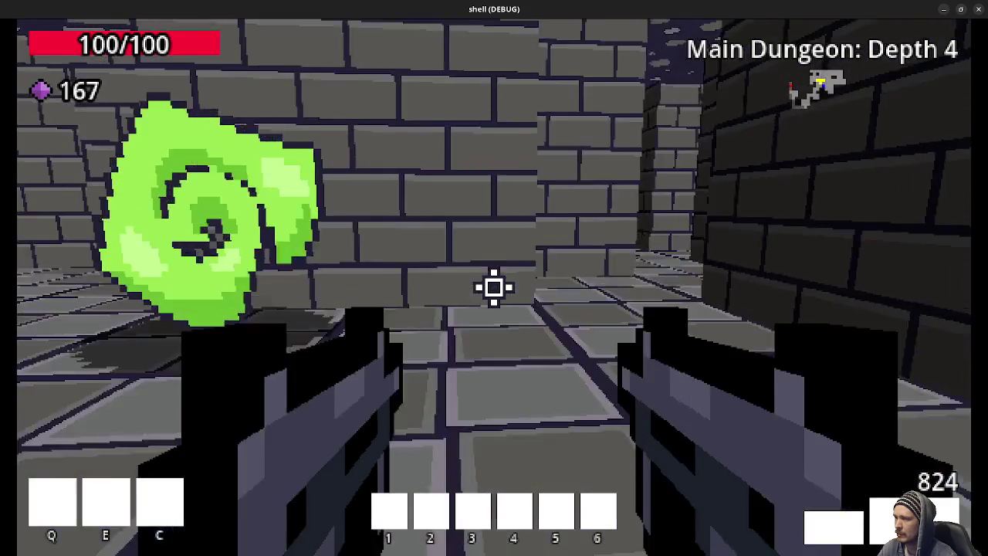
{"action": "key", "text": "w"}
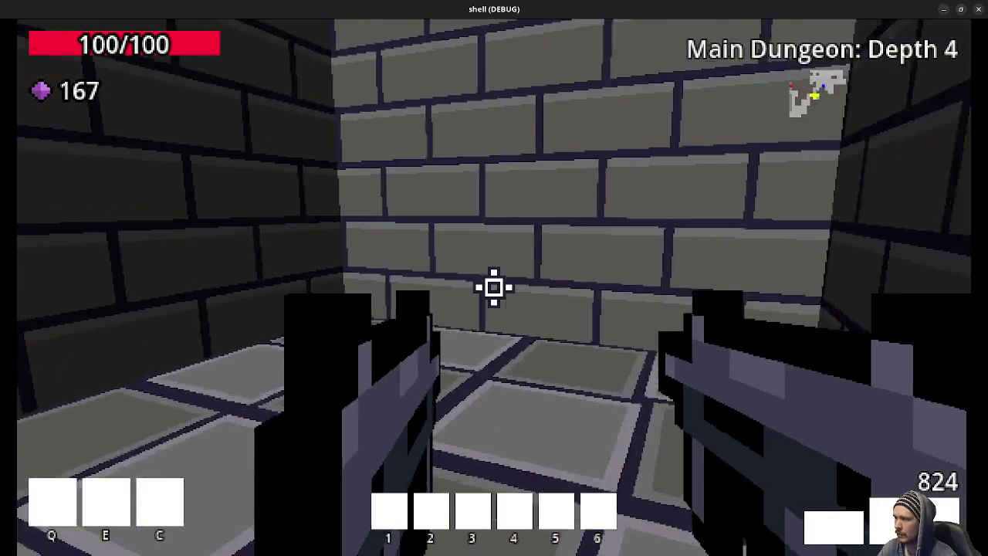
{"action": "key", "text": "w"}
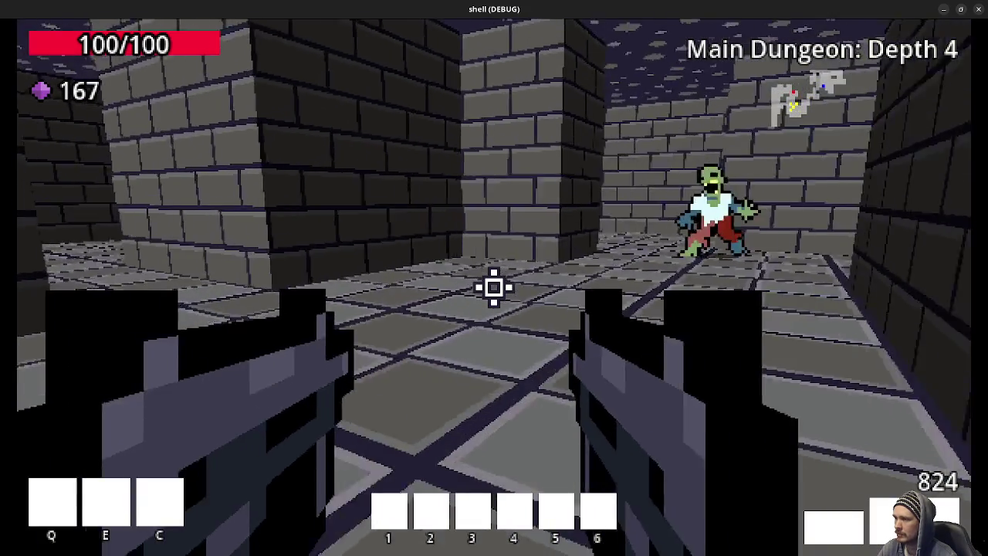
{"action": "key", "text": "w"}
{"action": "key", "text": "w"}
{"action": "key", "text": "w"}
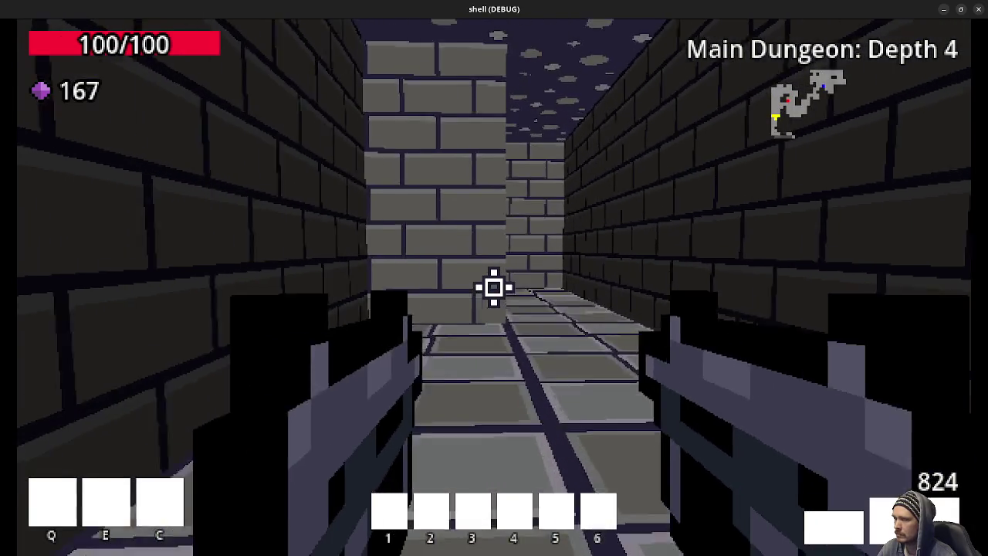
{"action": "key", "text": "w"}
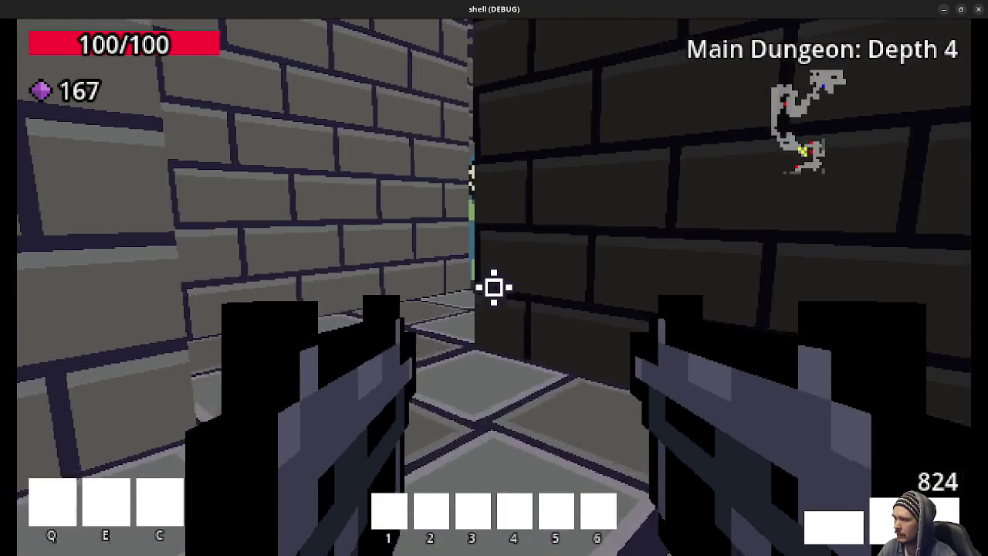
- Kill the cloaked skeleton and corridor zombie, collecting gems up to 183
{"action": "left_click_drag", "start_coordinate": [494, 287], "coordinate": [494, 287]}
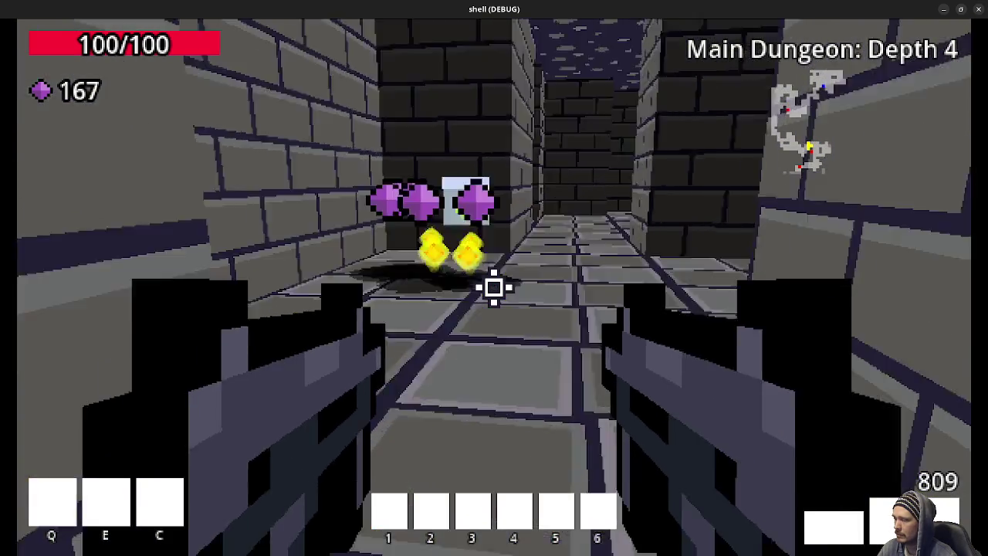
{"action": "key", "text": "w"}
{"action": "left_click", "coordinate": [494, 287]}
{"action": "left_click_drag", "start_coordinate": [494, 288], "coordinate": [494, 287]}
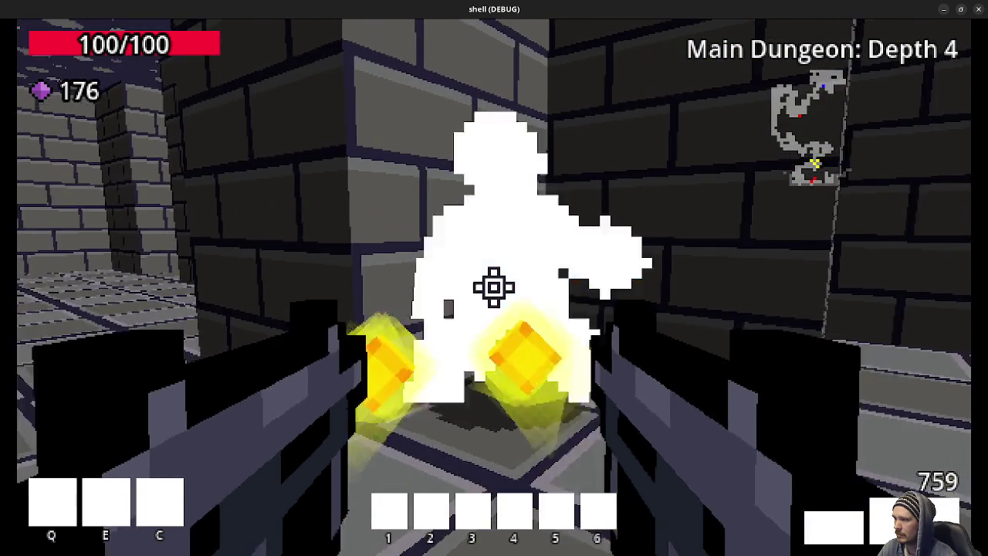
{"action": "left_click", "coordinate": [494, 287]}
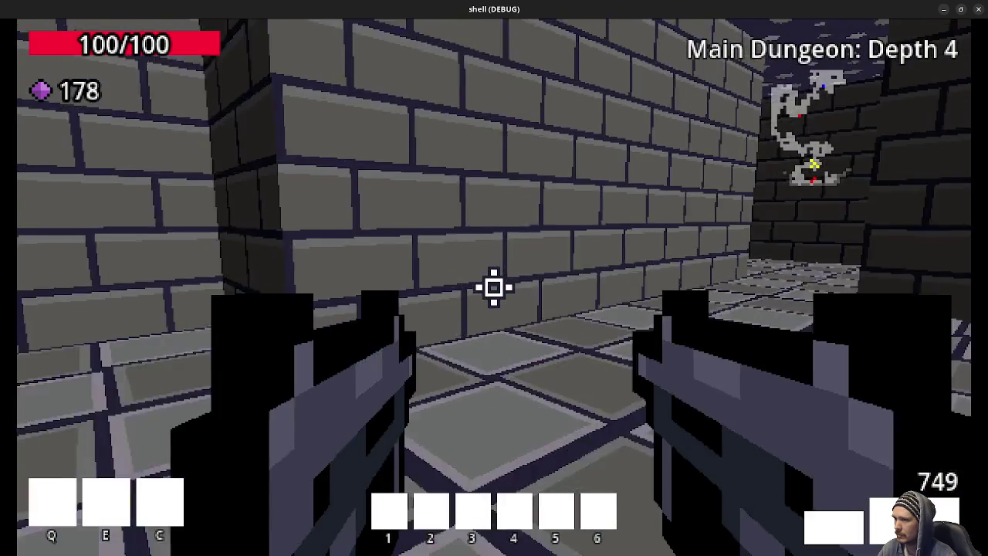
{"action": "key", "text": "w"}
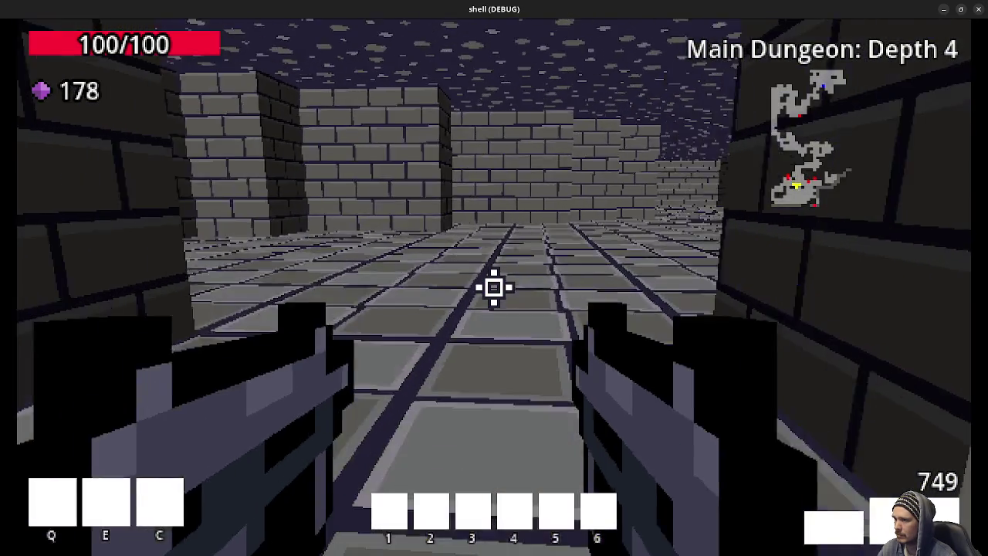
{"action": "key", "text": "w"}
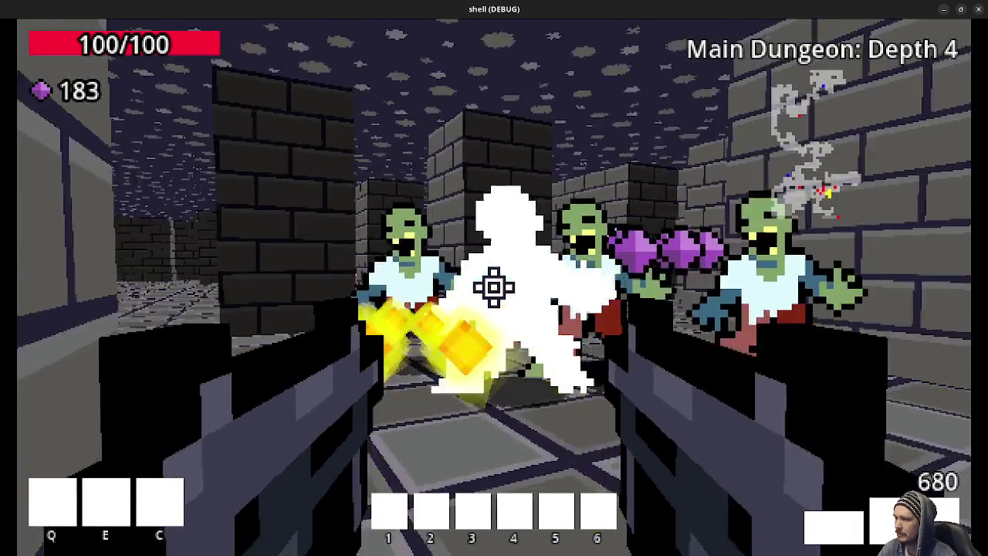
- Gun down the zombies and skeleton mage (205 gems), then switch back to the map_generator script editor
{"action": "left_click", "coordinate": [494, 287]}
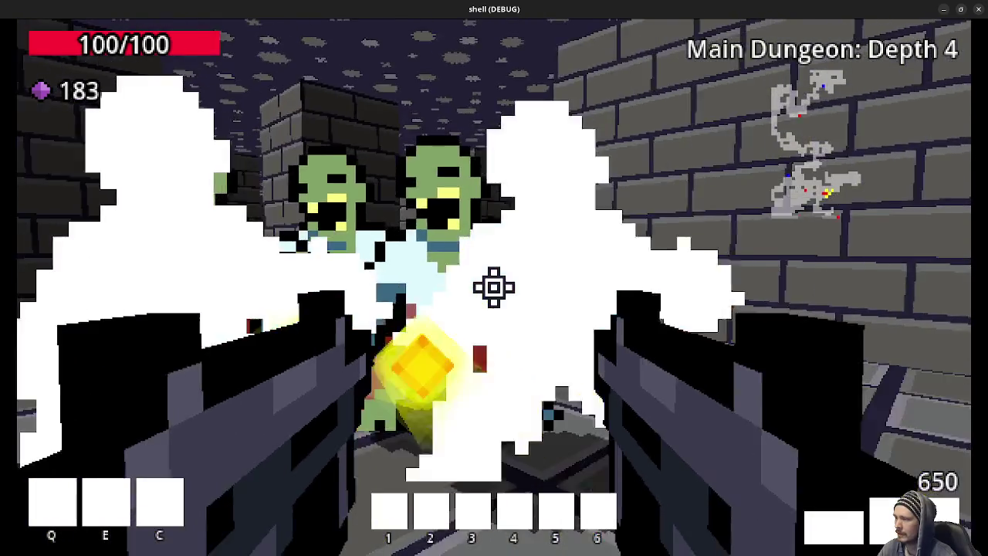
{"action": "left_click", "coordinate": [494, 287]}
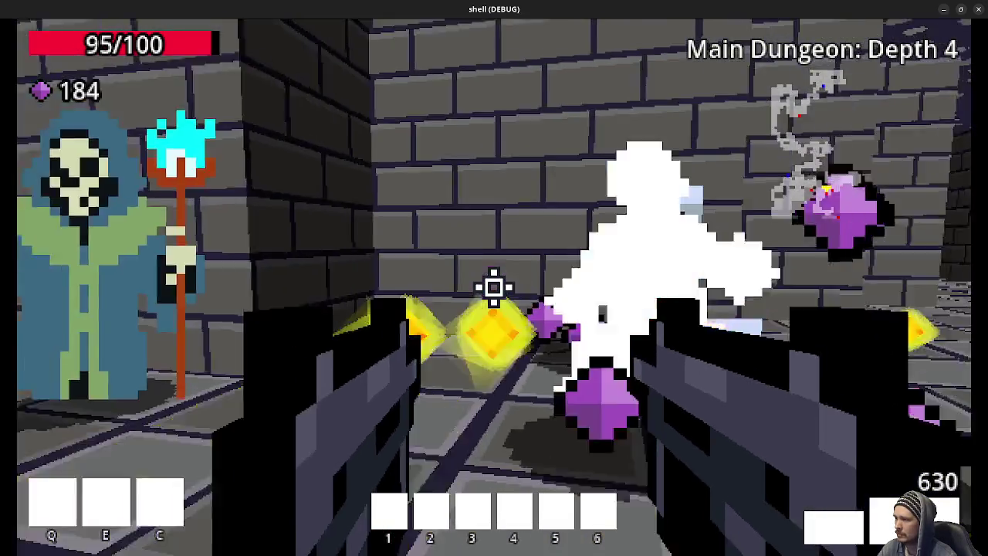
{"action": "left_click", "coordinate": [494, 287]}
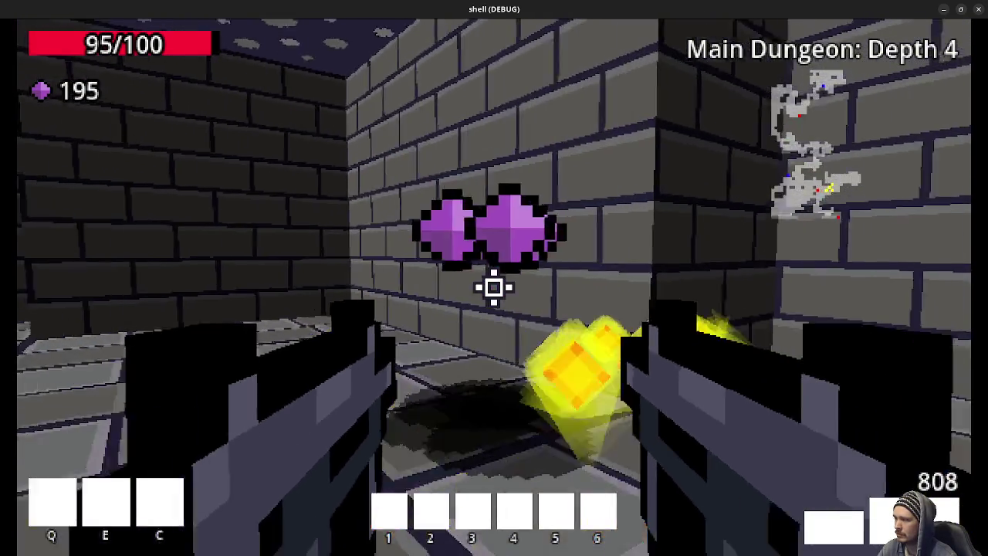
{"action": "left_click", "coordinate": [494, 288]}
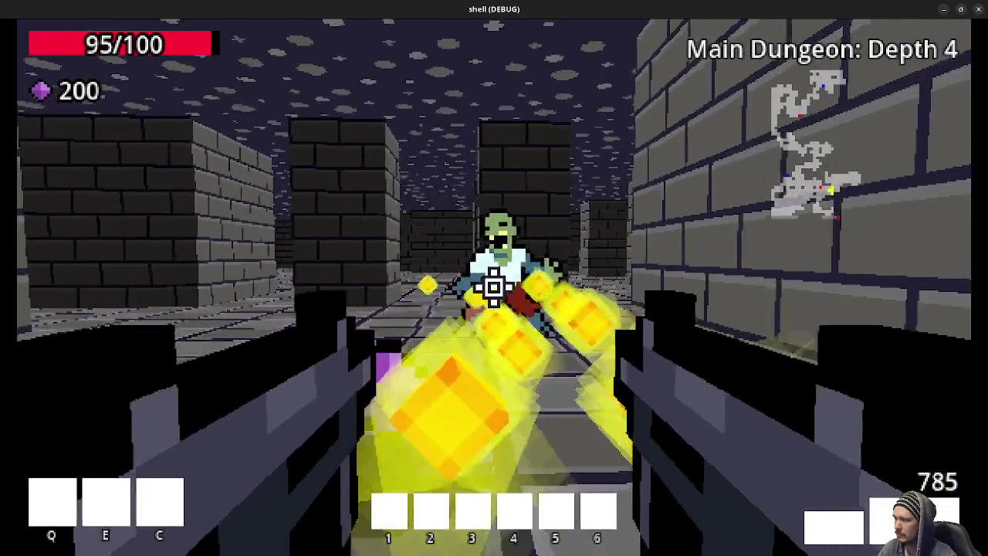
{"action": "left_click", "coordinate": [494, 288]}
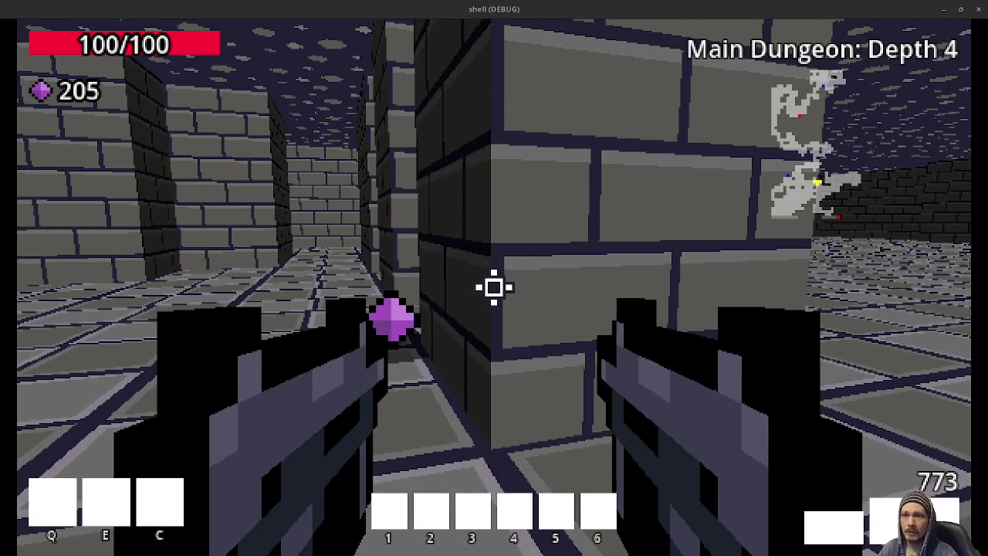
{"action": "key", "text": "alt+Tab"}
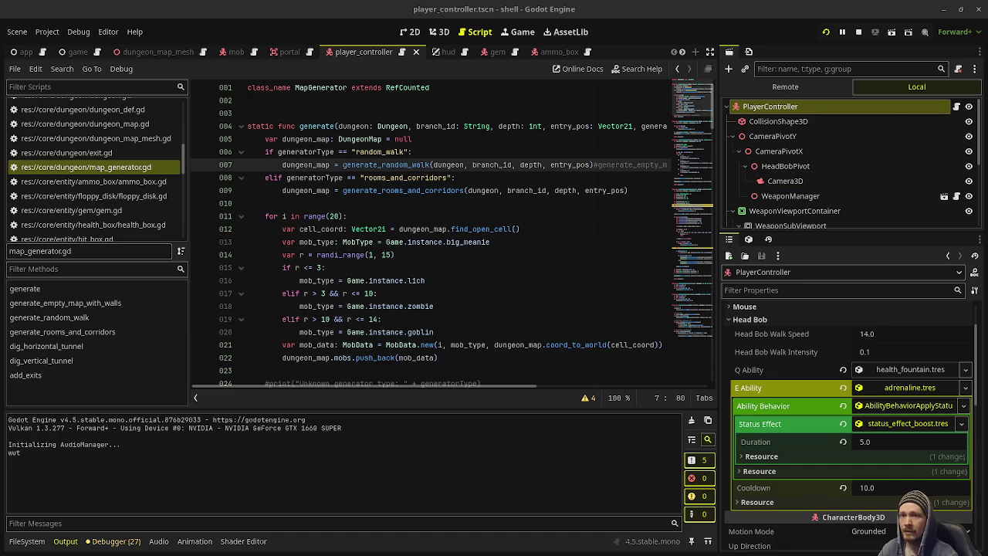
- Resume the game, fight through the brick corridors, and take the green portal to Depth 5
{"action": "key", "text": "w"}
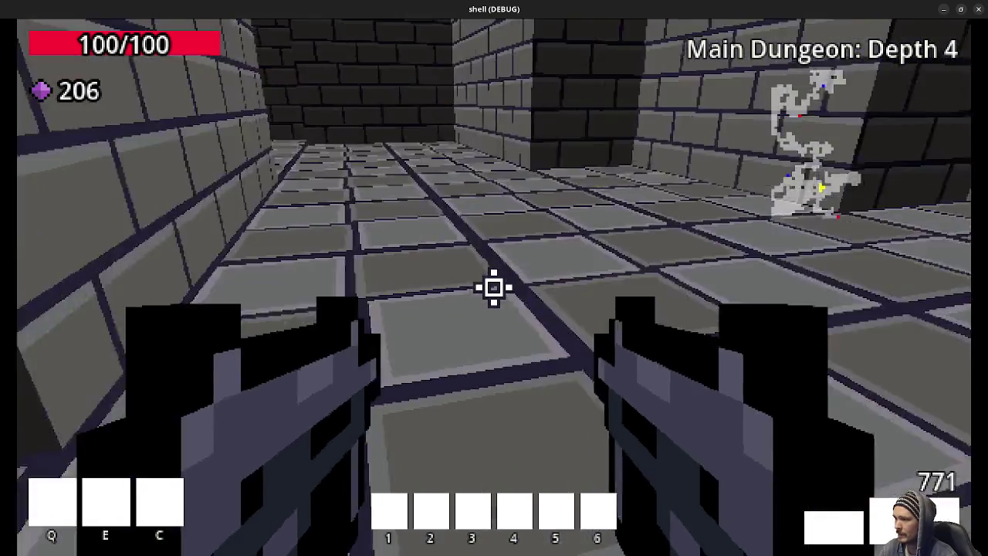
{"action": "key", "text": "w"}
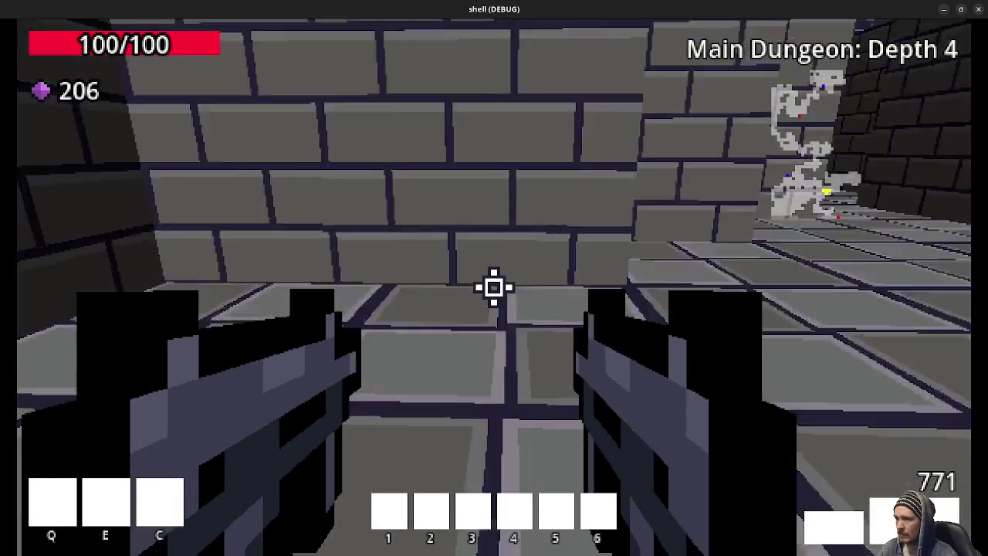
{"action": "key", "text": "w"}
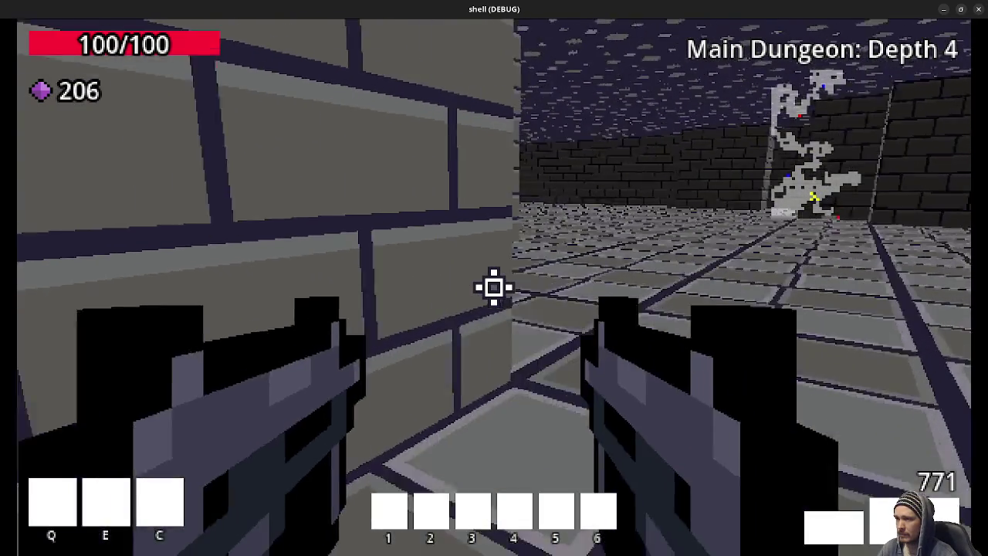
{"action": "key", "text": "w"}
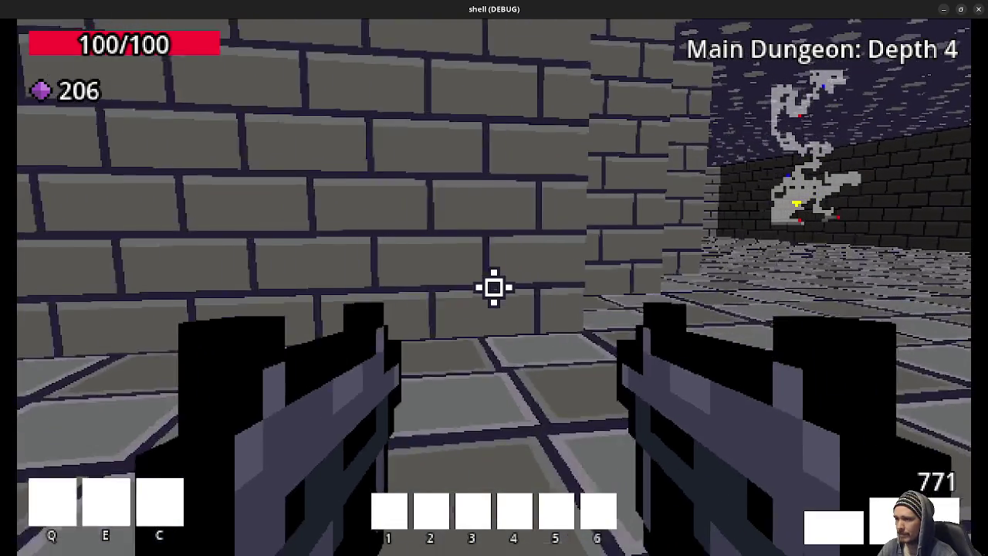
{"action": "key", "text": "w"}
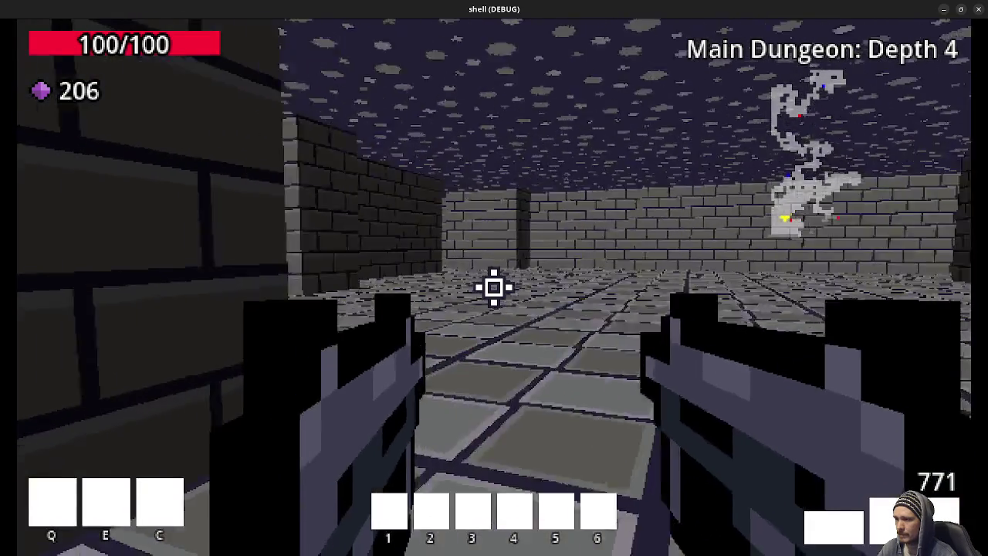
{"action": "left_click_drag", "start_coordinate": [494, 288], "coordinate": [494, 288]}
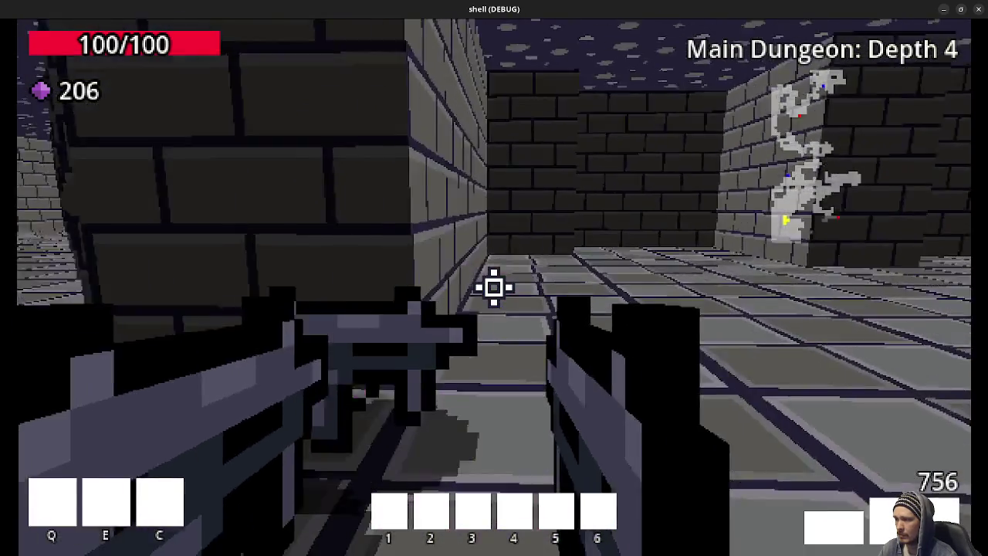
{"action": "key", "text": "w"}
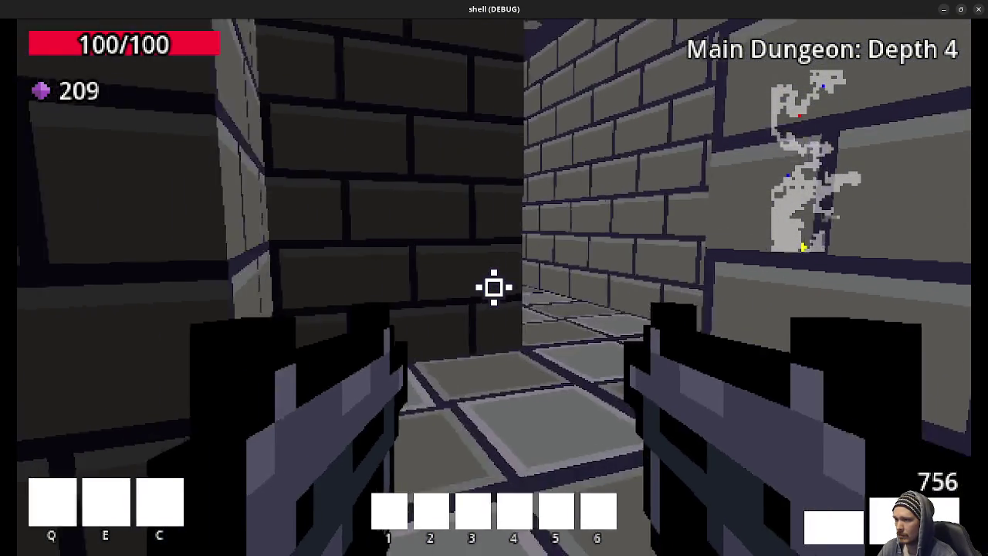
{"action": "key", "text": "w"}
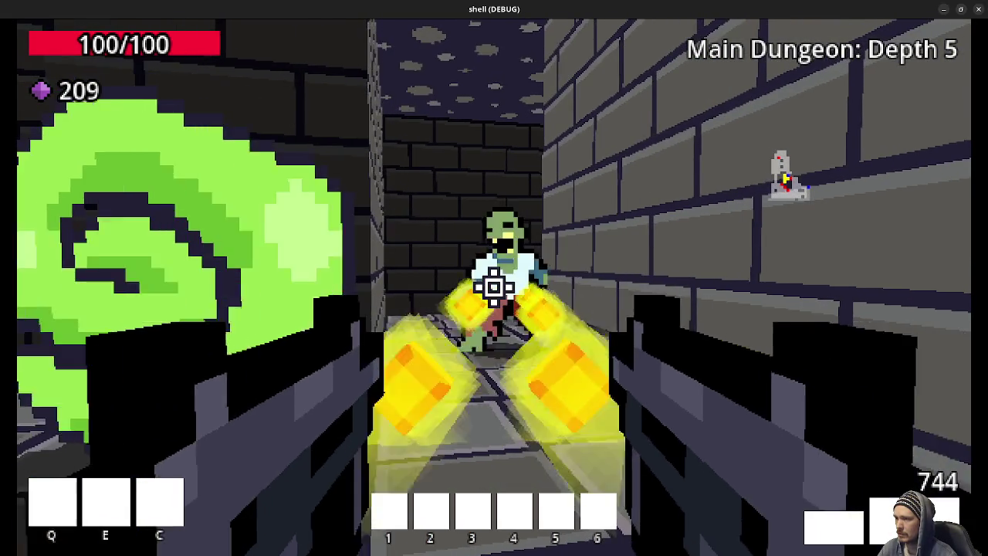
- Kill the white ghost and blue enemy on Depth 5 and collect their gems
{"action": "key", "text": "w"}
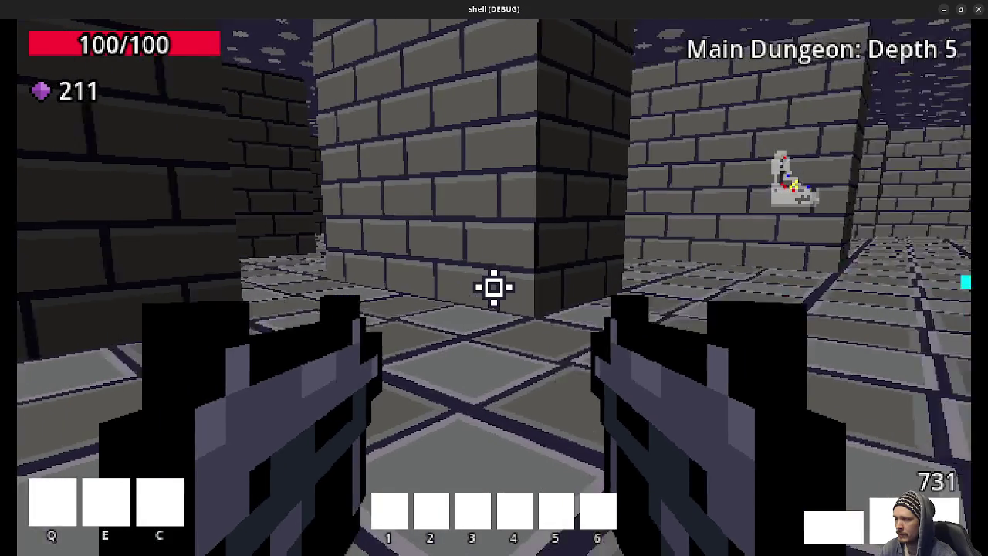
{"action": "left_click", "coordinate": [494, 287]}
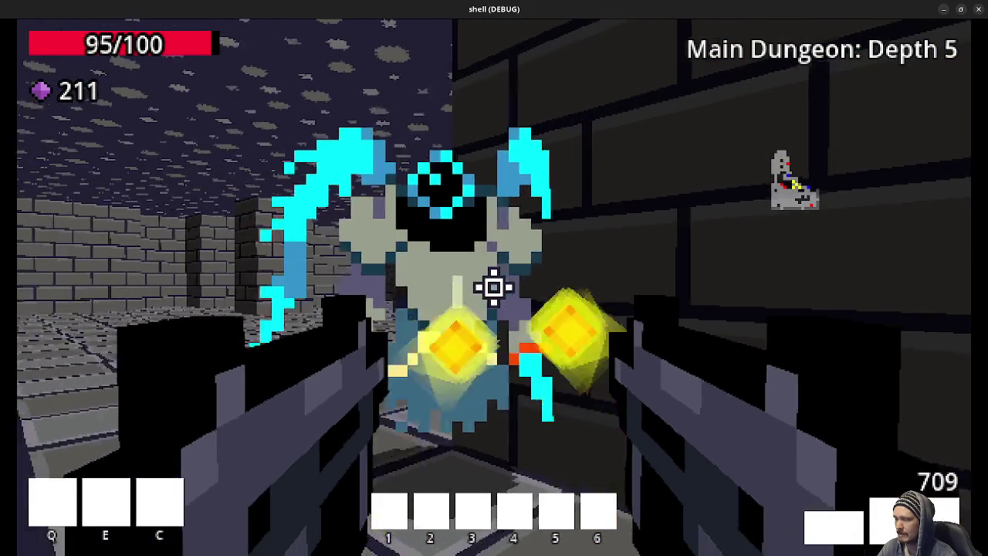
{"action": "key", "text": "w"}
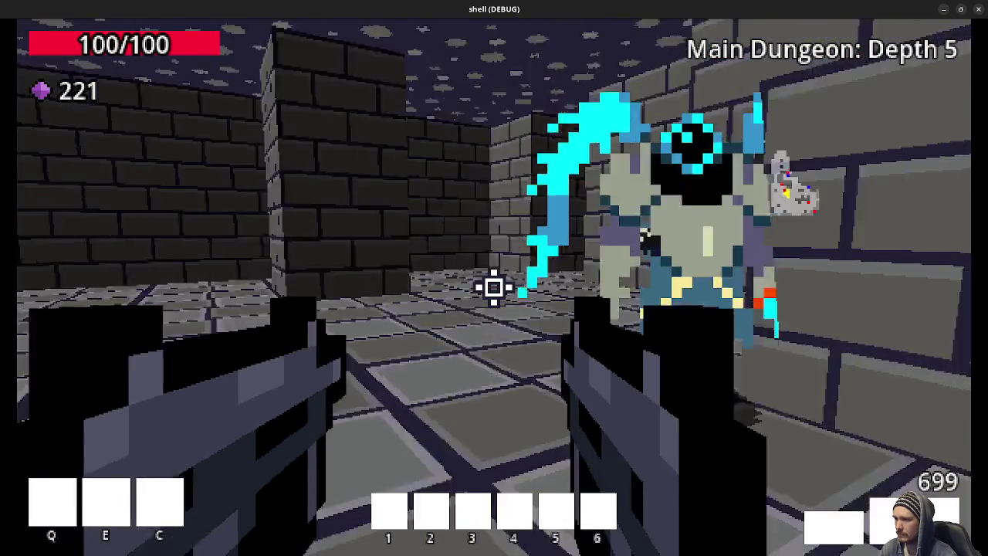
{"action": "left_click", "coordinate": [495, 287]}
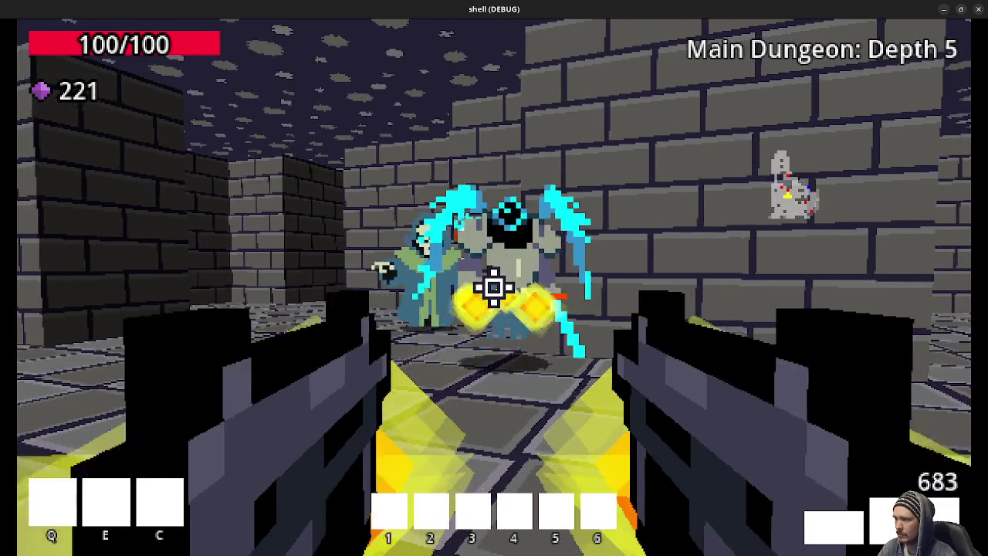
{"action": "left_click", "coordinate": [494, 287]}
{"action": "key", "text": "w"}
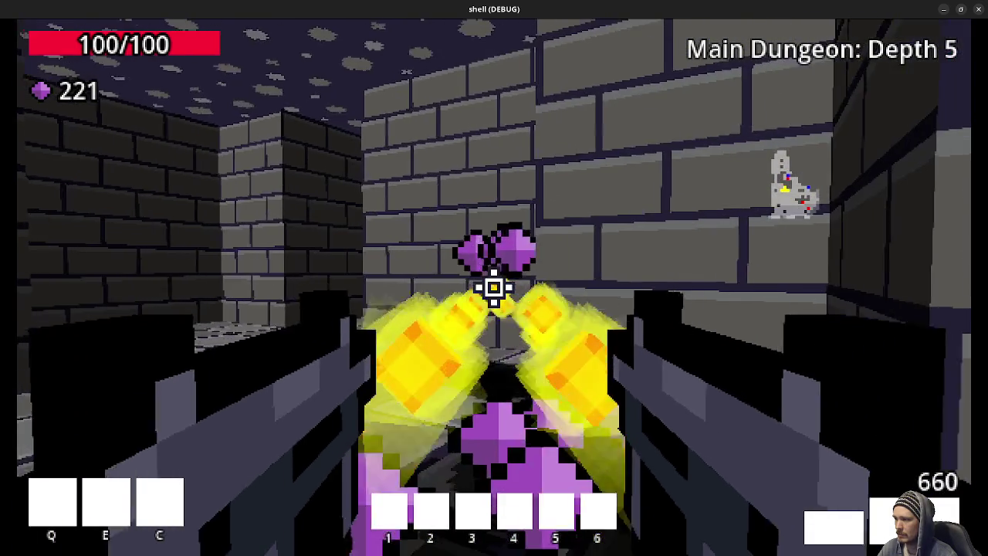
- Shoot the hooded skeleton, gather its gems, and press on past the green pickup (238 gems)
{"action": "key", "text": "w"}
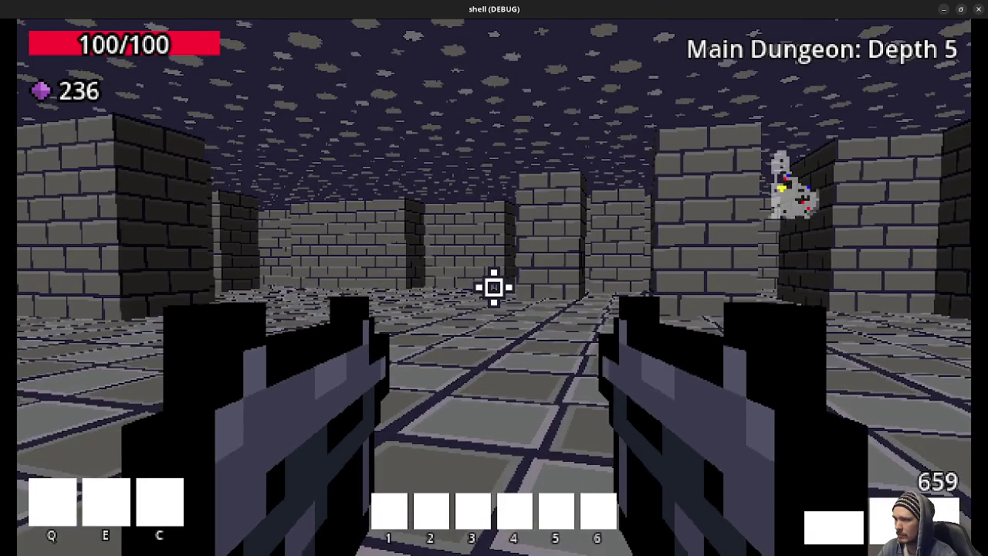
{"action": "key", "text": "w"}
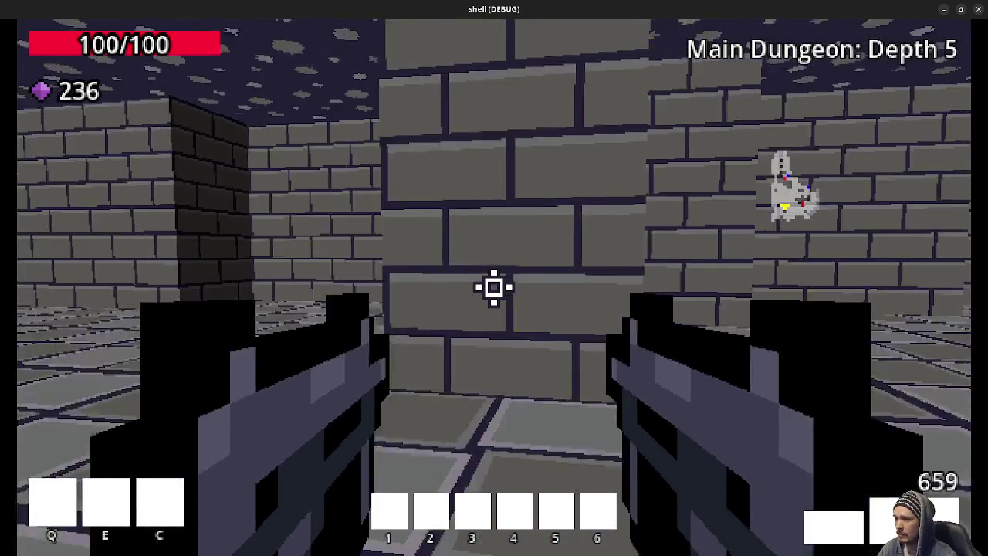
{"action": "key", "text": "w"}
{"action": "left_click", "coordinate": [494, 287]}
{"action": "left_click", "coordinate": [494, 287]}
{"action": "key", "text": "w"}
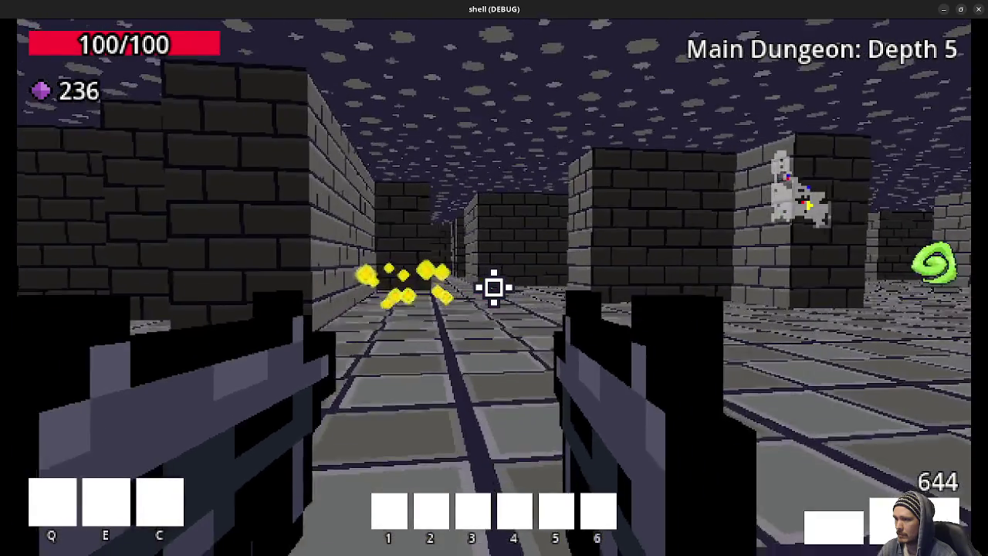
{"action": "key", "text": "w"}
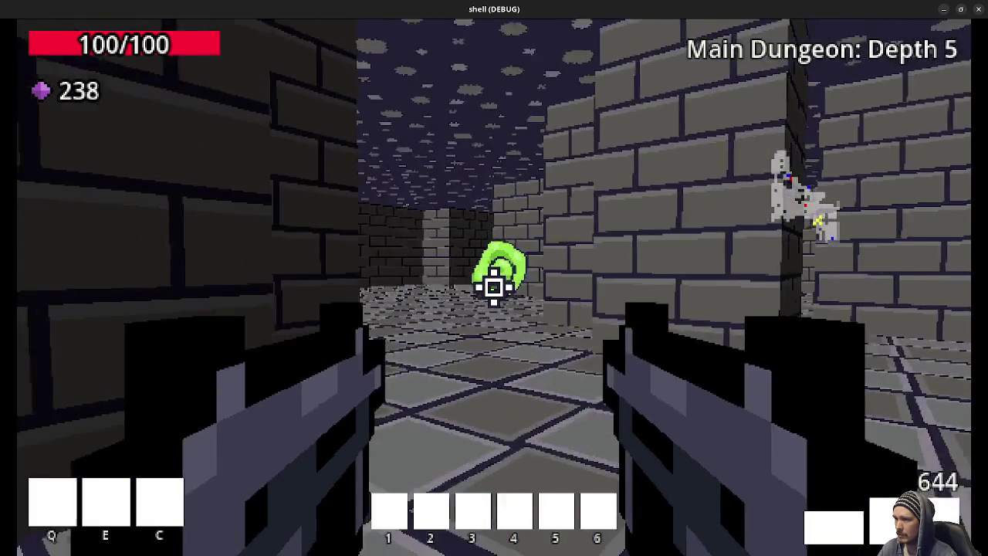
{"action": "key", "text": "w"}
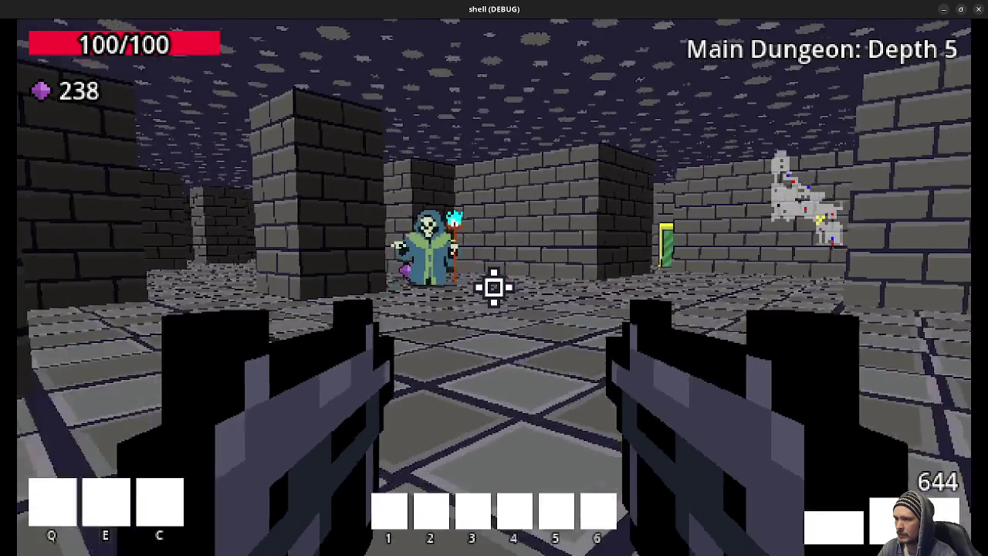
{"action": "key", "text": "w"}
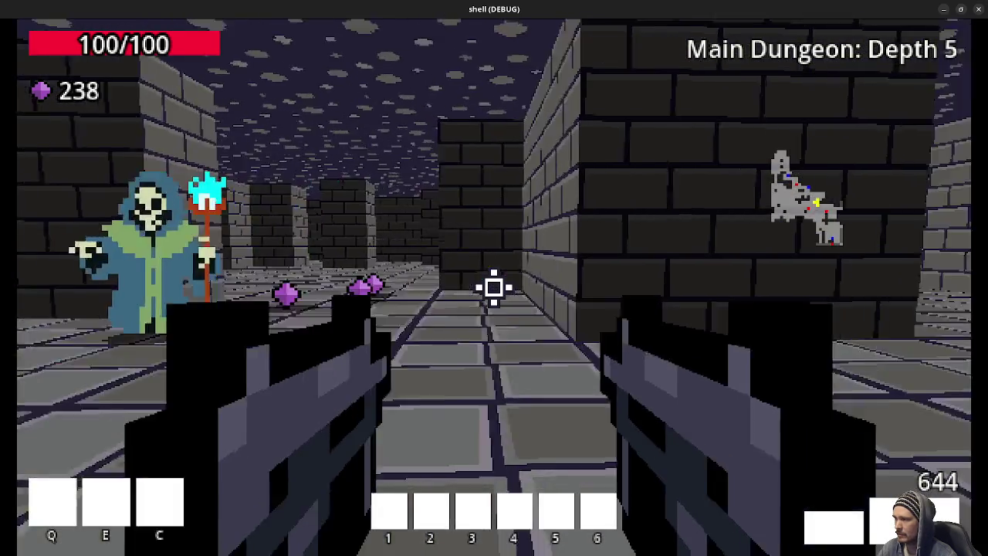
{"action": "key", "text": "w"}
{"action": "key", "text": "w"}
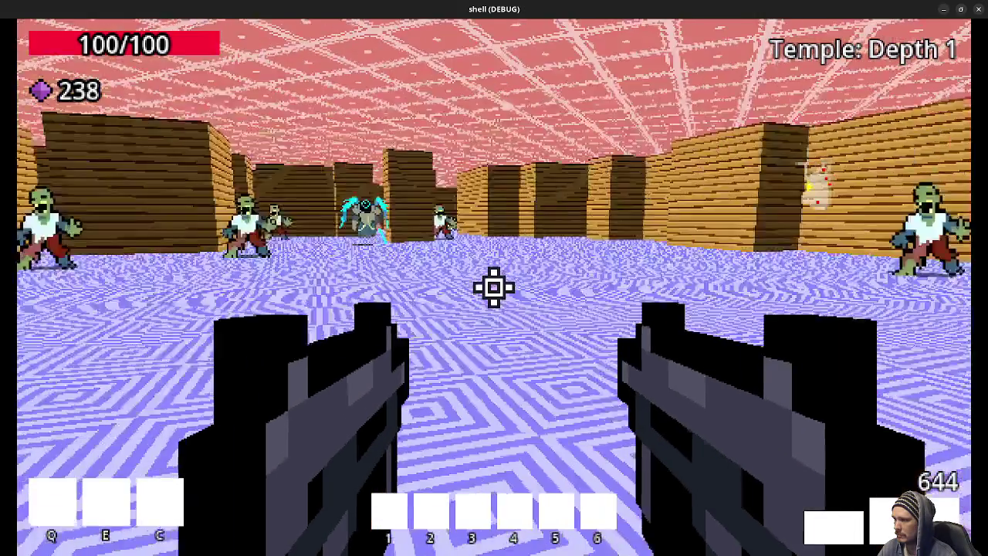
- Shoot the zombie crowd and cyan creature in the Temple, then walk to the blue door collecting gems
{"action": "left_click", "coordinate": [494, 287]}
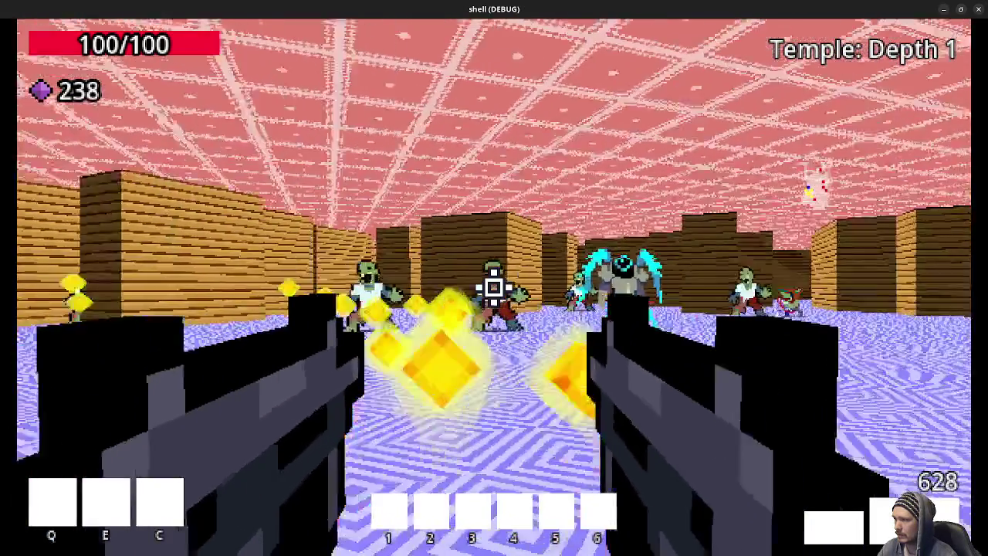
{"action": "left_click", "coordinate": [494, 287]}
{"action": "key", "text": "w"}
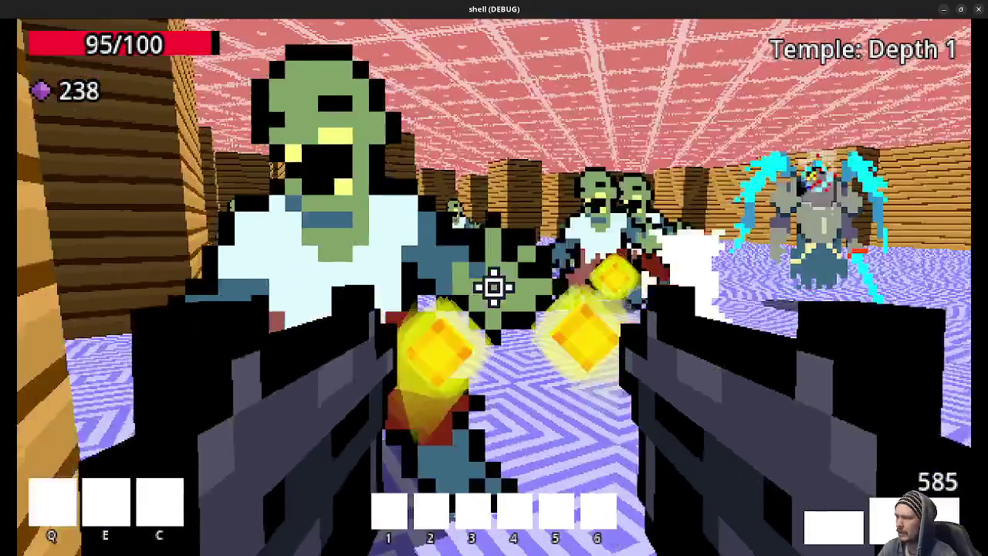
{"action": "left_click", "coordinate": [495, 288]}
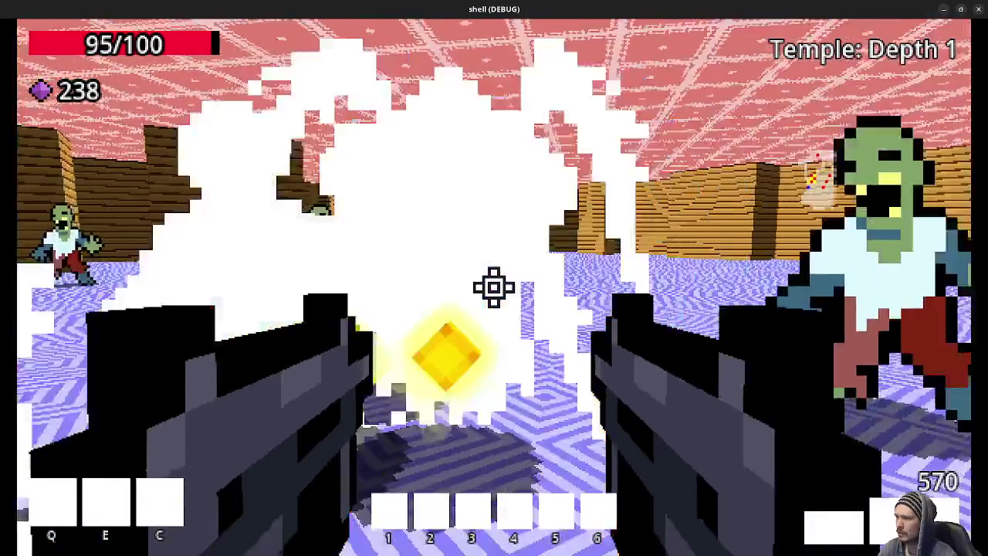
{"action": "left_click", "coordinate": [494, 288]}
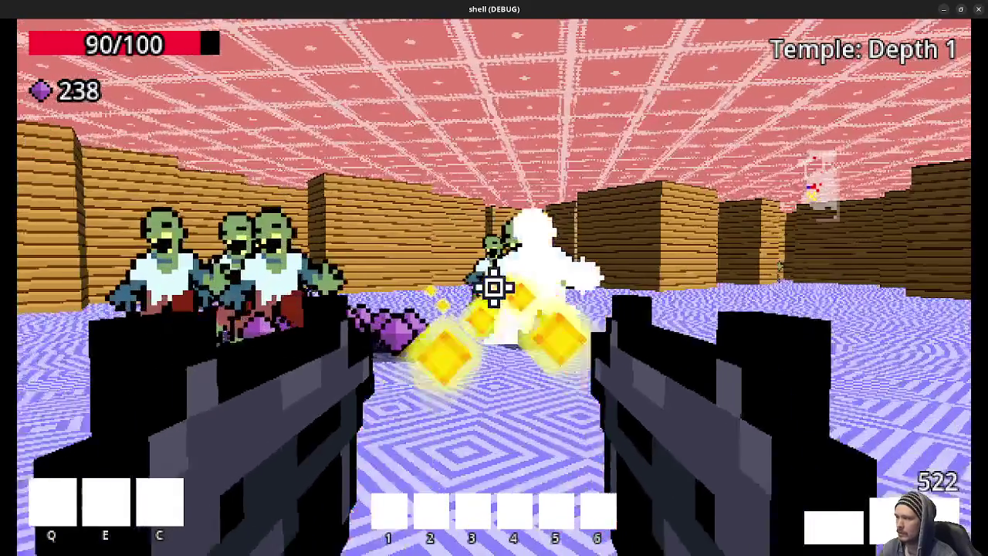
{"action": "left_click", "coordinate": [494, 287]}
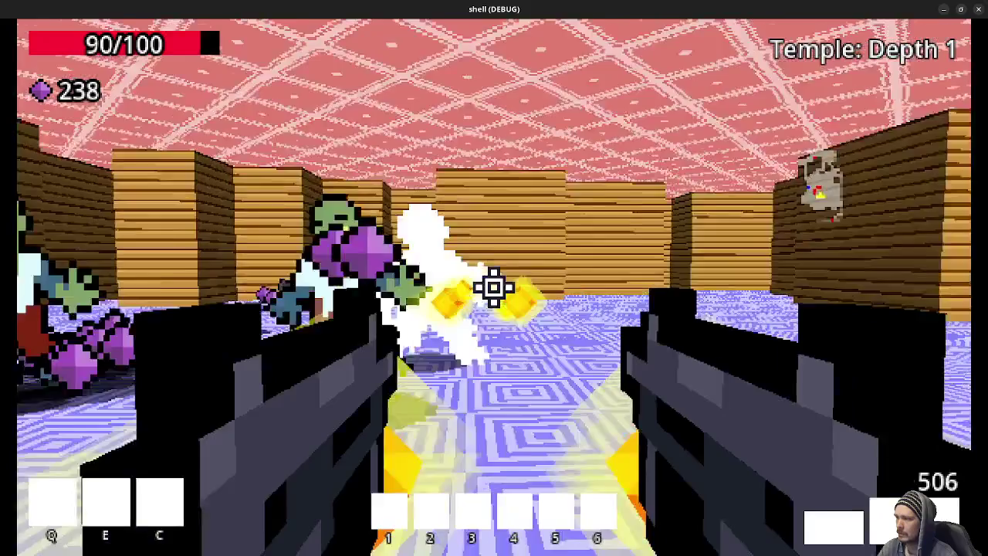
{"action": "left_click", "coordinate": [494, 288]}
{"action": "left_click", "coordinate": [494, 287]}
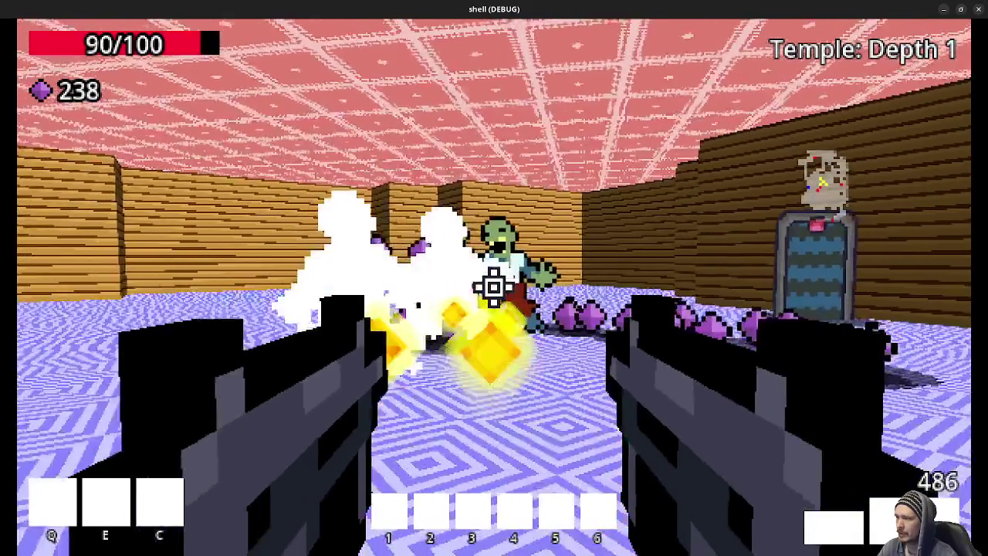
{"action": "key", "text": "w"}
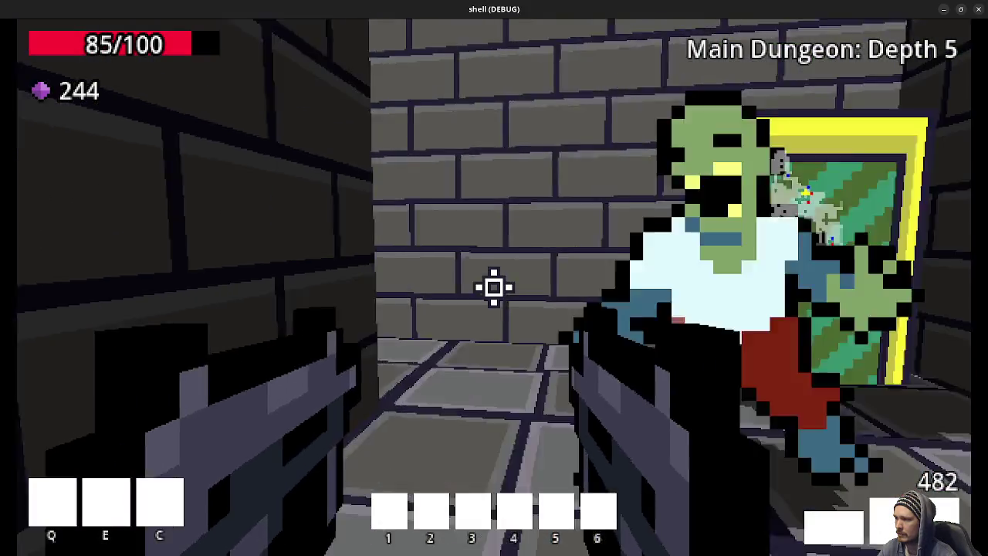
- Walk through the Depth 5 corridors into the green swirl portal to reach Depth 6
{"action": "key", "text": "w"}
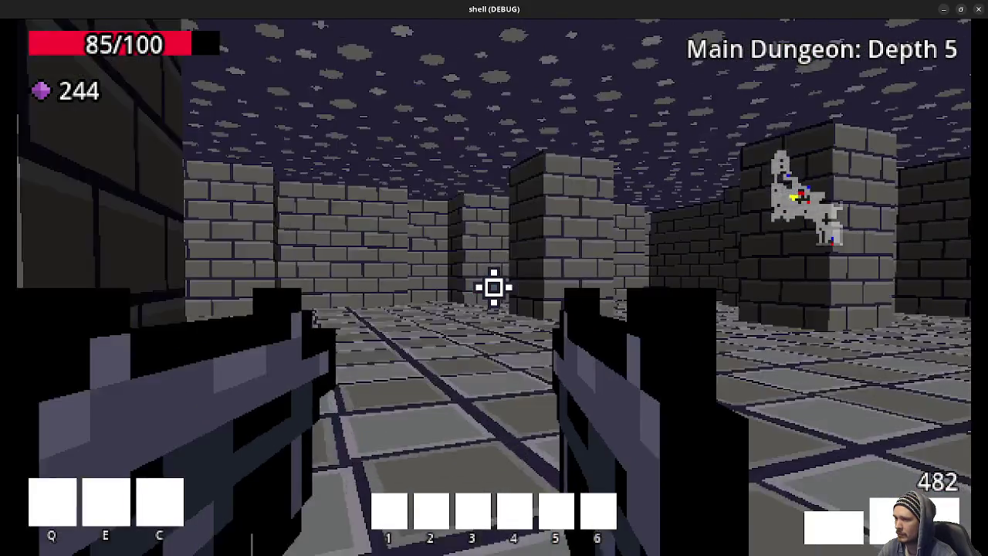
{"action": "key", "text": "w"}
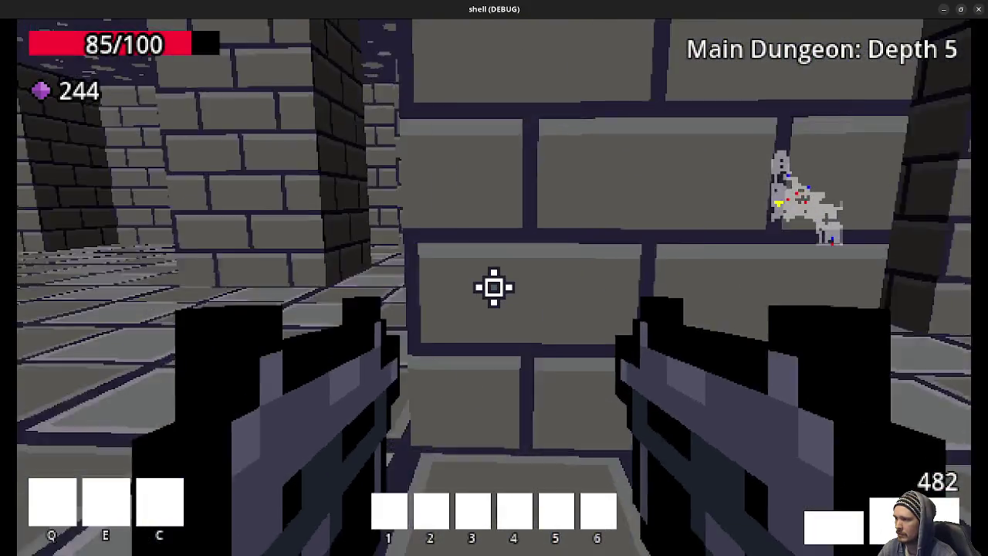
{"action": "key", "text": "w"}
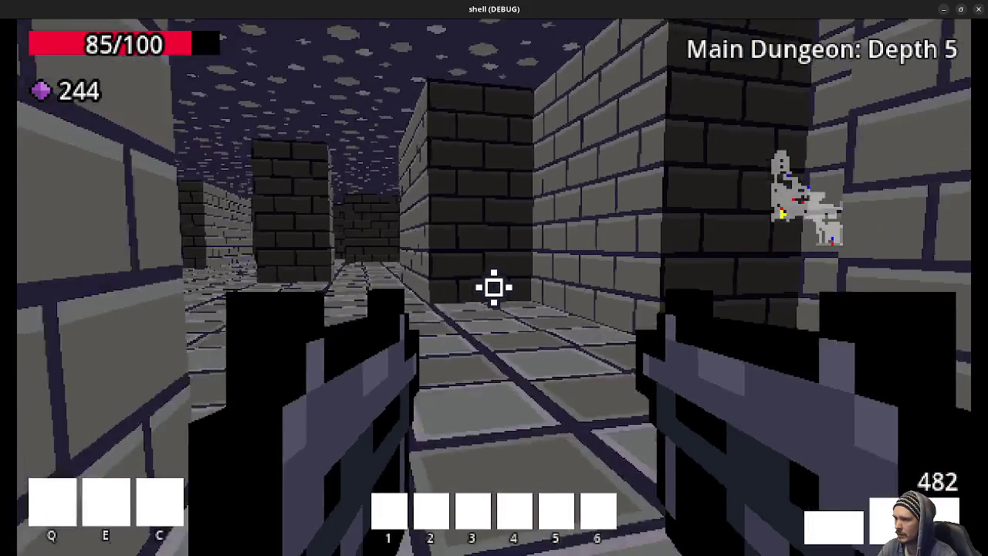
{"action": "key", "text": "w"}
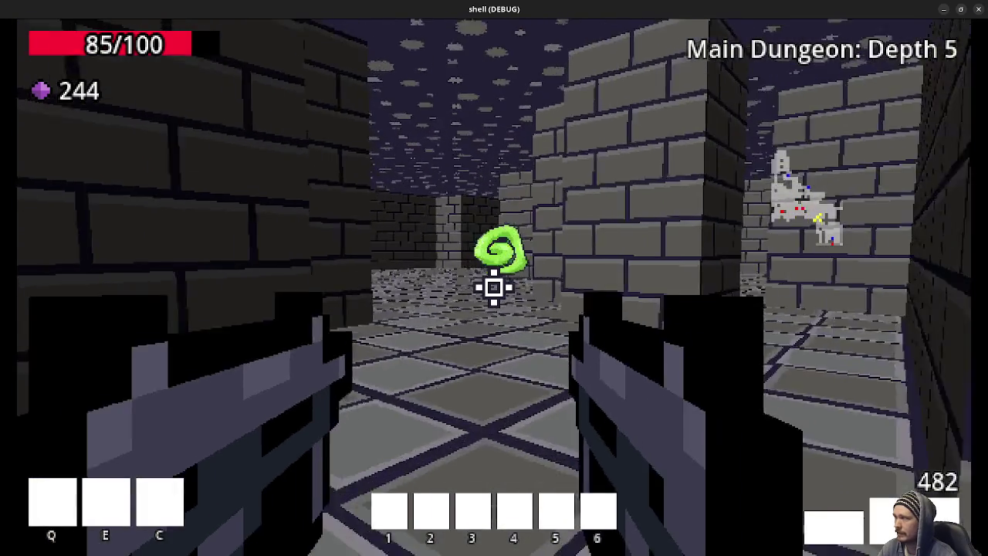
{"action": "key", "text": "w"}
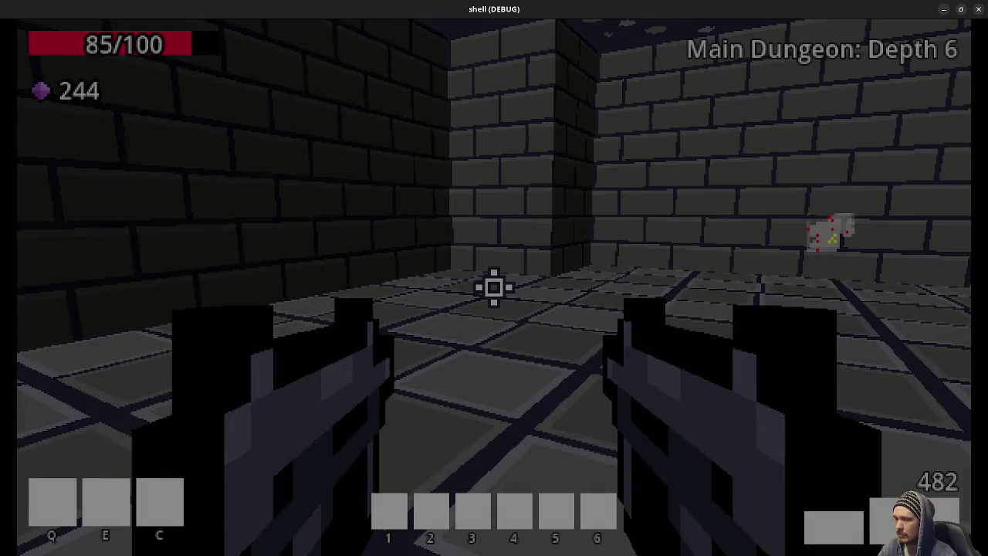
- Fire at the zombies in the first Depth 6 room while turning to clear them all
{"action": "mouse_move", "coordinate": [494, 287]}
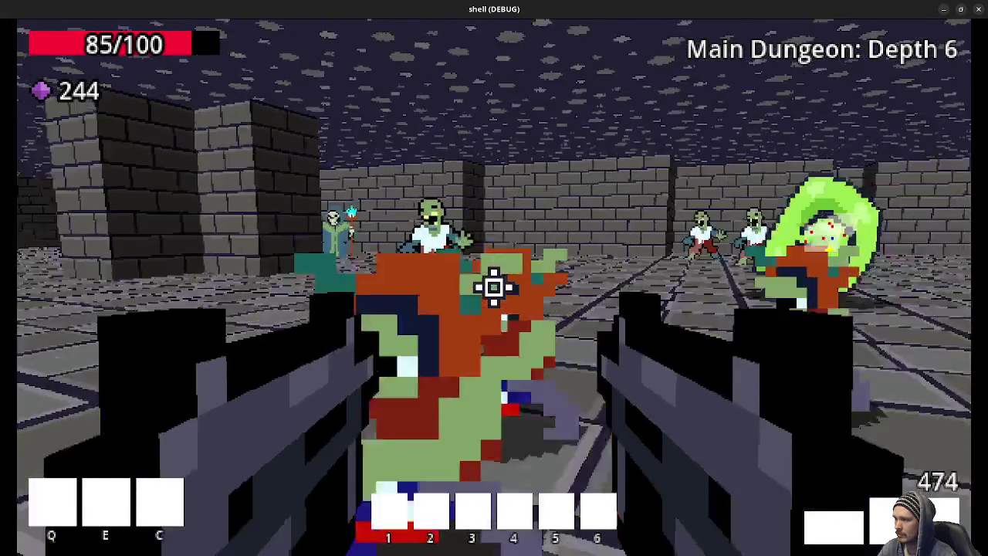
{"action": "left_click", "coordinate": [495, 287]}
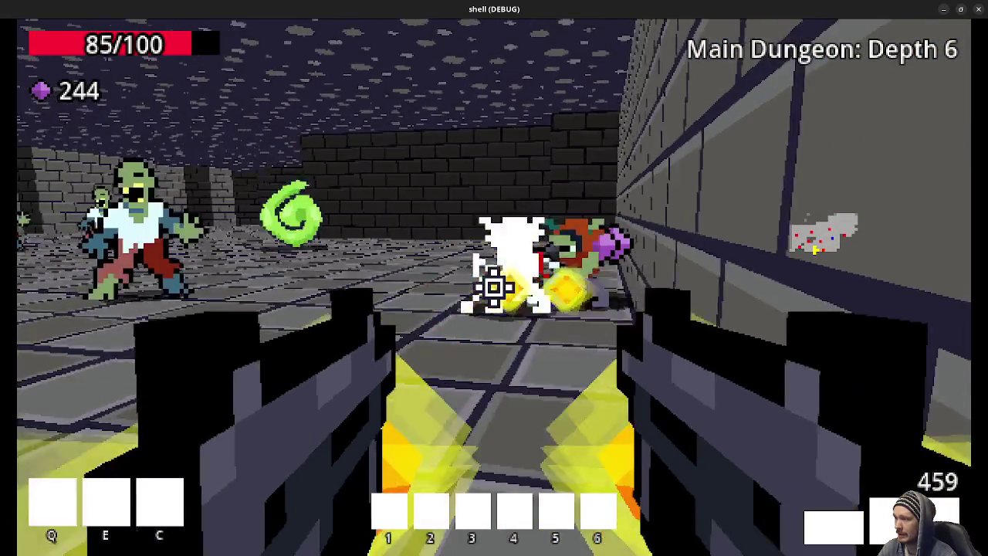
{"action": "left_click_drag", "start_coordinate": [494, 287], "coordinate": [494, 287]}
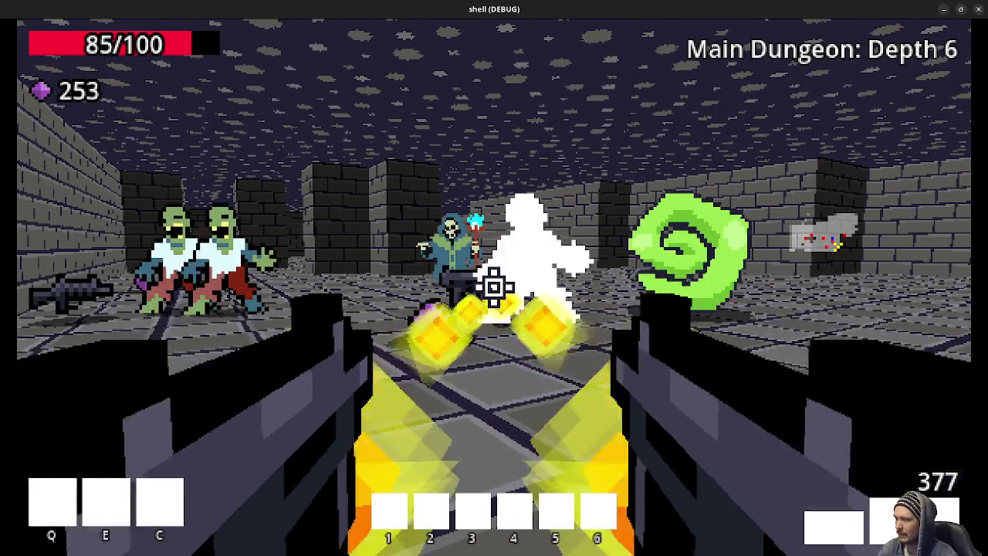
{"action": "left_click_drag", "start_coordinate": [494, 287], "coordinate": [494, 288]}
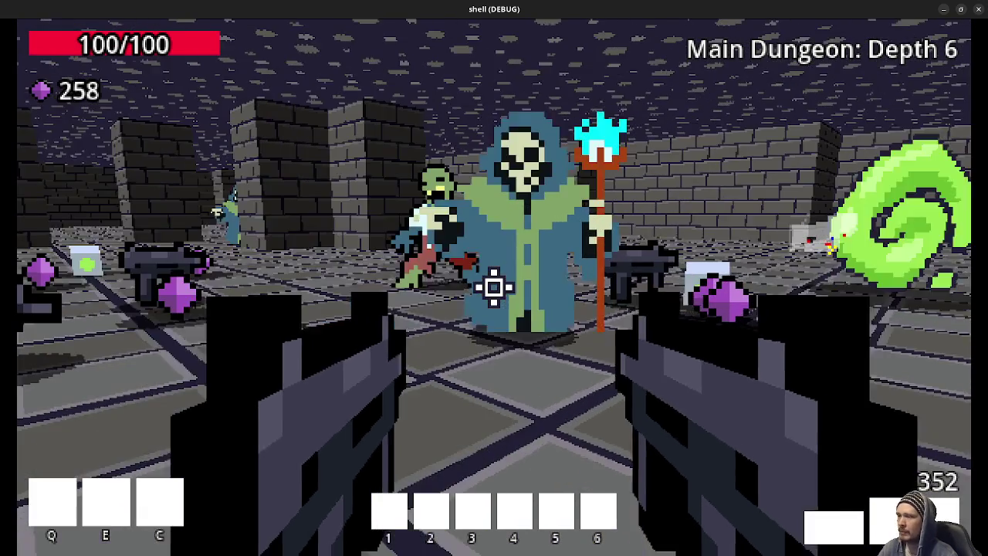
{"action": "left_click_drag", "start_coordinate": [494, 287], "coordinate": [495, 287]}
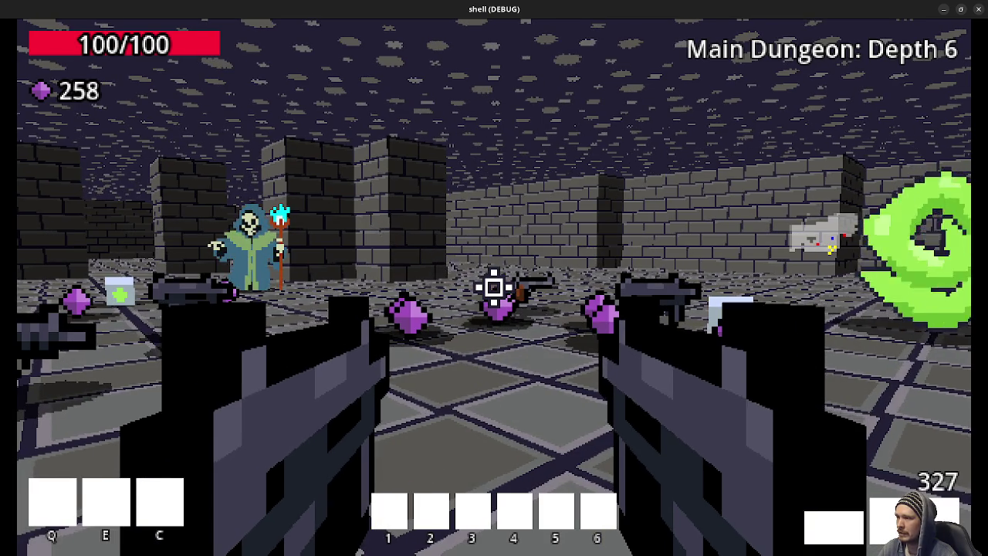
- Shoot the skeleton mage, collect its dropped gems and advance through the corridors and rooms
{"action": "key", "text": "w"}
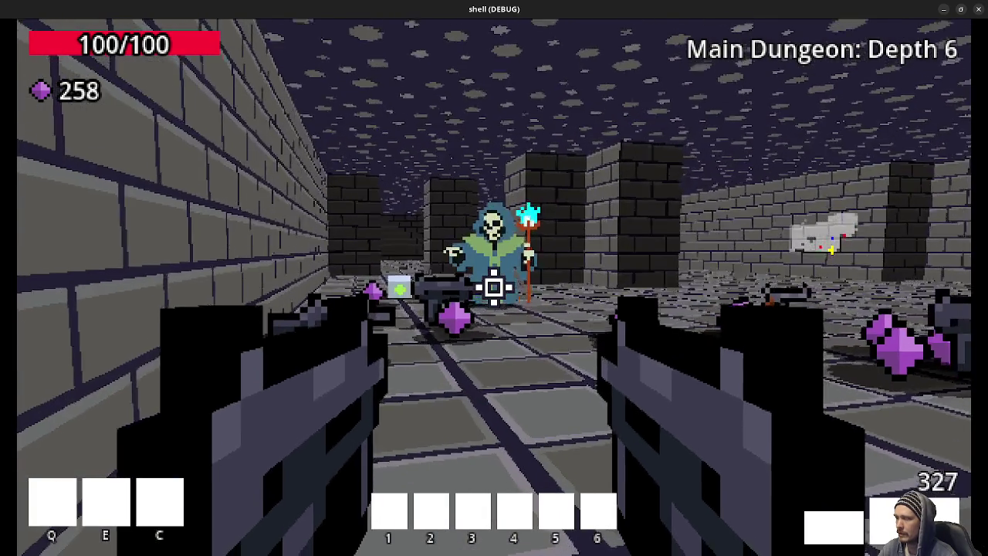
{"action": "left_click", "coordinate": [494, 288]}
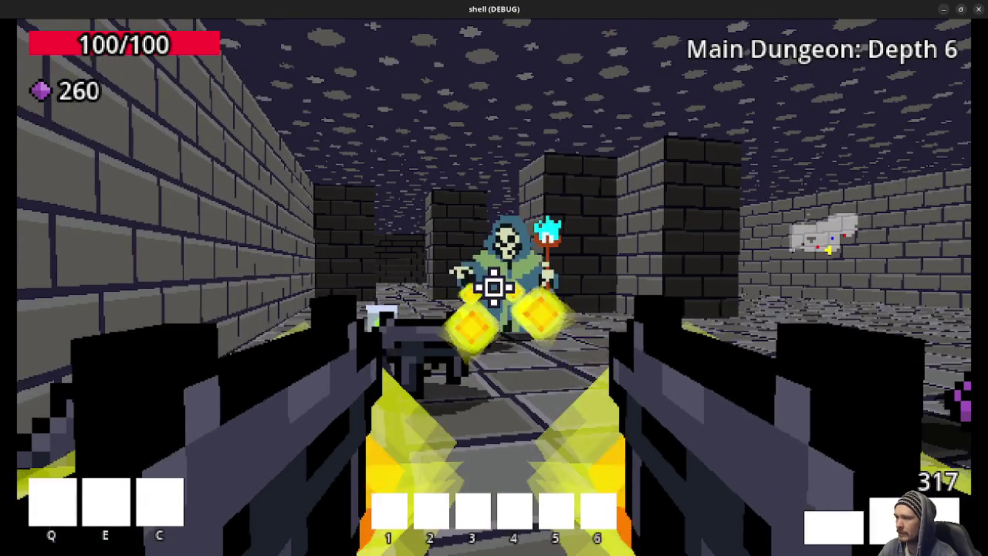
{"action": "key", "text": "w"}
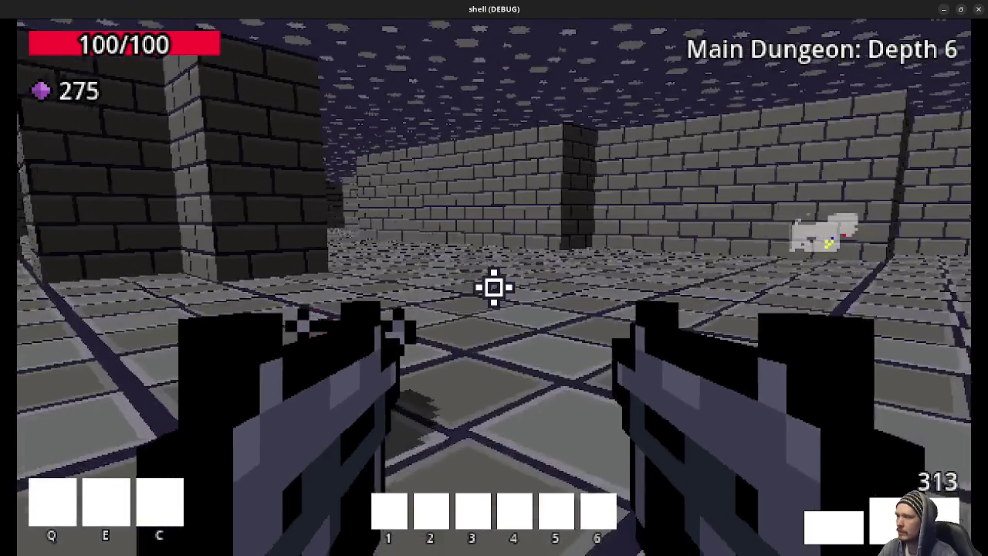
{"action": "key", "text": "w"}
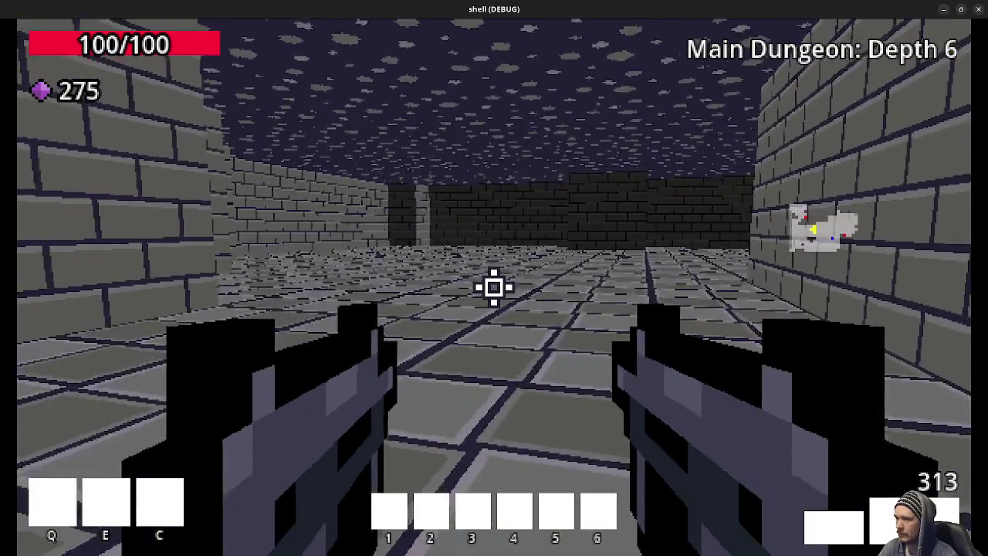
{"action": "mouse_move", "coordinate": [494, 287]}
{"action": "key", "text": "w"}
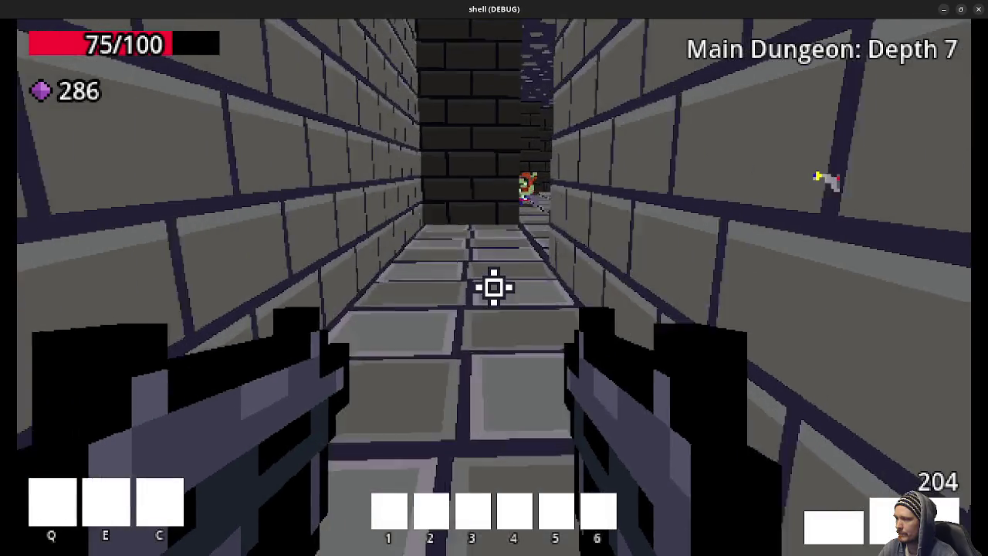
{"action": "key", "text": "w"}
{"action": "left_click", "coordinate": [495, 287]}
- Pick up the gem and kill the zombie in the Depth 7 corridor
{"action": "key", "text": "w"}
{"action": "key", "text": "w"}
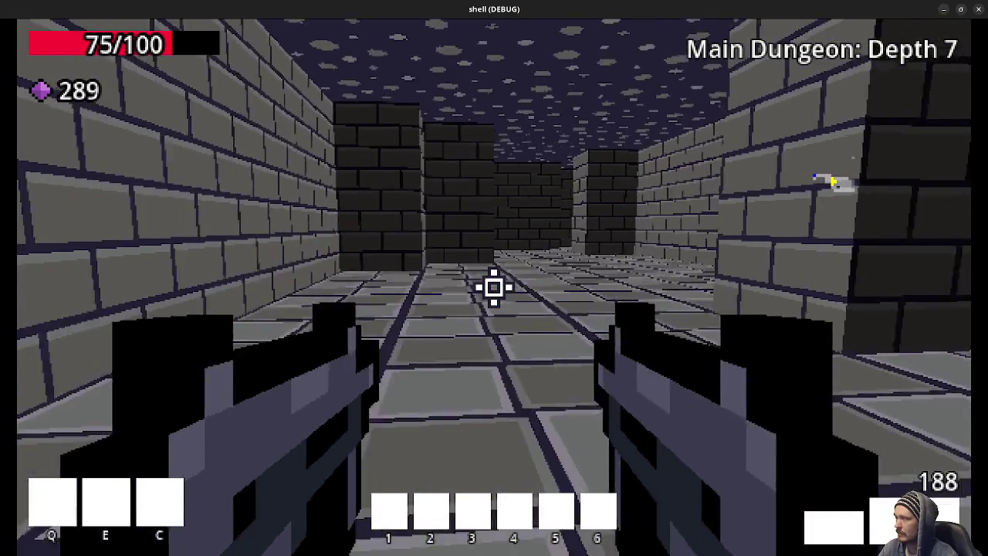
{"action": "key", "text": "w"}
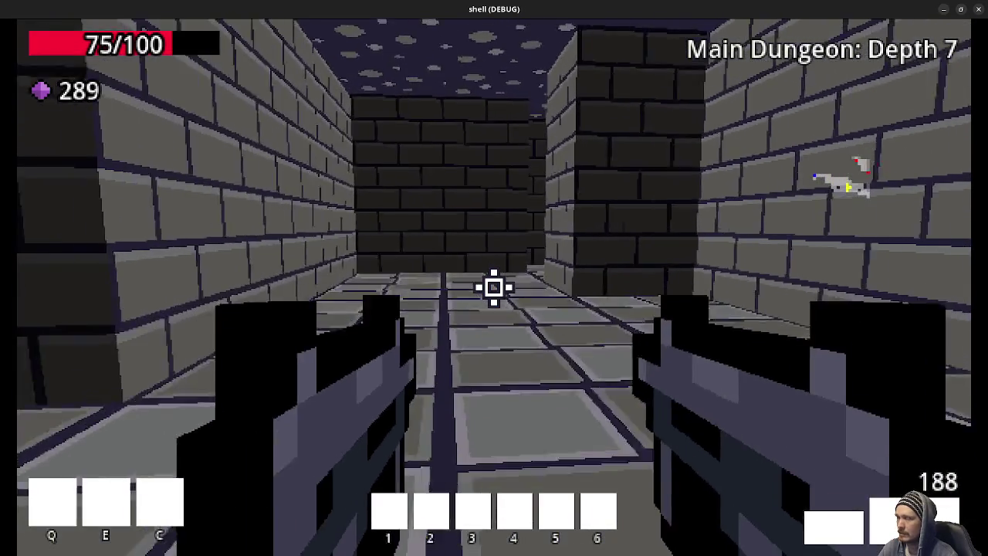
{"action": "key", "text": "w"}
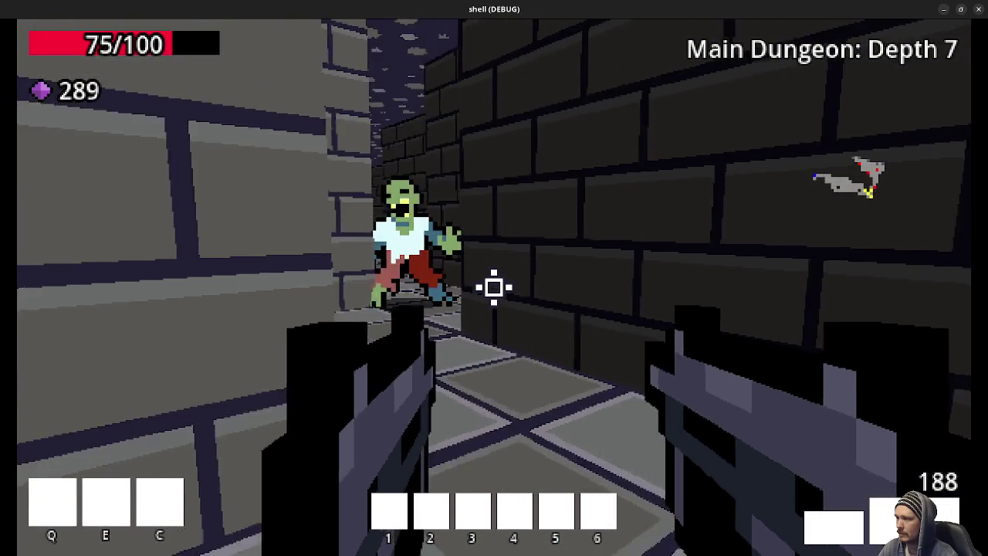
{"action": "left_click", "coordinate": [494, 287]}
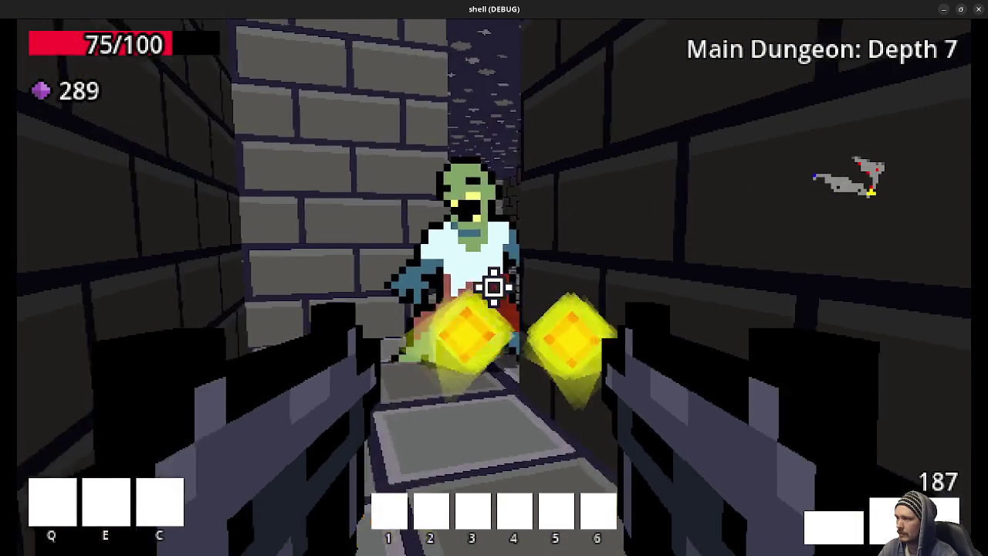
{"action": "left_click", "coordinate": [494, 287]}
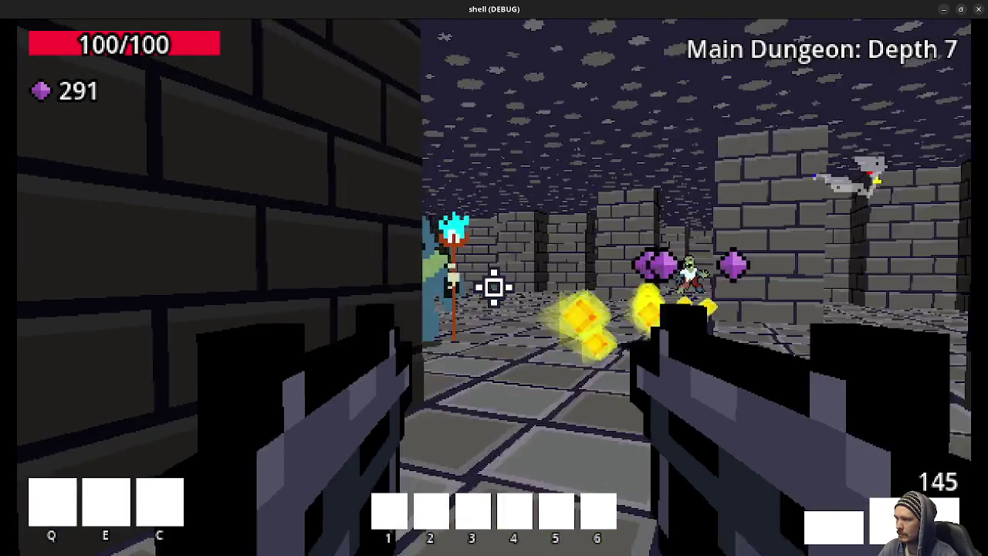
- Kill the skeleton mage and the next zombie, then collect the gems and ammo
{"action": "left_click", "coordinate": [494, 287]}
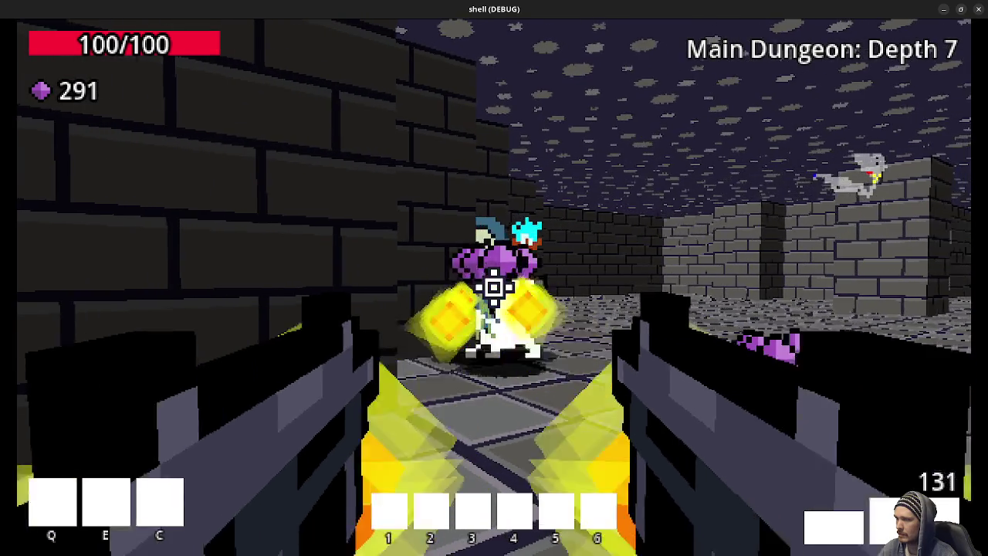
{"action": "left_click", "coordinate": [494, 287]}
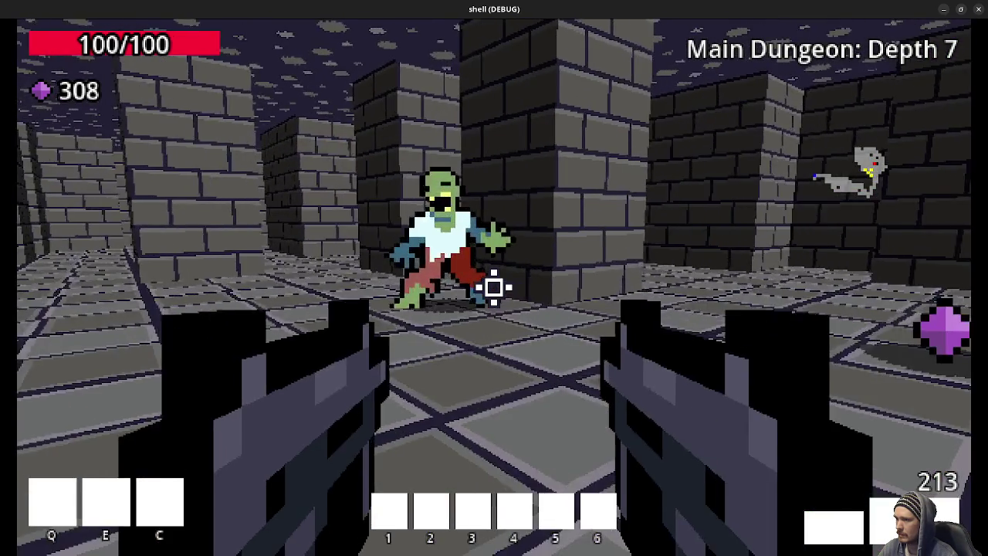
{"action": "left_click", "coordinate": [495, 287]}
{"action": "left_click", "coordinate": [494, 287]}
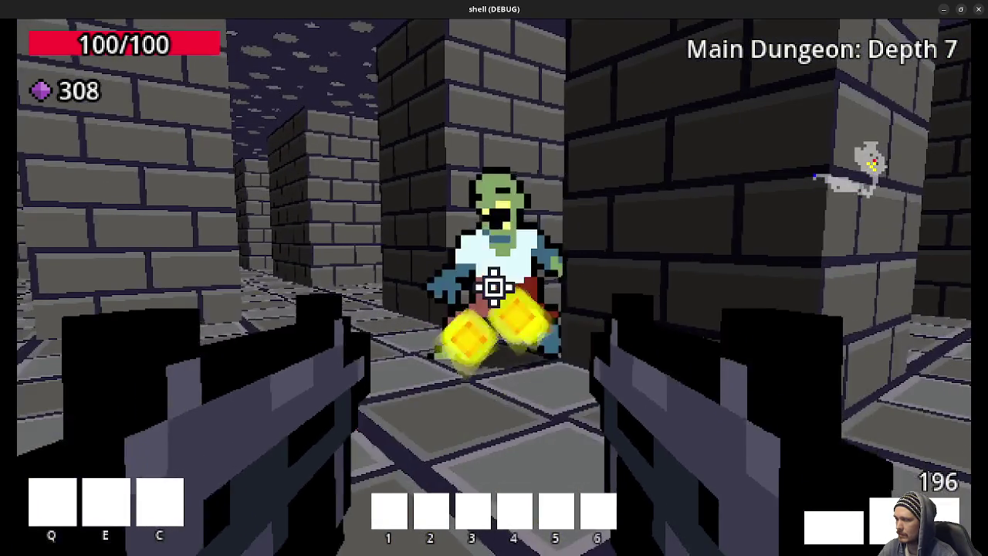
{"action": "key", "text": "w"}
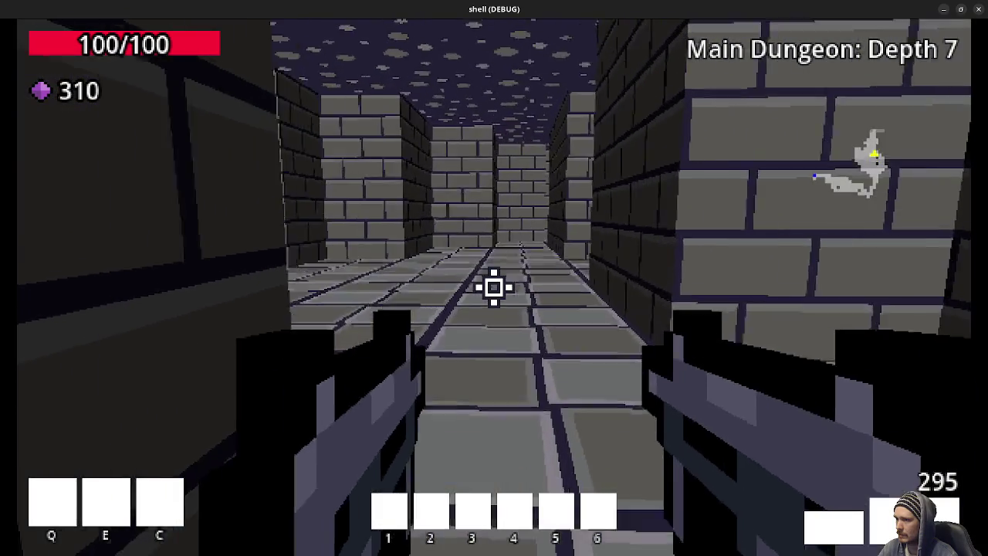
{"action": "key", "text": "w"}
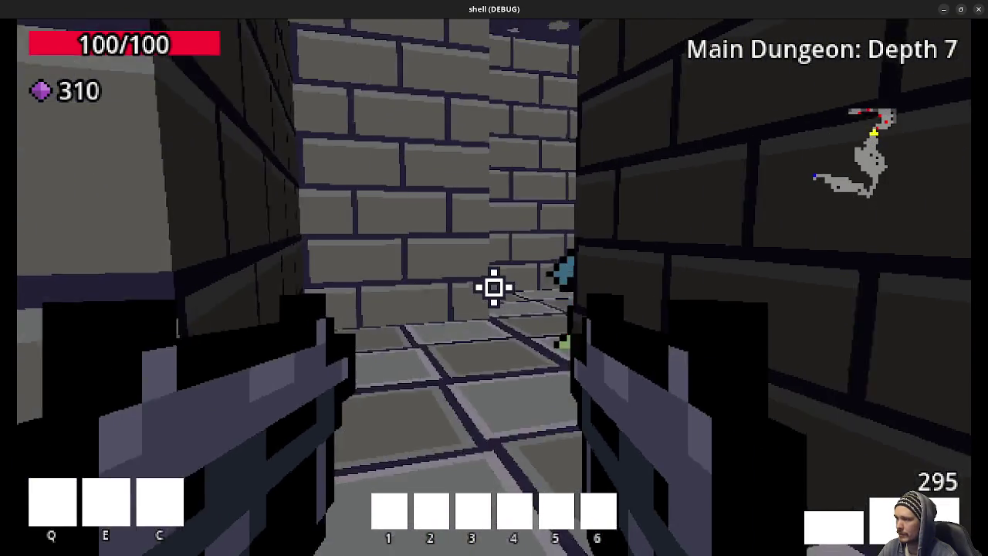
- Kill the zombie and reaper ahead and walk over their dropped gems
{"action": "left_click", "coordinate": [494, 287]}
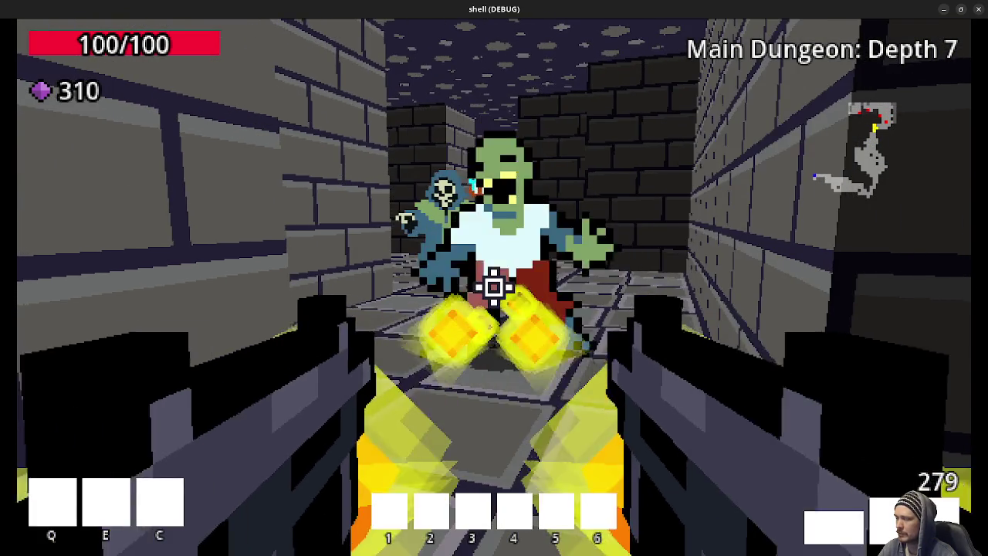
{"action": "left_click", "coordinate": [494, 287]}
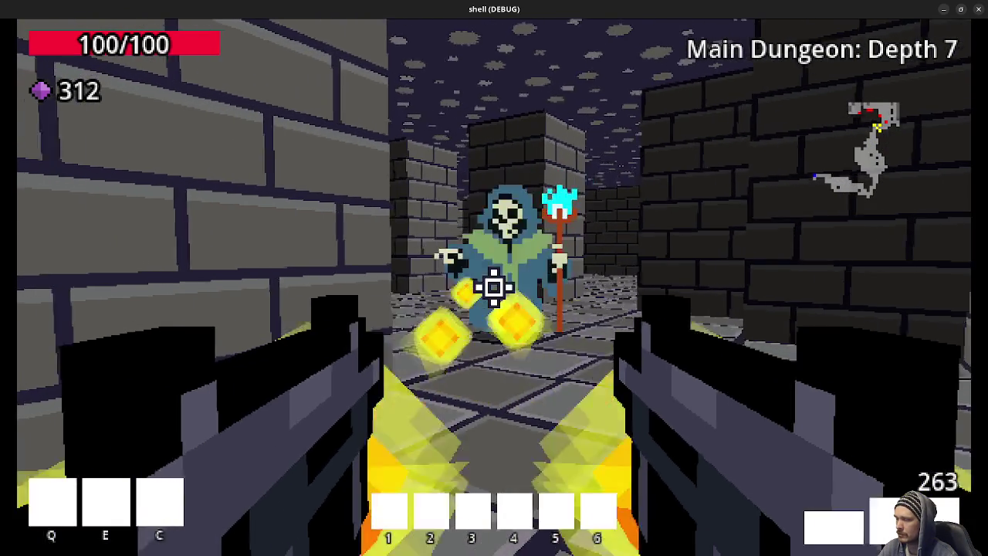
{"action": "left_click", "coordinate": [494, 287]}
{"action": "key", "text": "w"}
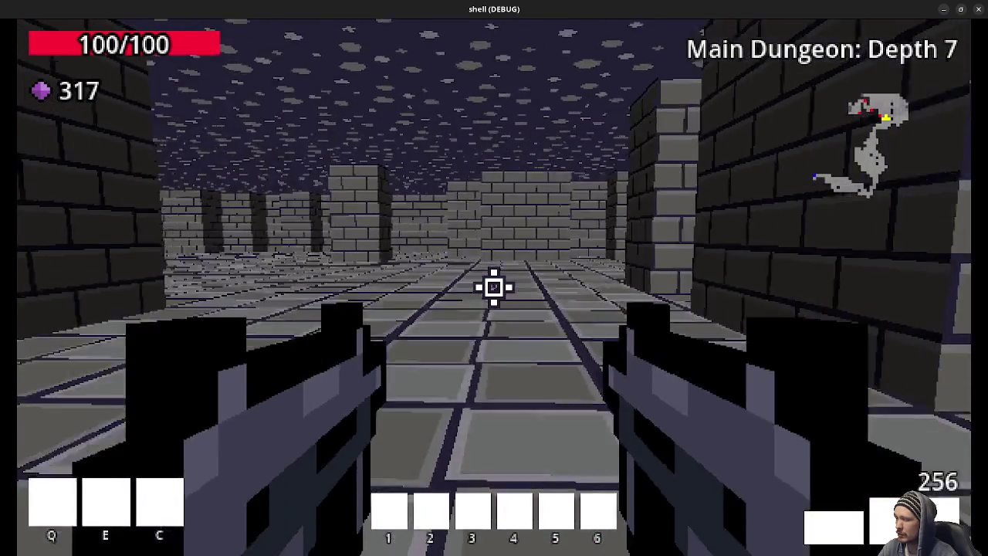
{"action": "key", "text": "w"}
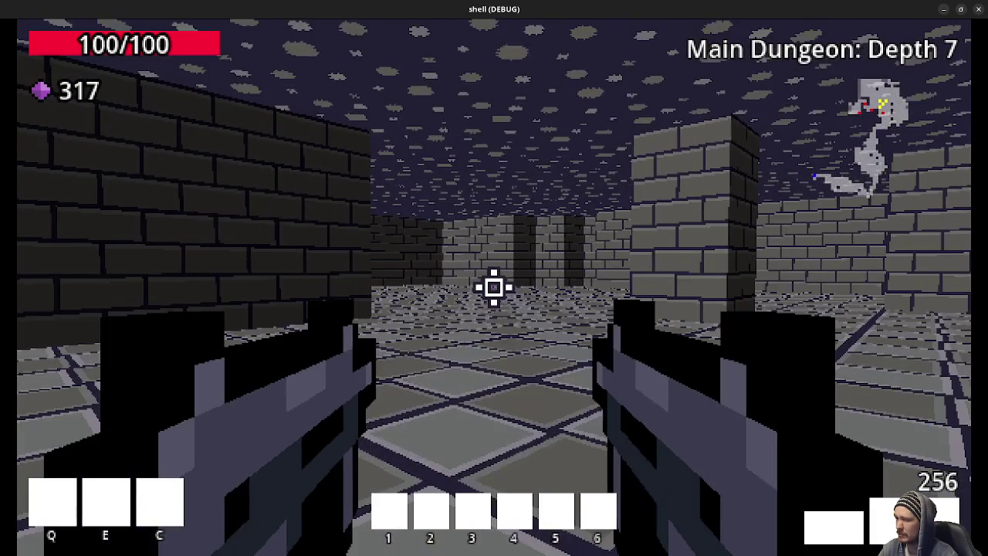
- Follow the side corridors into the green portal and shoot the zombie waiting on Depth 8
{"action": "key", "text": "w"}
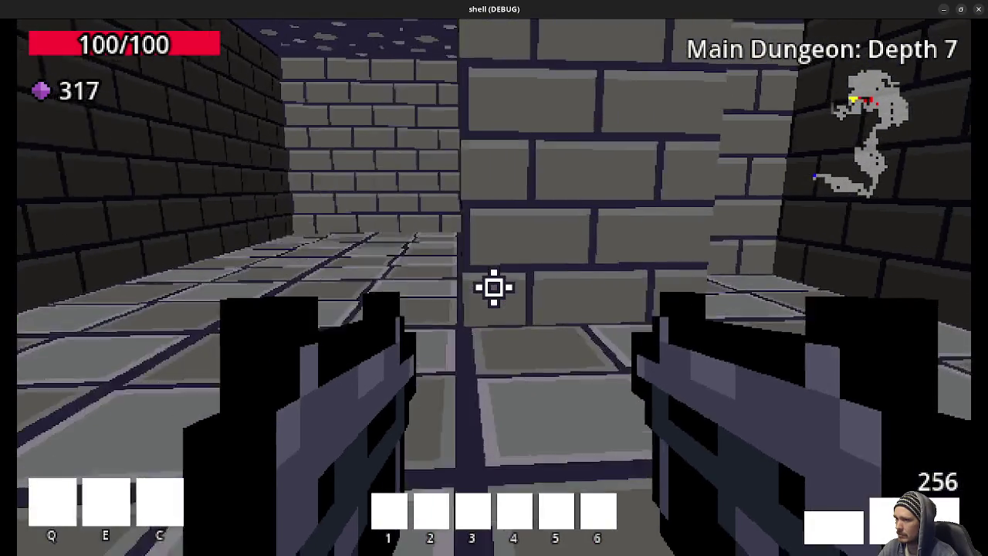
{"action": "key", "text": "w"}
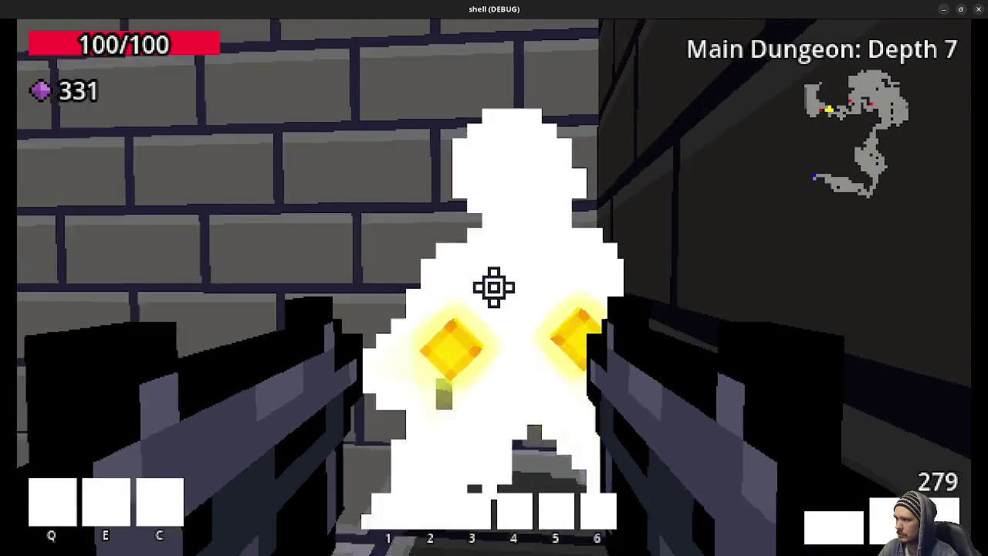
{"action": "key", "text": "w"}
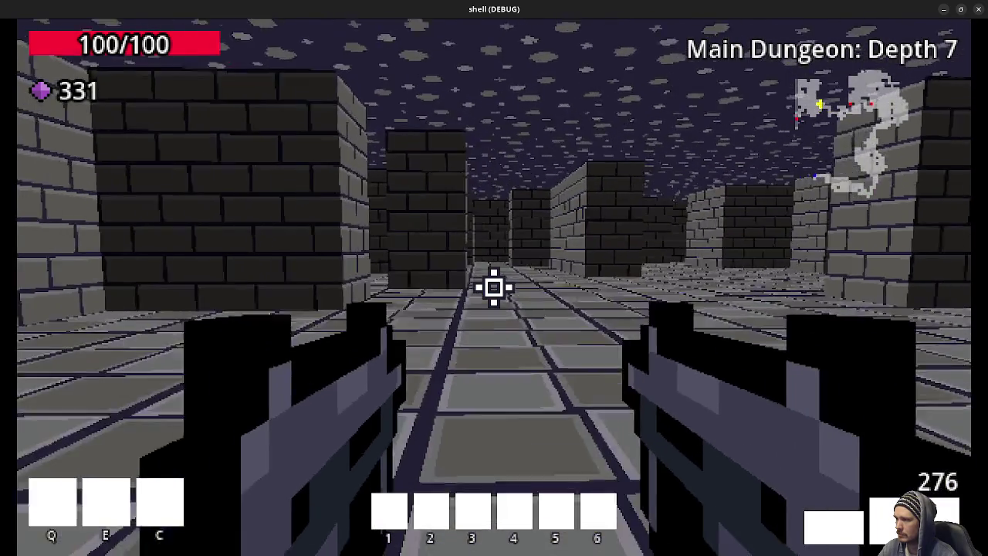
{"action": "key", "text": "w"}
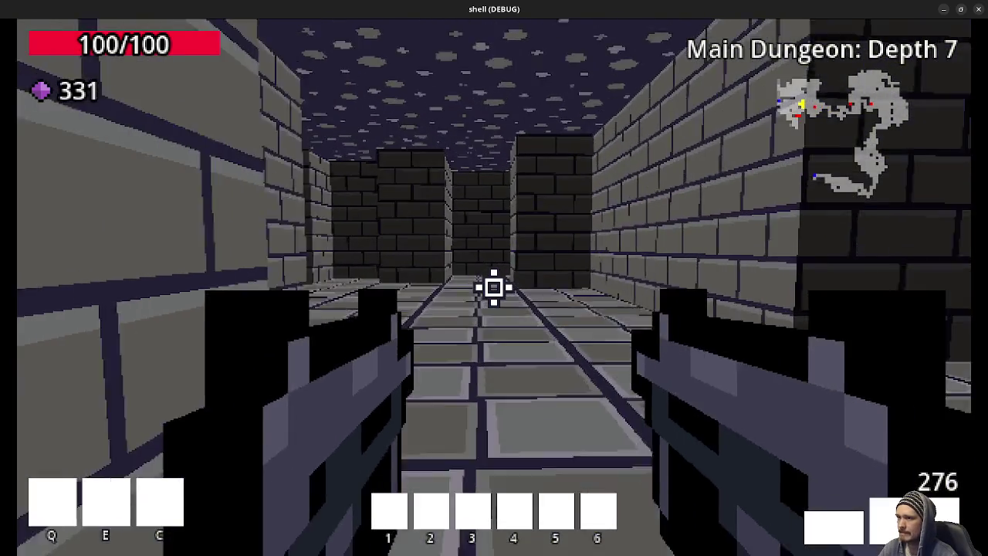
{"action": "key", "text": "w"}
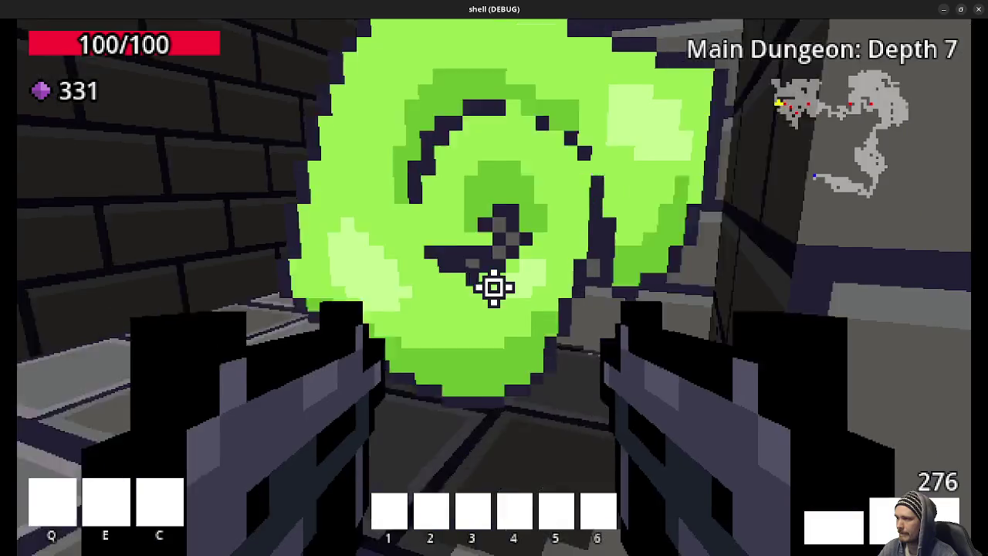
{"action": "key", "text": "w"}
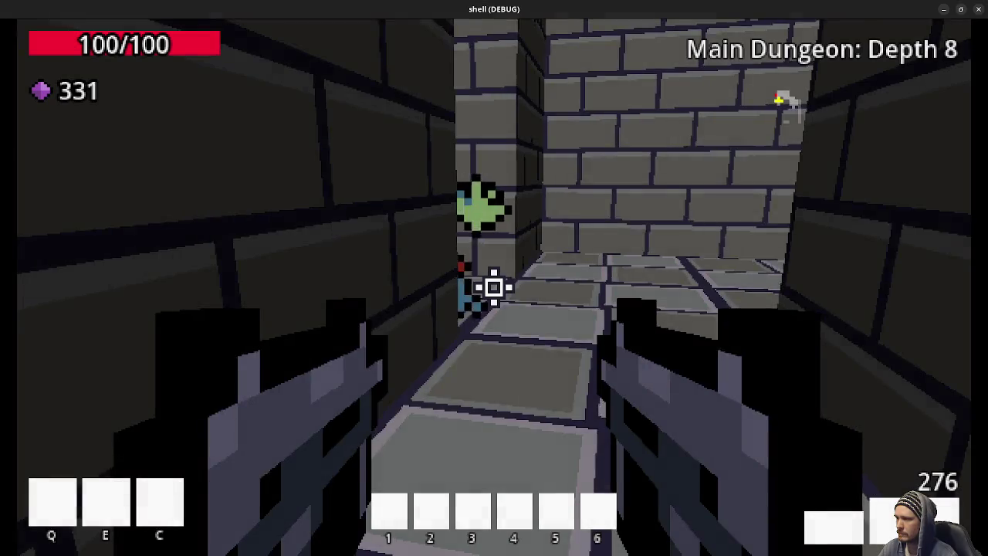
{"action": "left_click", "coordinate": [494, 288]}
{"action": "left_click", "coordinate": [495, 288]}
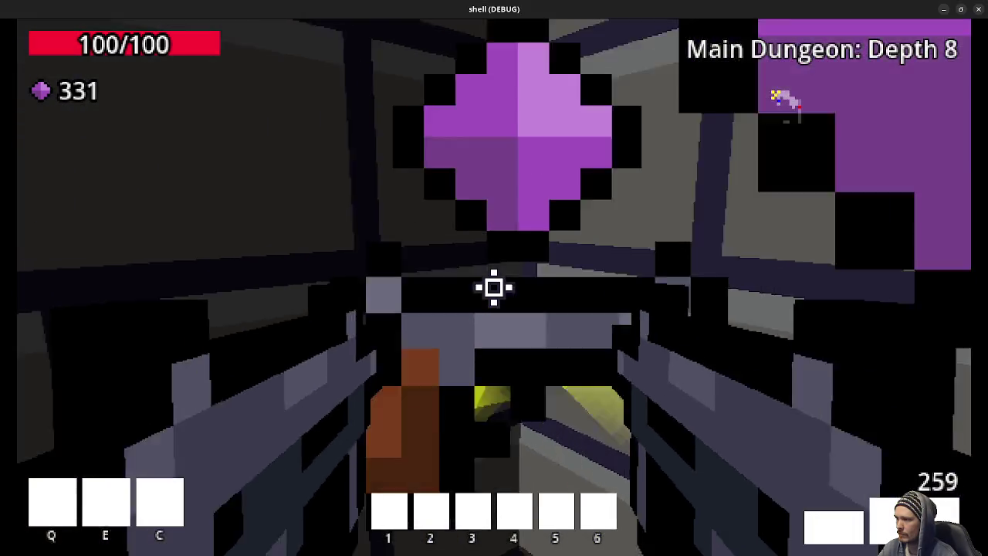
- Grab the gem in the small room and head down the corridors toward the horned enemy
{"action": "key", "text": "w"}
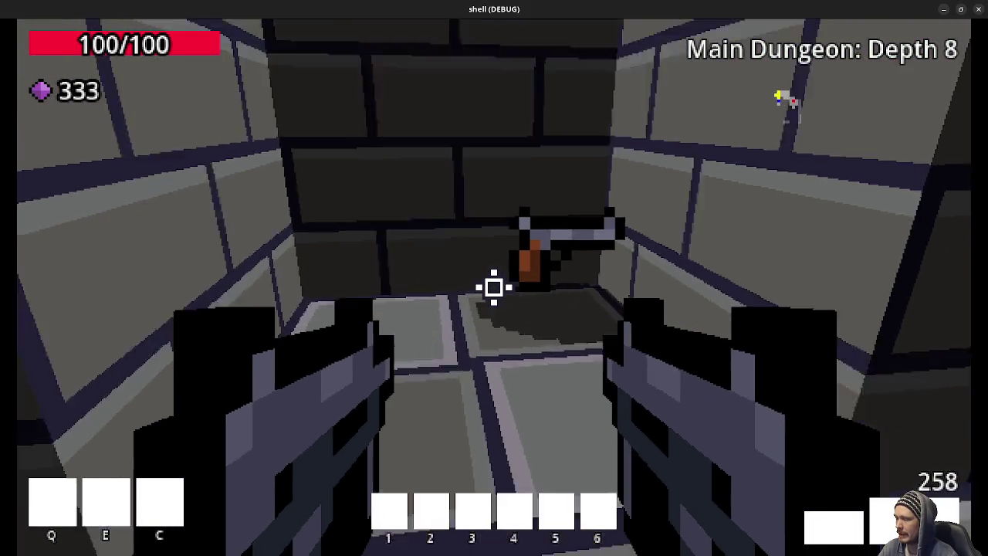
{"action": "key", "text": "w"}
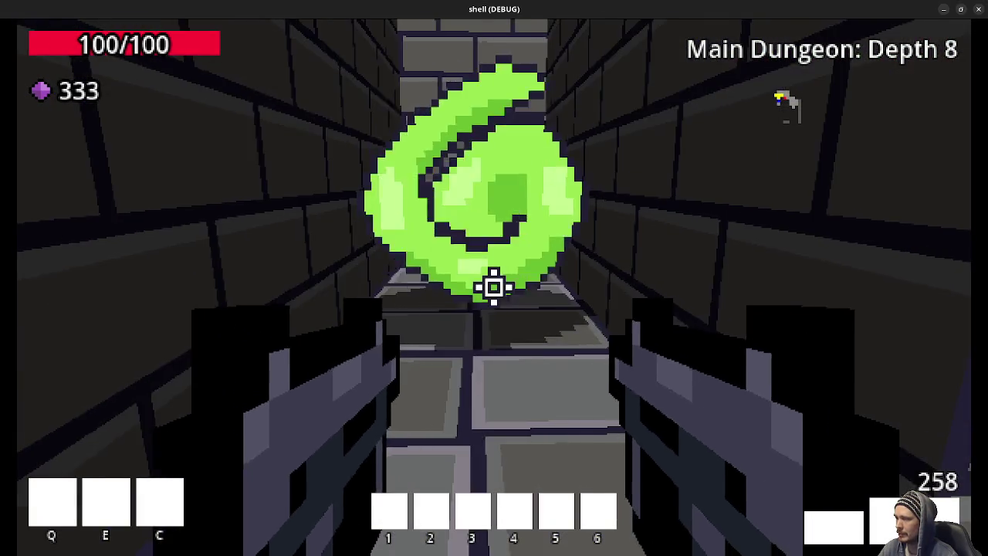
{"action": "key", "text": "w"}
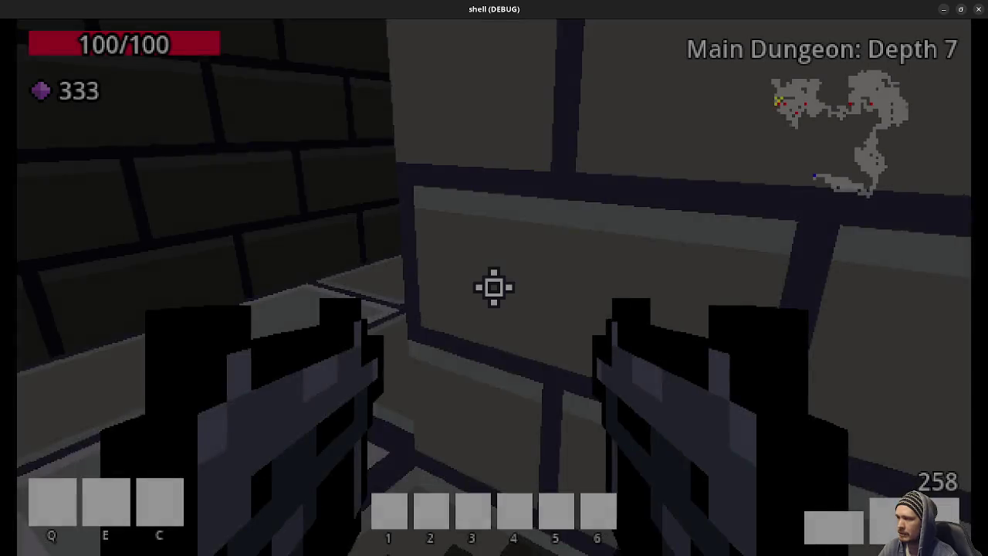
{"action": "key", "text": "w"}
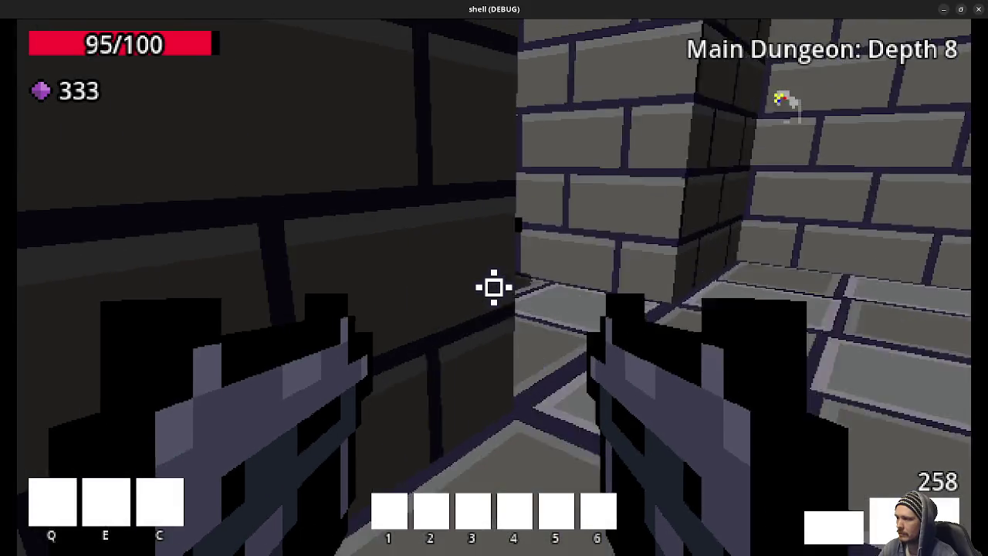
{"action": "key", "text": "w"}
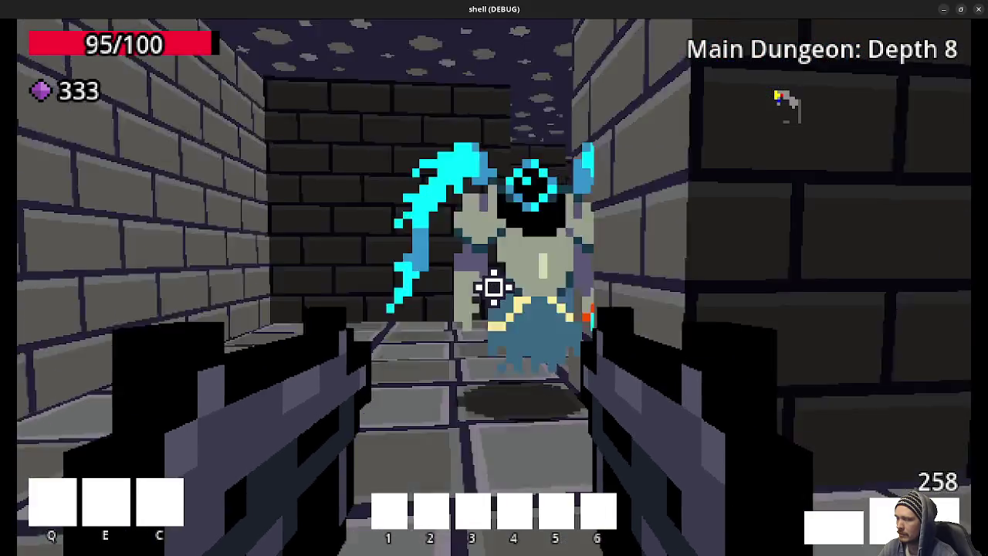
- Shoot the cyan-horned enemy, collect its gems and close in down the narrow corridor
{"action": "left_click", "coordinate": [494, 287]}
{"action": "left_click_drag", "start_coordinate": [494, 288], "coordinate": [494, 288]}
{"action": "key", "text": "w"}
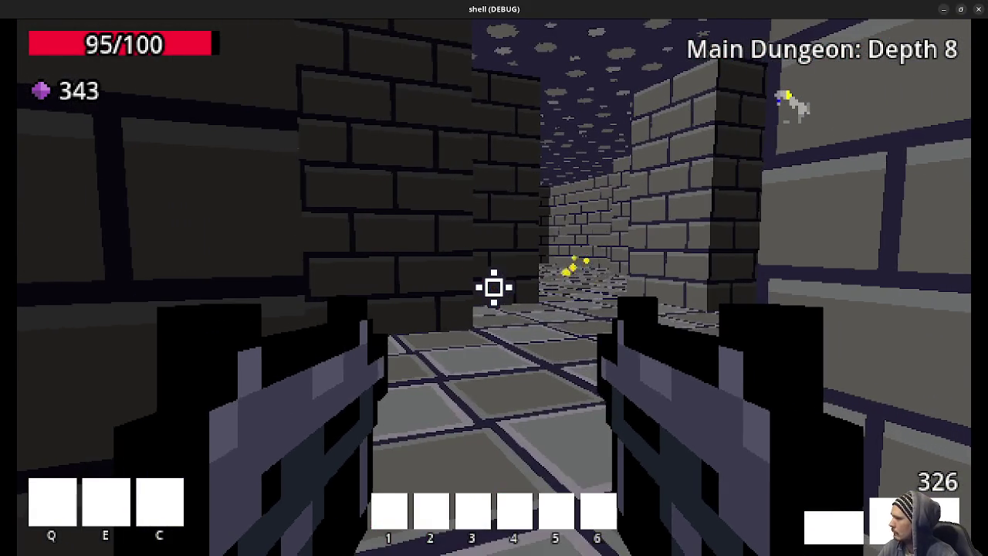
{"action": "key", "text": "w"}
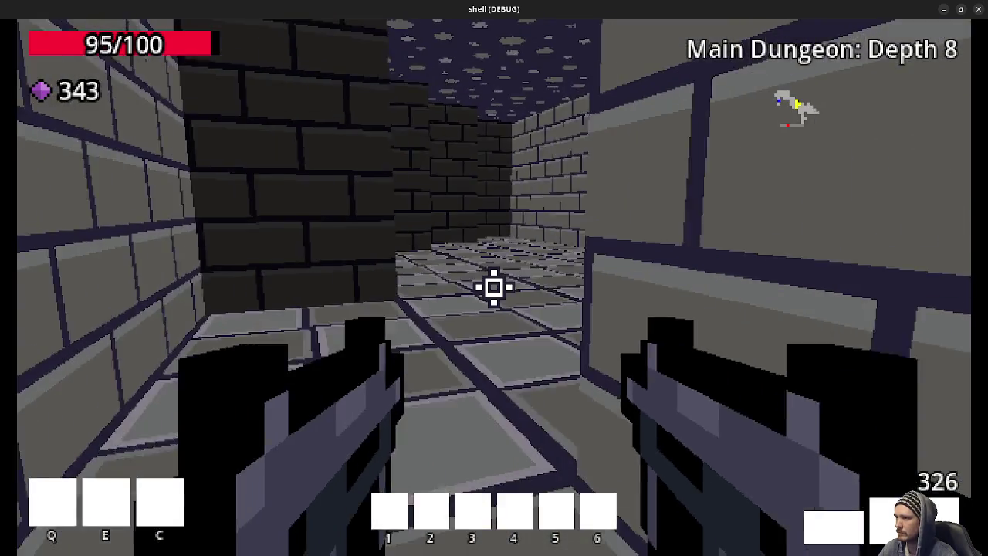
{"action": "key", "text": "w"}
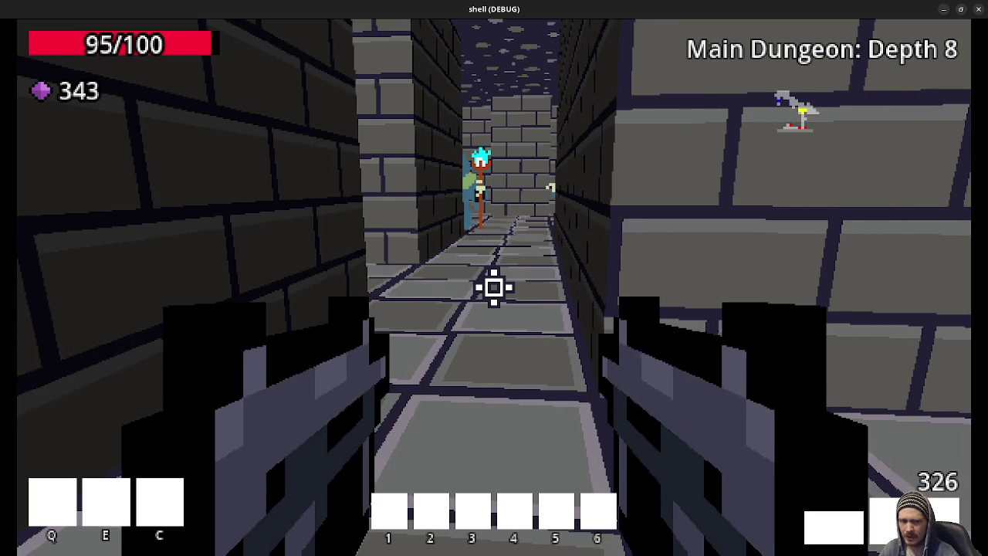
{"action": "key", "text": "w"}
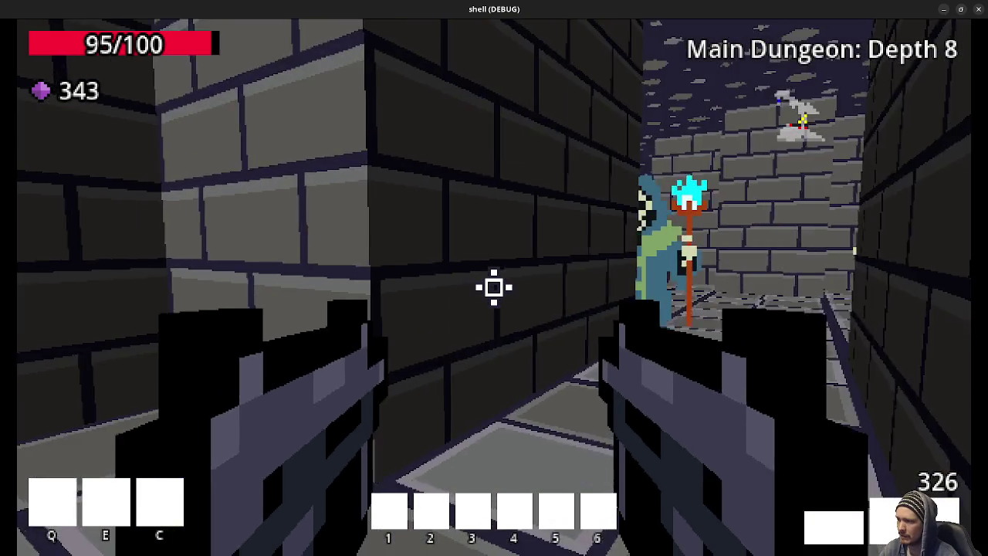
- Kill the corridor enemy and hooded skeleton, picking up health and purple gems
{"action": "left_click", "coordinate": [494, 287]}
{"action": "left_click", "coordinate": [494, 287]}
{"action": "key", "text": "w"}
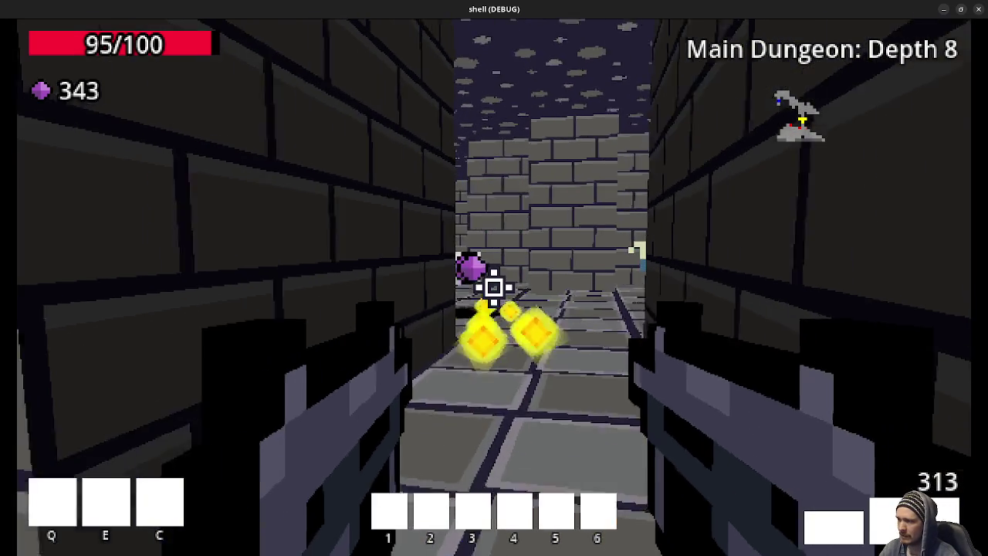
{"action": "key", "text": "w"}
{"action": "left_click", "coordinate": [494, 287]}
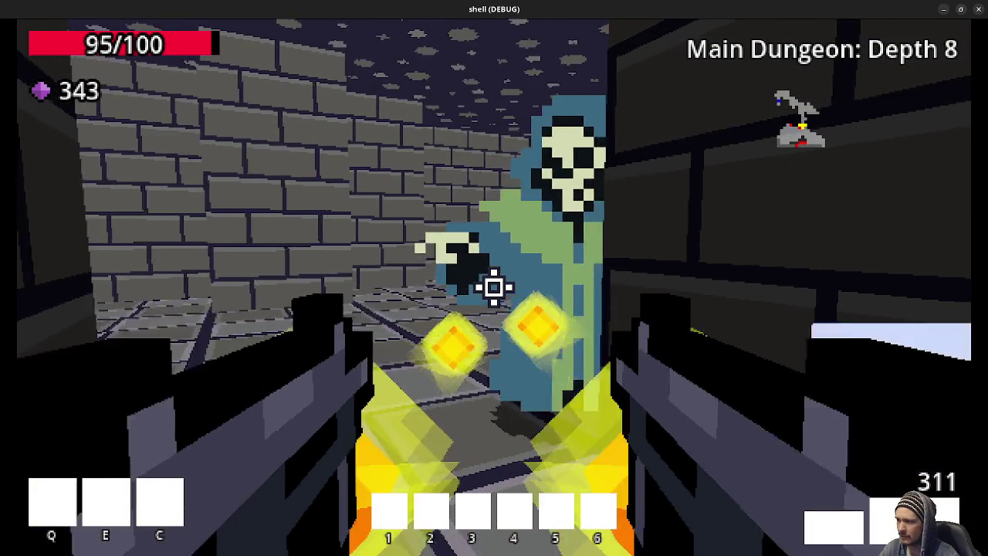
{"action": "key", "text": "w"}
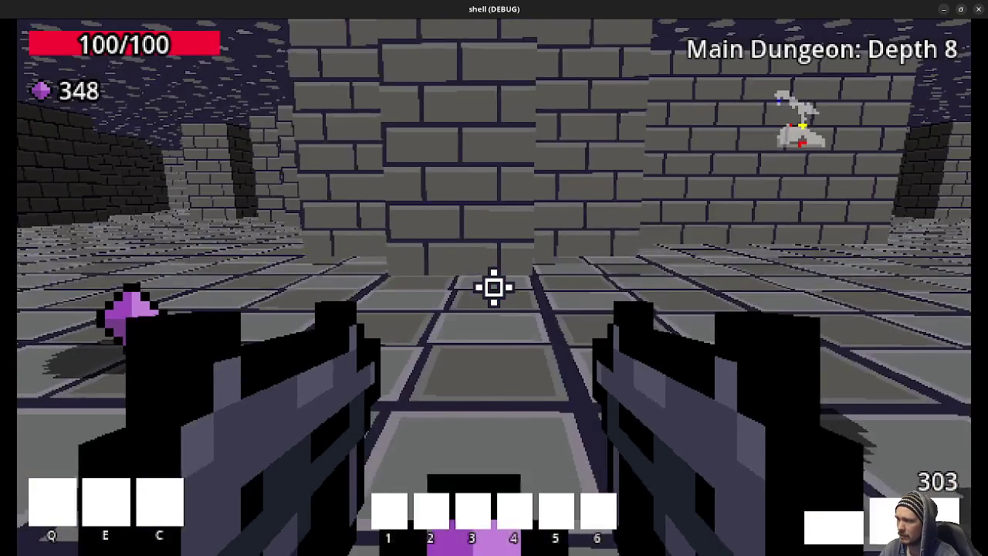
- Shoot the next zombie, collect its gems and fire at the ghost enemy
{"action": "key", "text": "w"}
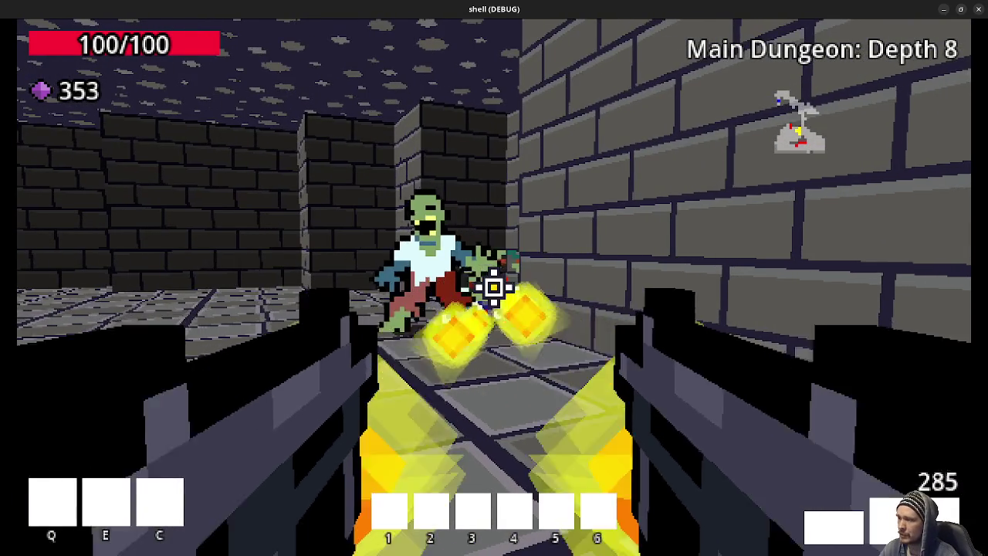
{"action": "left_click", "coordinate": [494, 288]}
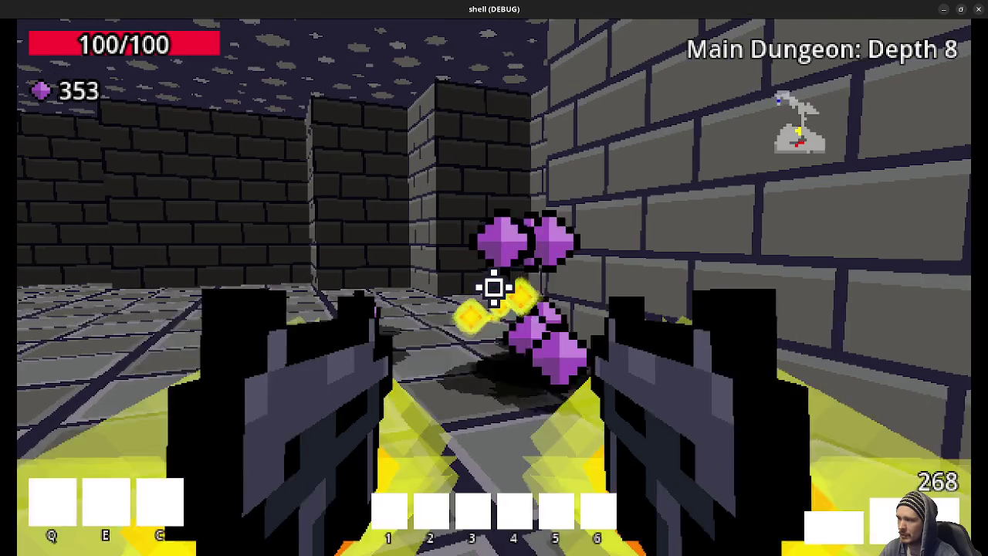
{"action": "key", "text": "w"}
{"action": "key", "text": "w"}
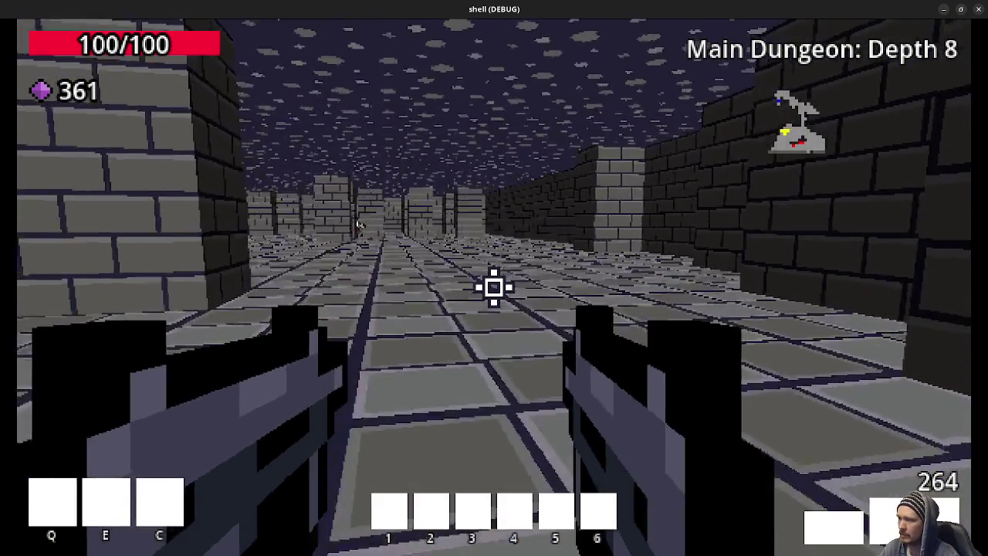
{"action": "key", "text": "w"}
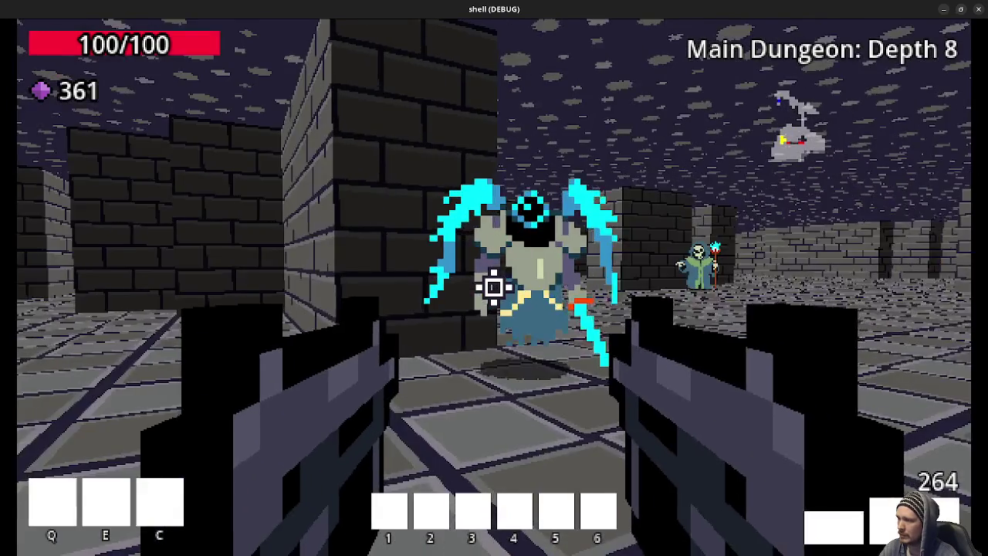
{"action": "left_click", "coordinate": [494, 287]}
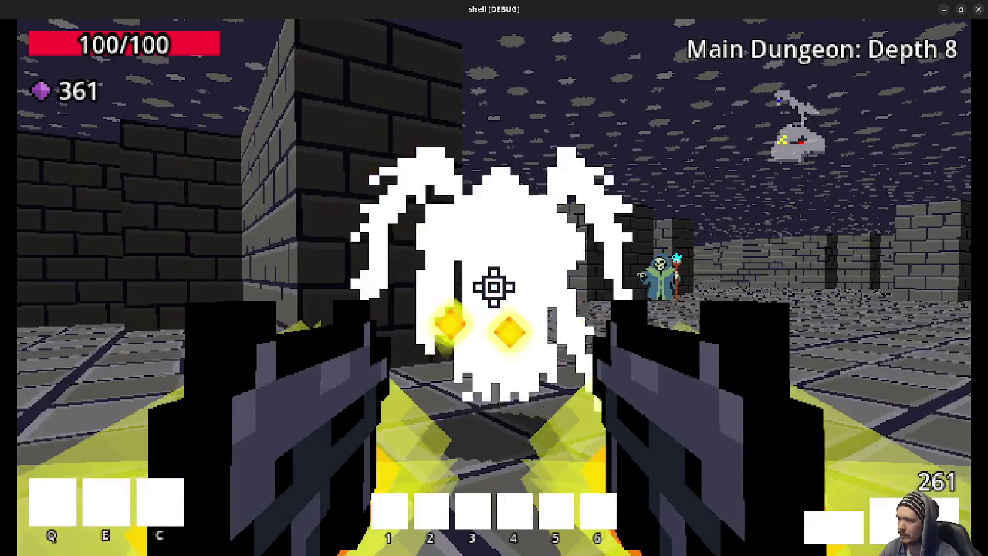
{"action": "key", "text": "w"}
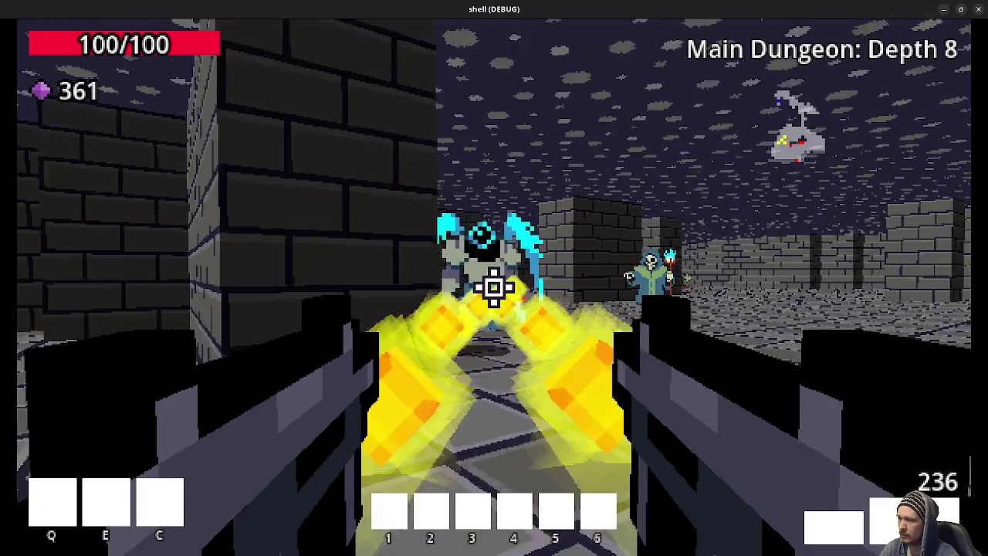
- Kill the skeleton mage and the attacking zombies, grabbing their gems
{"action": "key", "text": "w"}
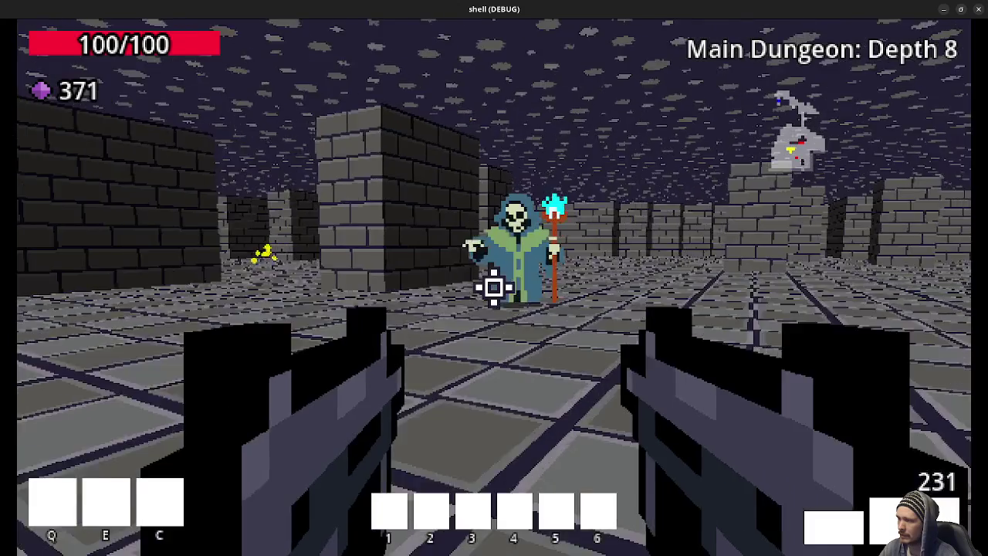
{"action": "left_click", "coordinate": [495, 287]}
{"action": "key", "text": "w"}
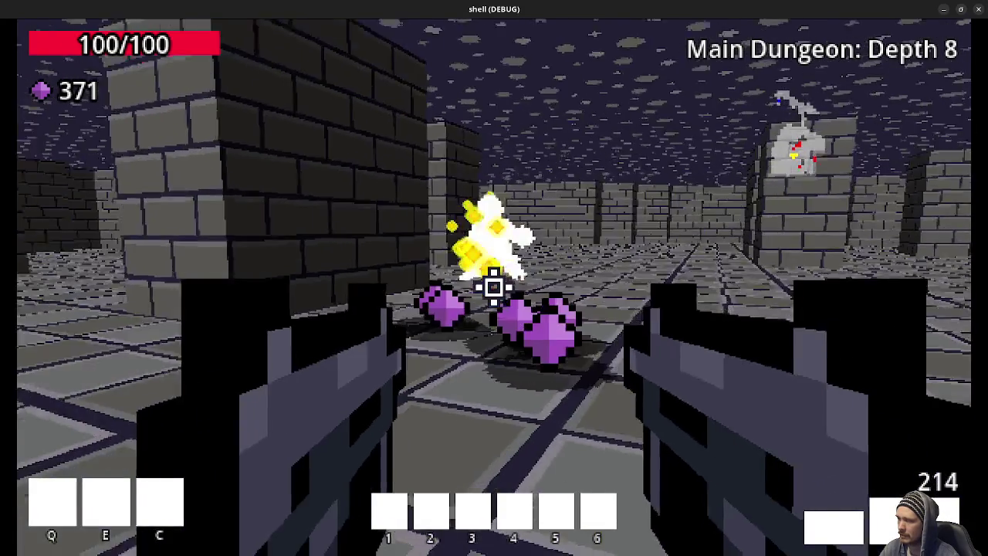
{"action": "key", "text": "w"}
{"action": "left_click", "coordinate": [494, 287]}
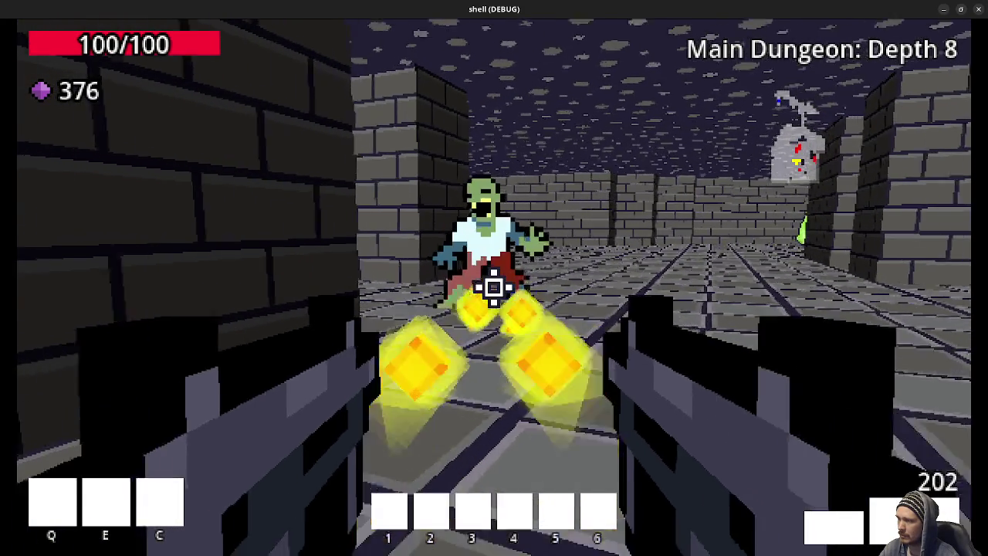
{"action": "key", "text": "w"}
{"action": "key", "text": "w"}
{"action": "key", "text": "w"}
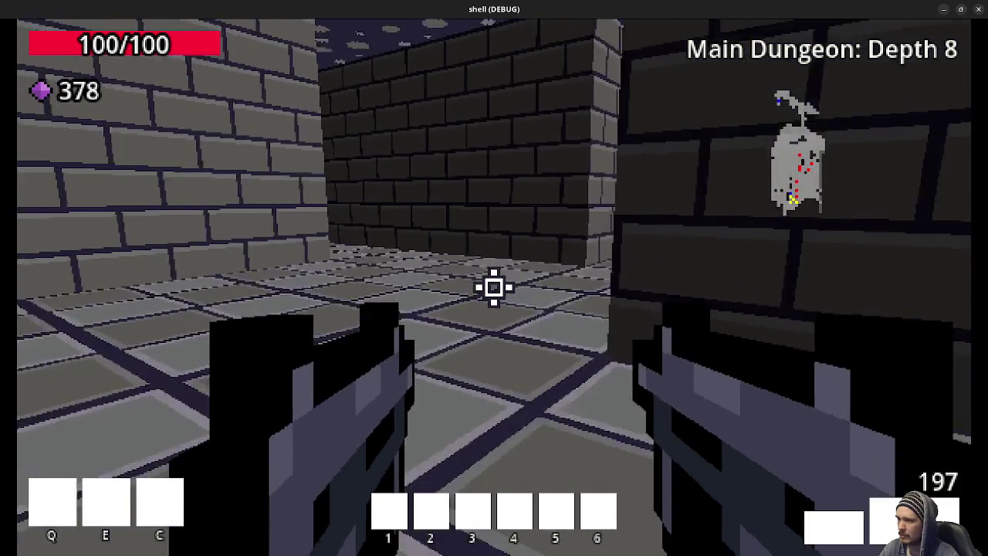
{"action": "key", "text": "w"}
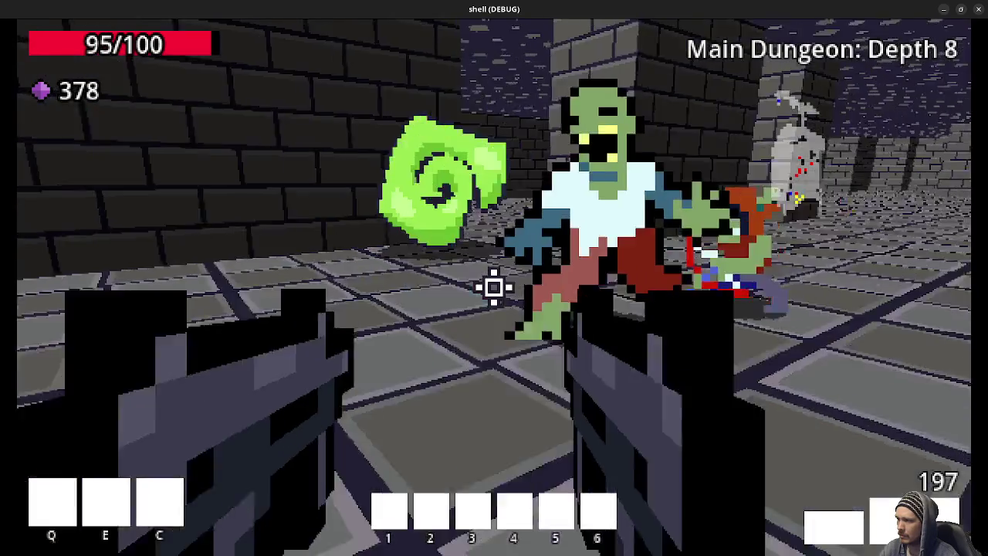
{"action": "left_click", "coordinate": [494, 287]}
{"action": "left_click", "coordinate": [495, 287]}
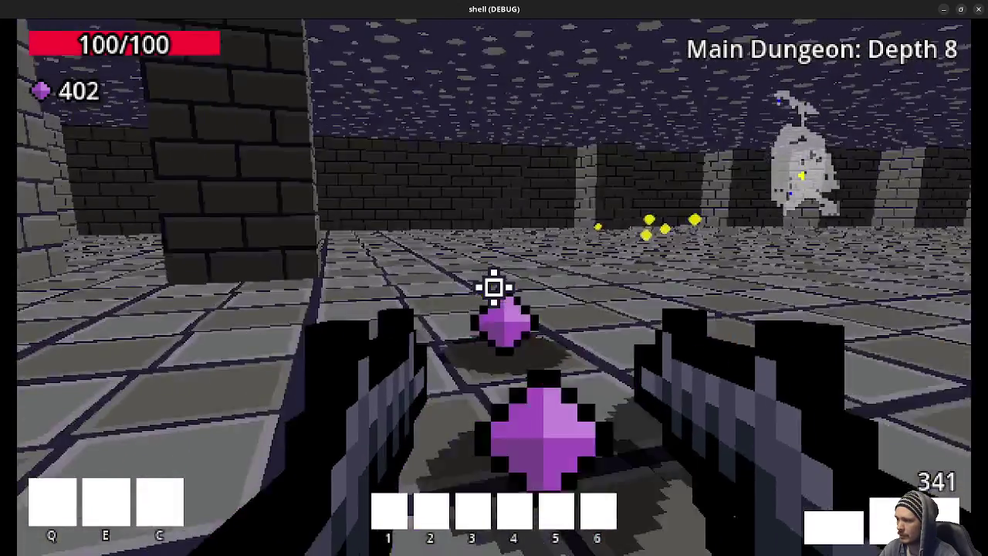
- Walk through the brick corridor and rooms, collect one more gem and enter the green portal
{"action": "key", "text": "w"}
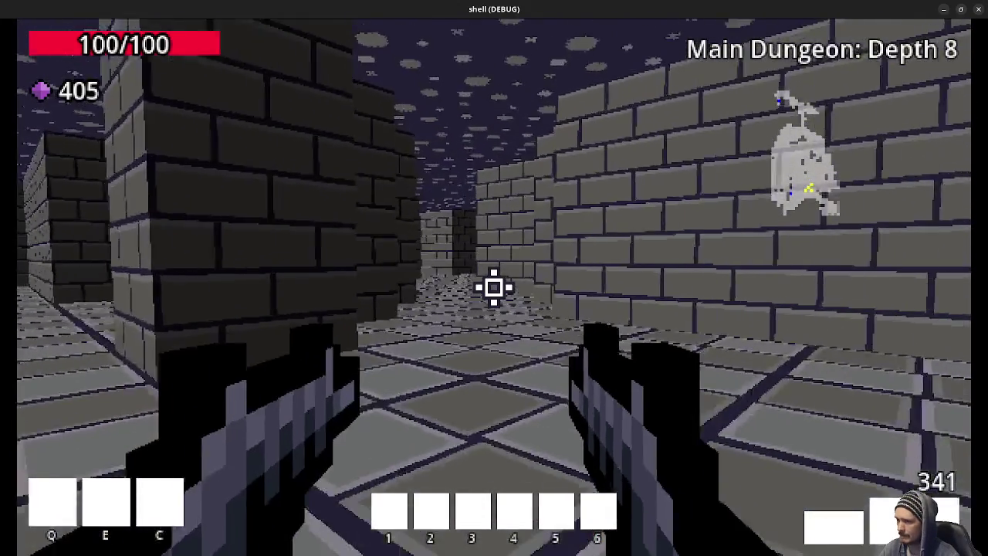
{"action": "key", "text": "w"}
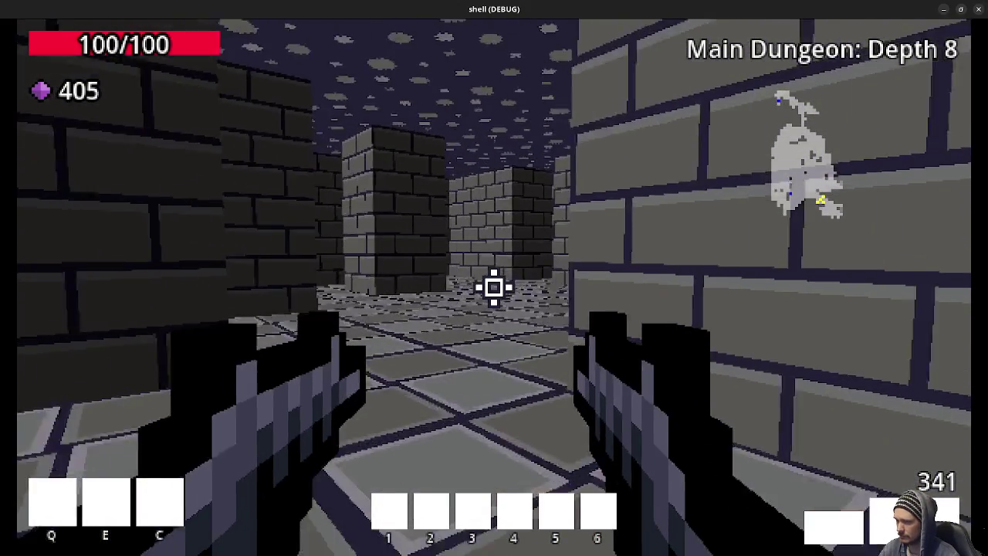
{"action": "key", "text": "w"}
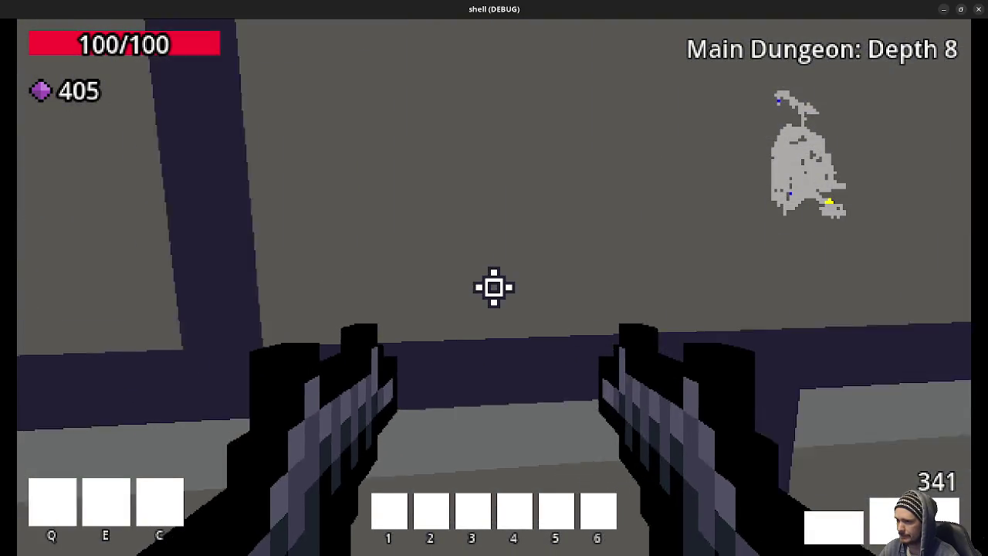
{"action": "key", "text": "w"}
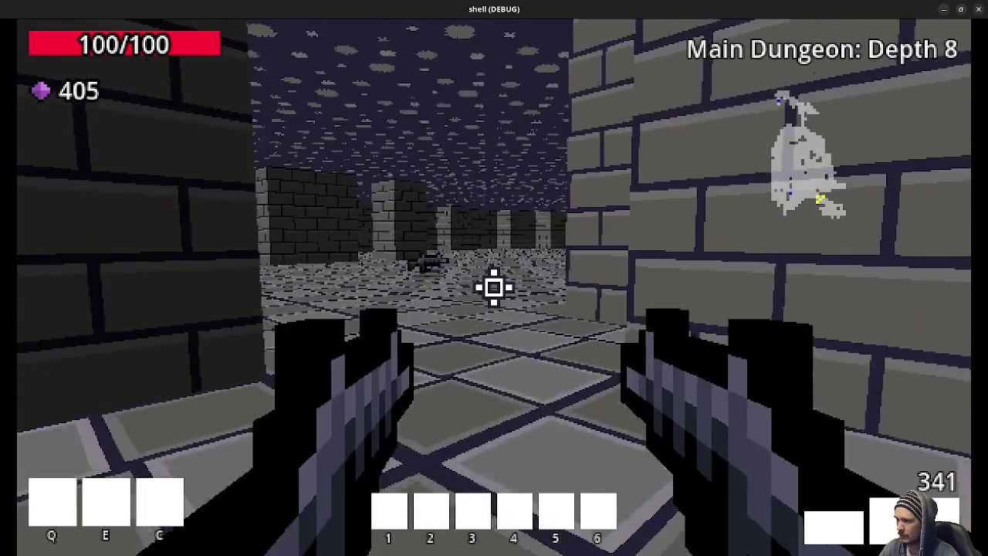
{"action": "key", "text": "w"}
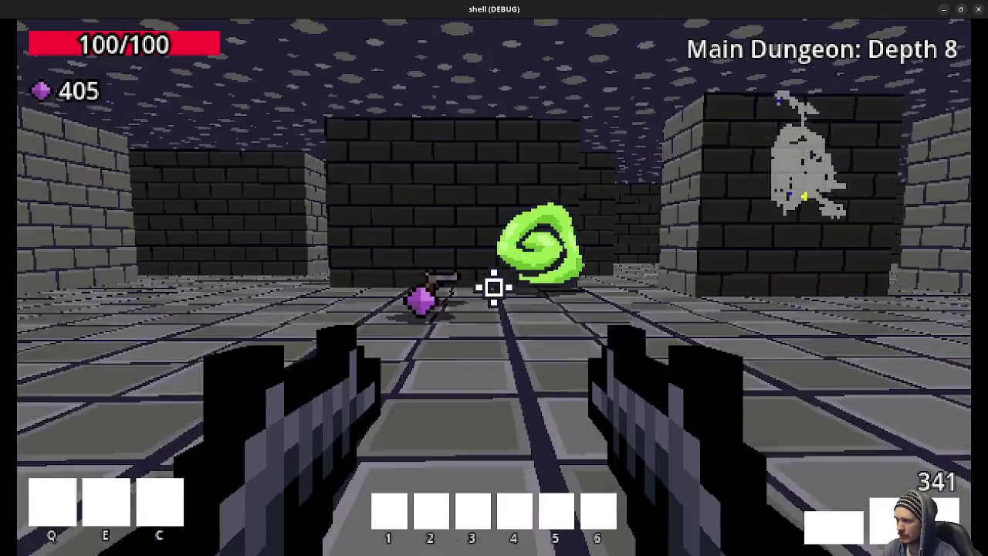
{"action": "key", "text": "w"}
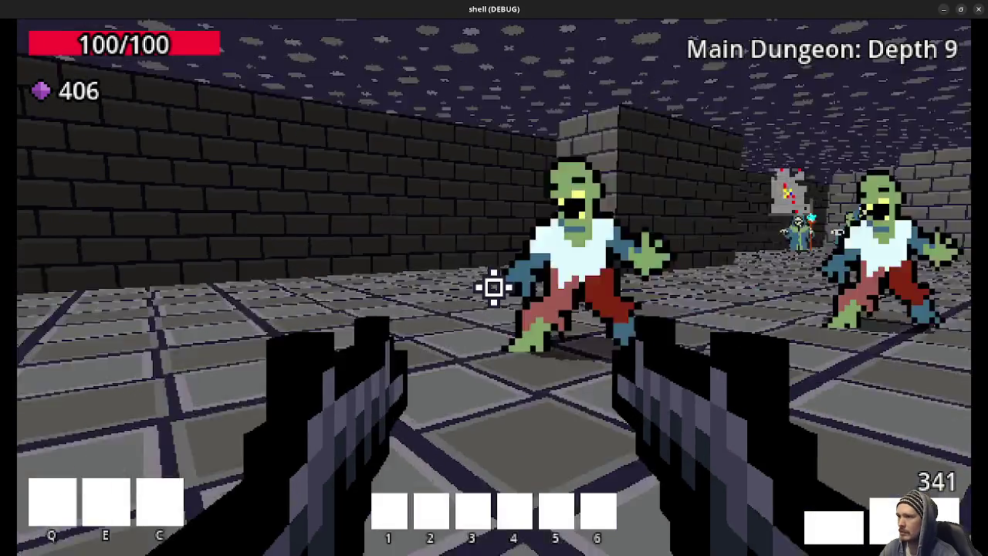
- Fire continuously at the Depth 9 zombie horde, cyan enemy and skeleton mage while turning
{"action": "left_click", "coordinate": [494, 288]}
{"action": "left_click", "coordinate": [494, 287]}
{"action": "left_click", "coordinate": [495, 287]}
{"action": "left_click", "coordinate": [494, 288]}
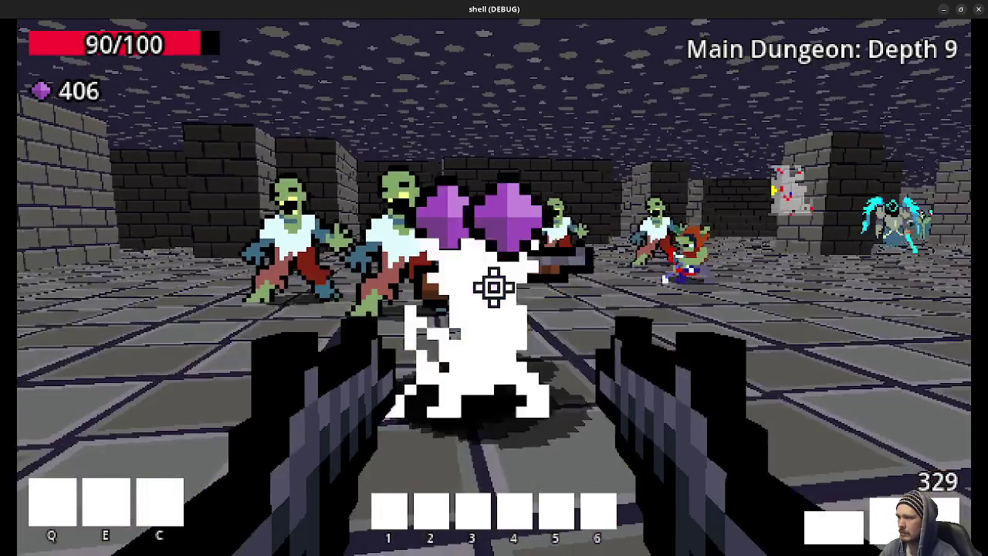
{"action": "left_click", "coordinate": [494, 287]}
{"action": "left_click", "coordinate": [495, 287]}
{"action": "left_click", "coordinate": [495, 287]}
{"action": "left_click", "coordinate": [494, 287]}
{"action": "left_click", "coordinate": [494, 287]}
{"action": "left_click", "coordinate": [494, 287]}
{"action": "left_click", "coordinate": [494, 287]}
{"action": "left_click", "coordinate": [494, 288]}
{"action": "left_click", "coordinate": [495, 287]}
{"action": "left_click", "coordinate": [495, 288]}
{"action": "left_click", "coordinate": [494, 288]}
{"action": "left_click", "coordinate": [494, 287]}
{"action": "left_click", "coordinate": [495, 287]}
{"action": "left_click", "coordinate": [494, 287]}
{"action": "left_click", "coordinate": [494, 287]}
{"action": "left_click", "coordinate": [495, 287]}
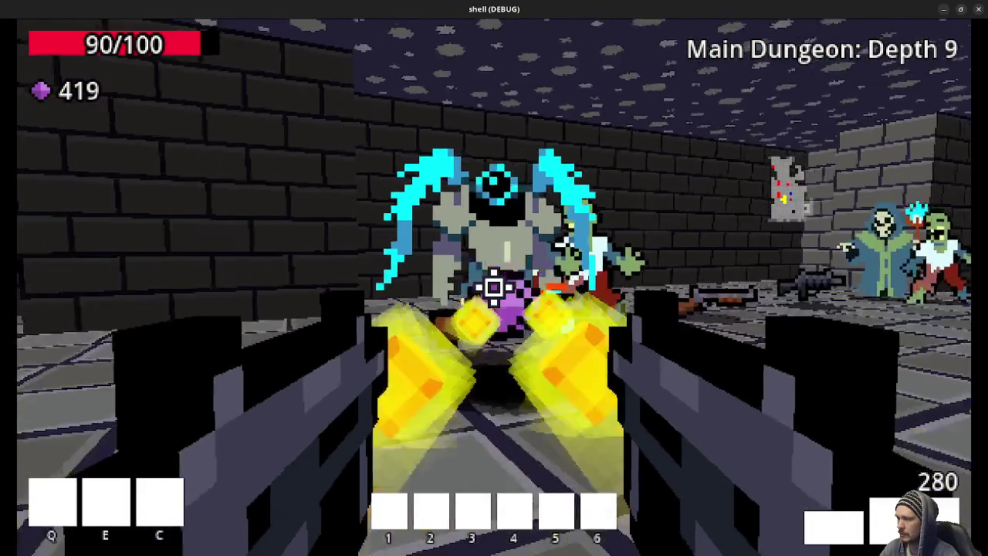
{"action": "left_click", "coordinate": [494, 288]}
{"action": "left_click", "coordinate": [494, 287]}
{"action": "left_click", "coordinate": [494, 287]}
{"action": "left_click", "coordinate": [494, 287]}
{"action": "left_click", "coordinate": [494, 287]}
{"action": "left_click", "coordinate": [494, 287]}
{"action": "left_click", "coordinate": [494, 287]}
{"action": "left_click", "coordinate": [494, 288]}
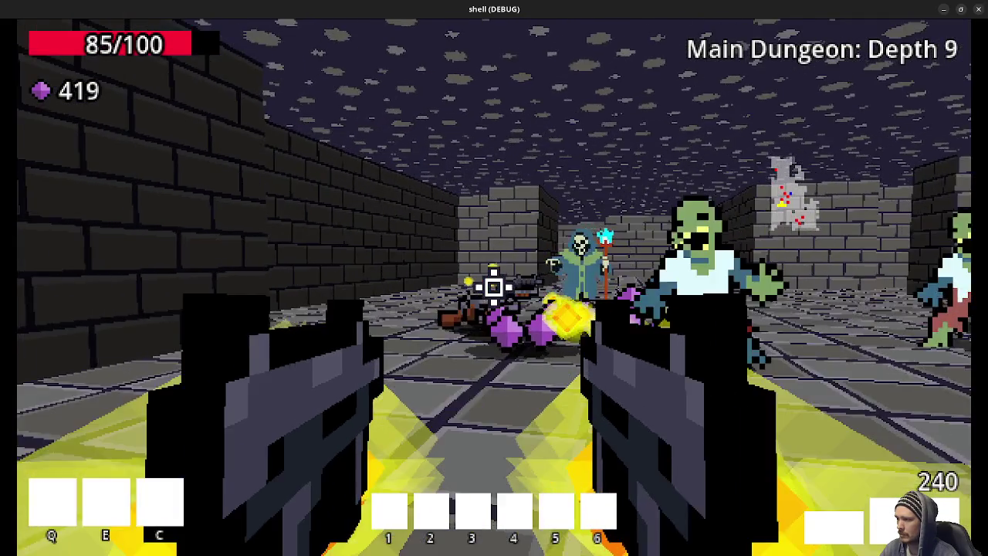
{"action": "left_click", "coordinate": [494, 287]}
{"action": "left_click", "coordinate": [494, 287]}
{"action": "left_click", "coordinate": [494, 287]}
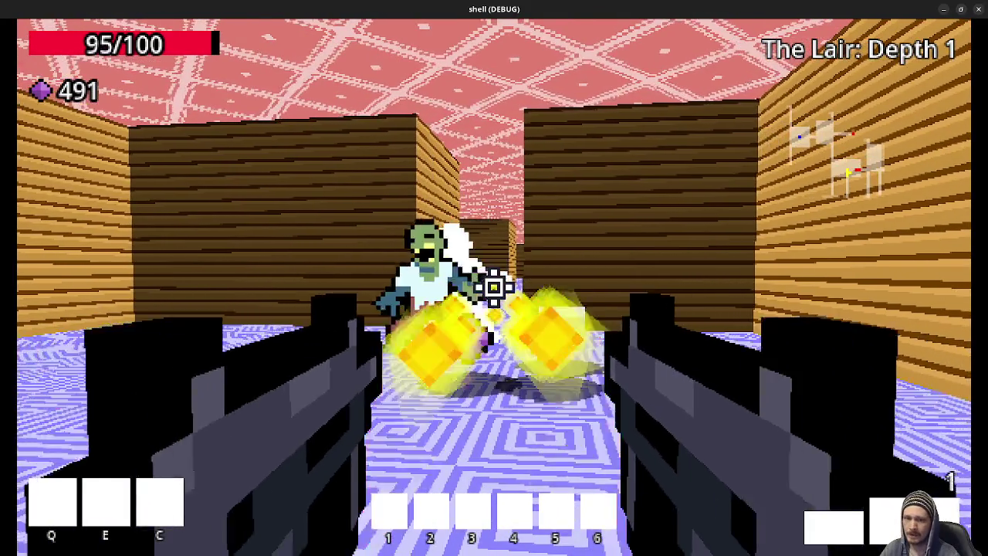
- Fire the last ammo at the zombies, back away, then grab the health pack and gems
{"action": "left_click", "coordinate": [494, 287]}
{"action": "key", "text": "s"}
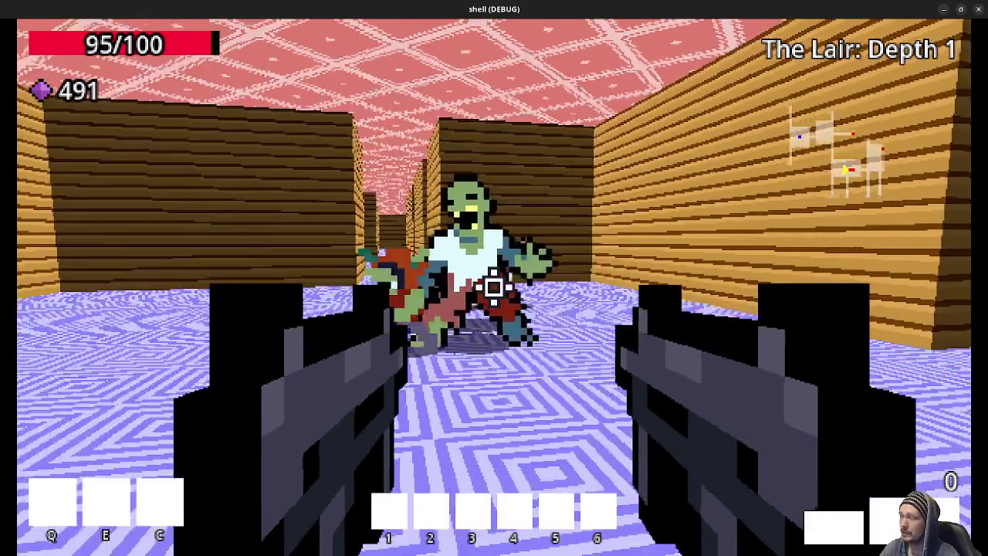
{"action": "mouse_move", "coordinate": [494, 288]}
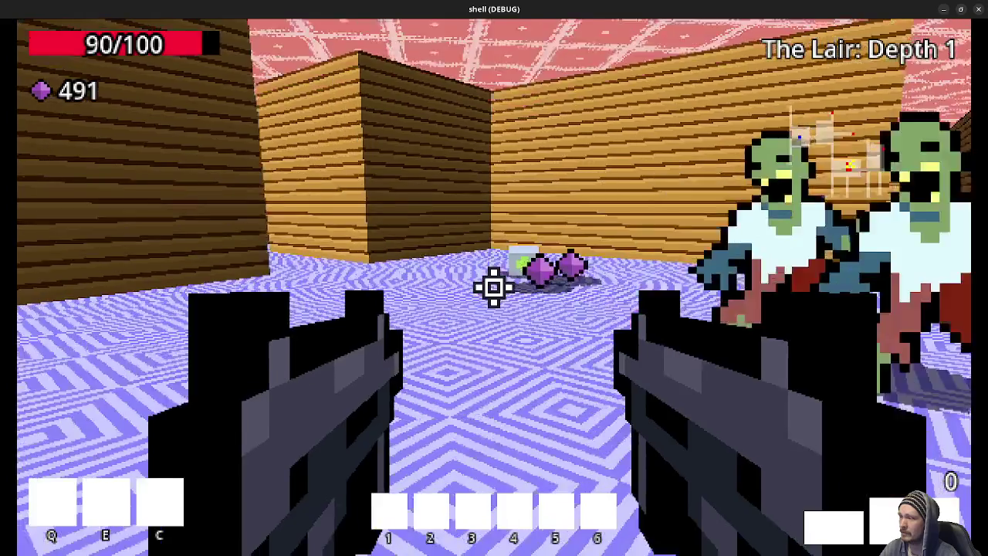
{"action": "key", "text": "w"}
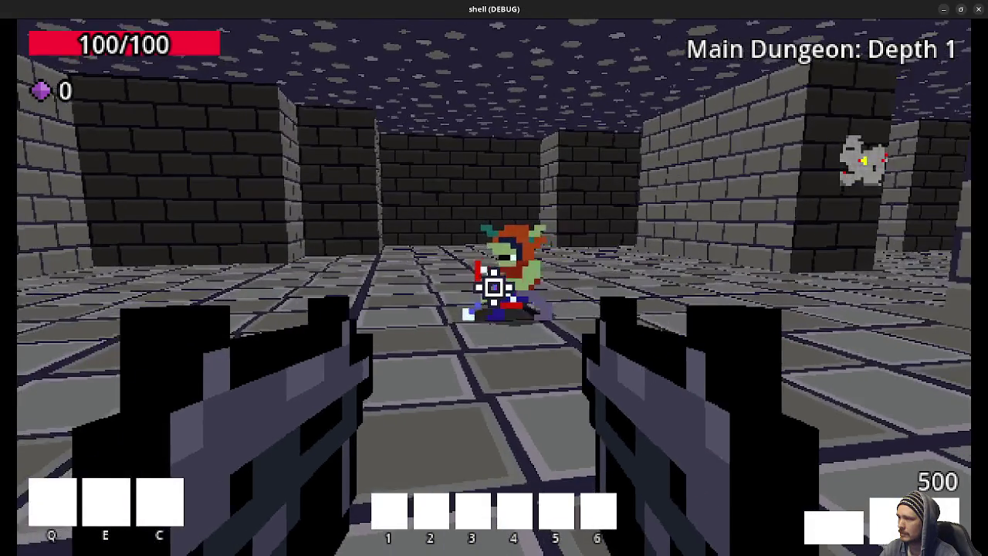
- Shoot the goblin and zombies on the new Depth 1 run, collect a gem, then stop the game with F8
{"action": "left_click", "coordinate": [494, 287]}
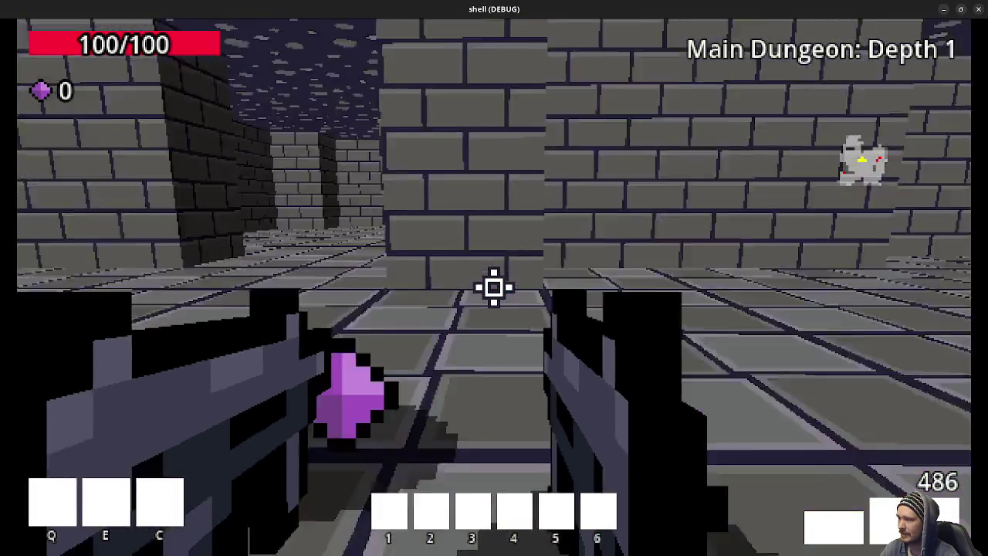
{"action": "key", "text": "w"}
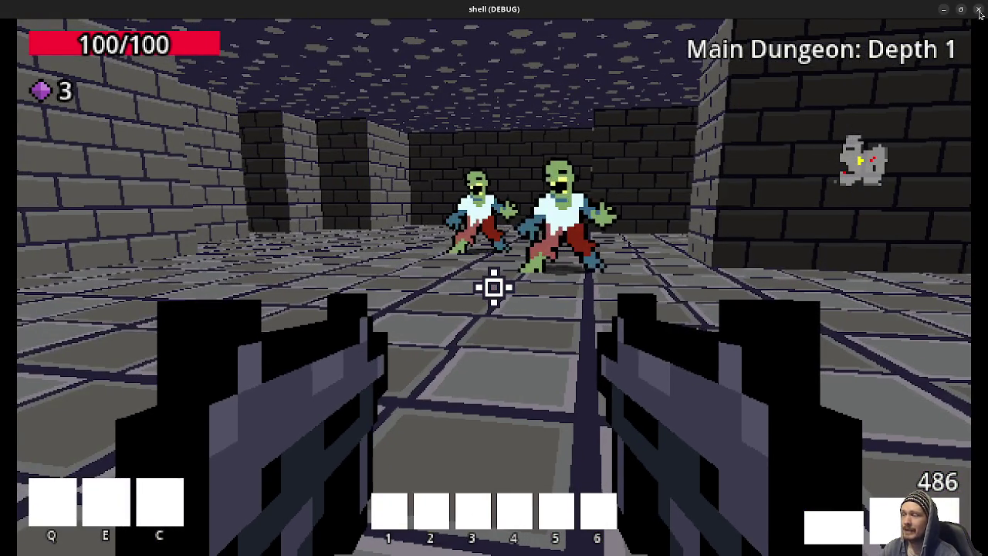
{"action": "left_click", "coordinate": [494, 287]}
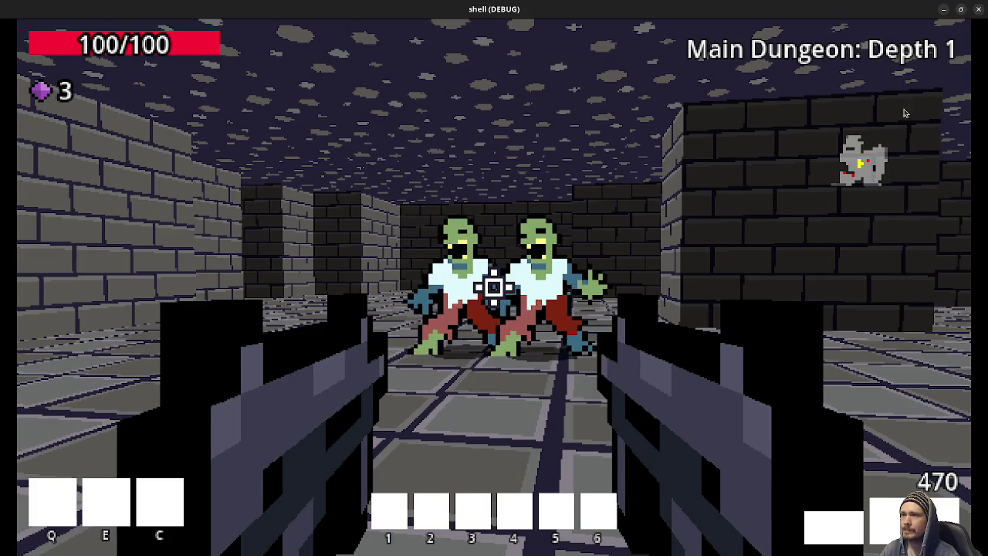
{"action": "key", "text": "F8"}
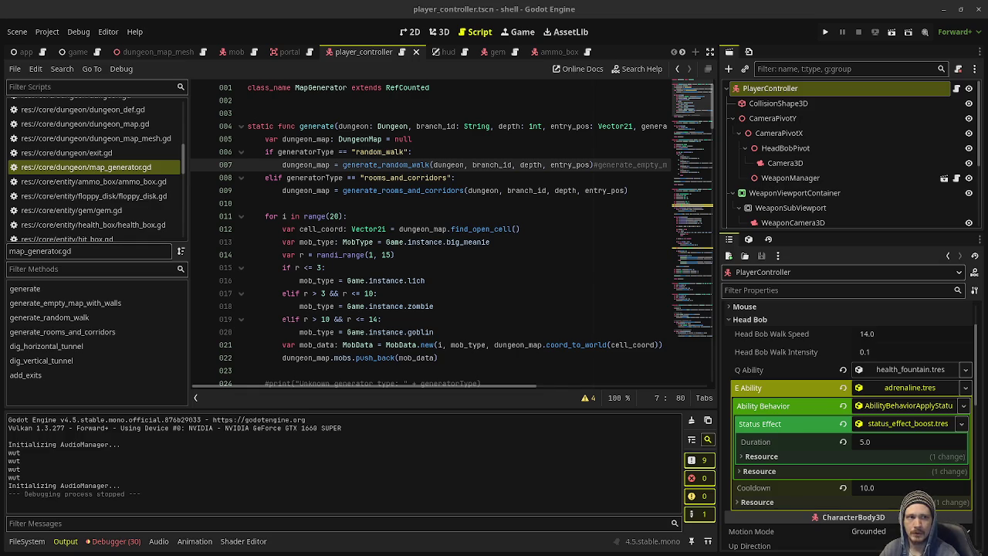
- Alt+Tab from the Godot editor to the Chrome window showing the Imgur dungeon map
{"action": "key", "text": "alt+Tab"}
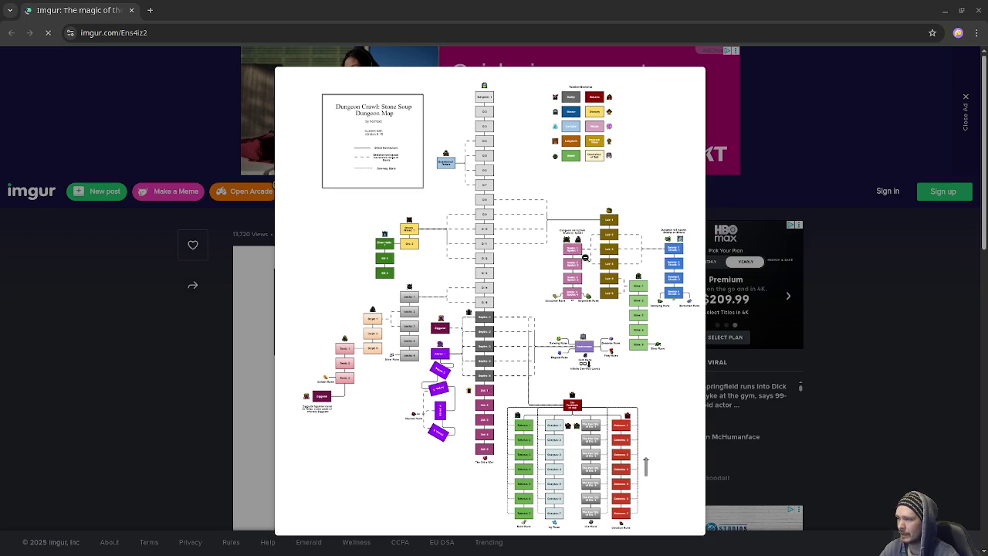
- Copy the Dungeon Crawl map image from Imgur and bring Aseprite to the front
{"action": "right_click", "coordinate": [535, 244]}
{"action": "left_click", "coordinate": [584, 292]}
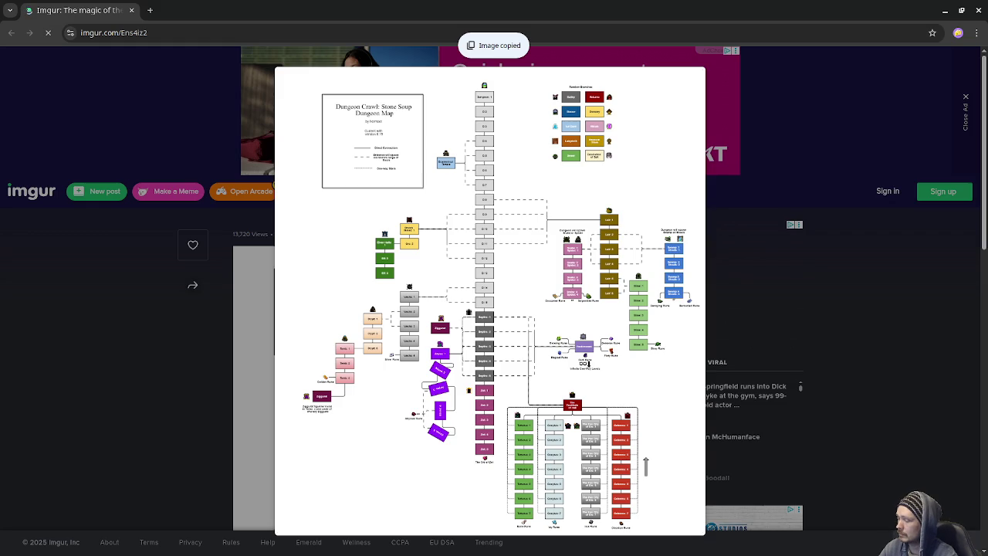
{"action": "key", "text": "alt+Tab"}
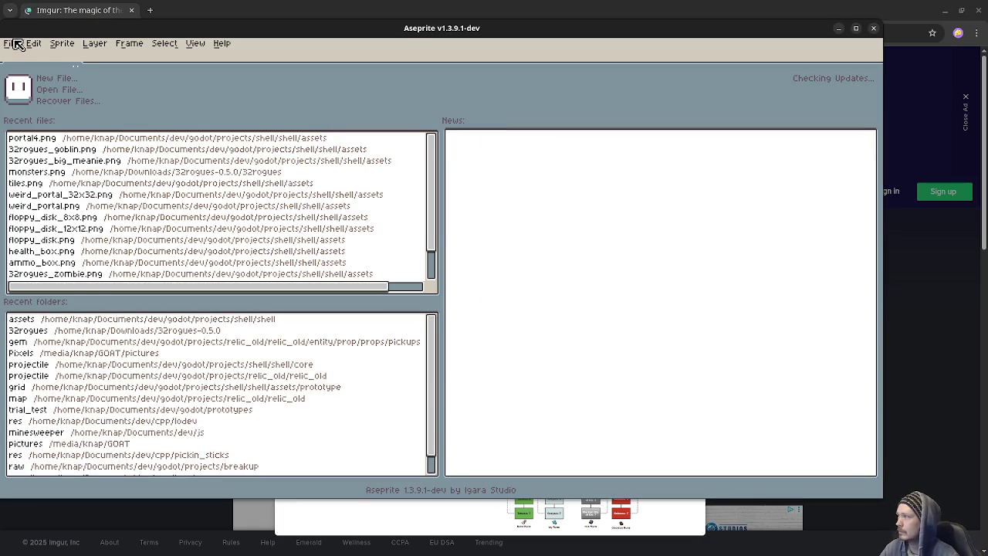
{"action": "left_click", "coordinate": [9, 44]}
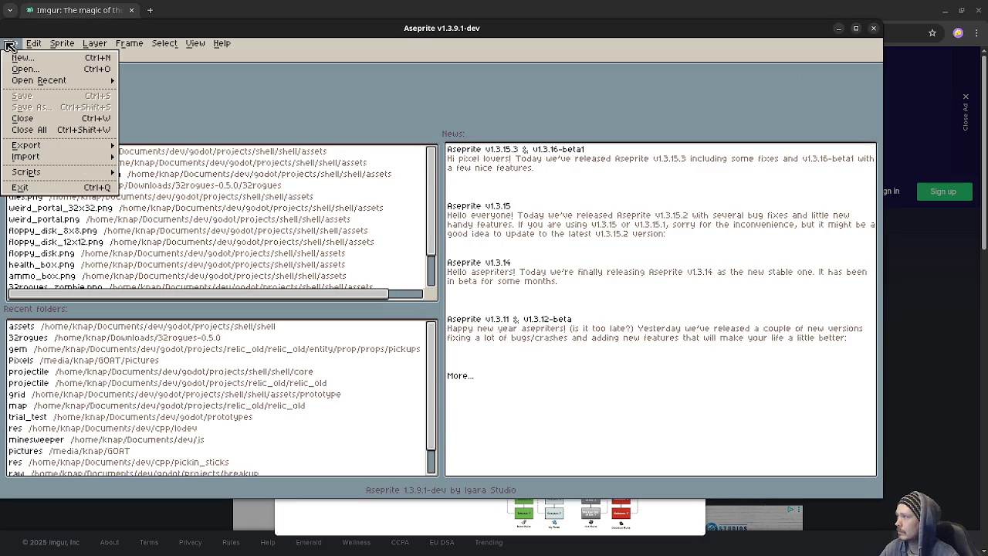
- Create a new sprite, paste the dungeon map into it and maximize the Aseprite window
{"action": "left_click", "coordinate": [22, 58]}
{"action": "left_click", "coordinate": [411, 366]}
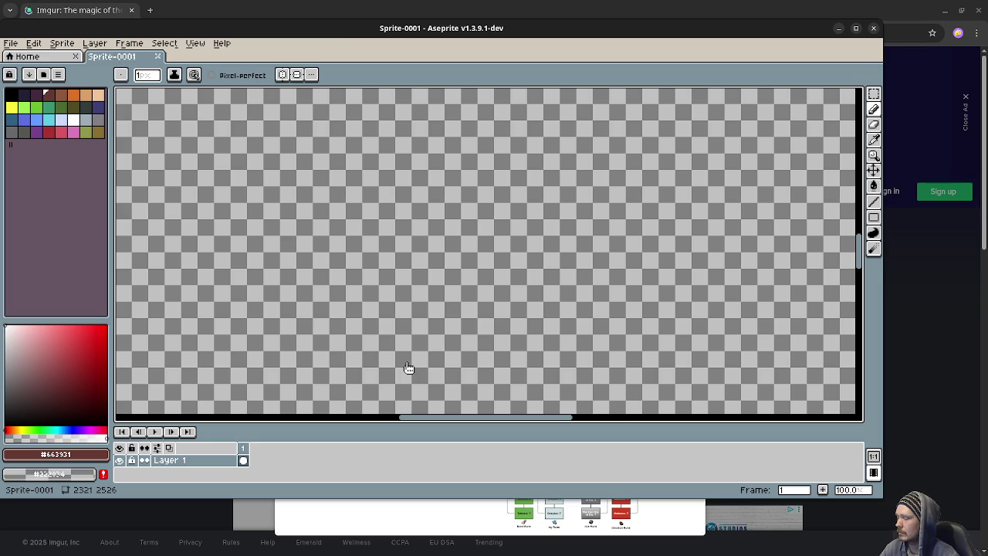
{"action": "key", "text": "ctrl+v"}
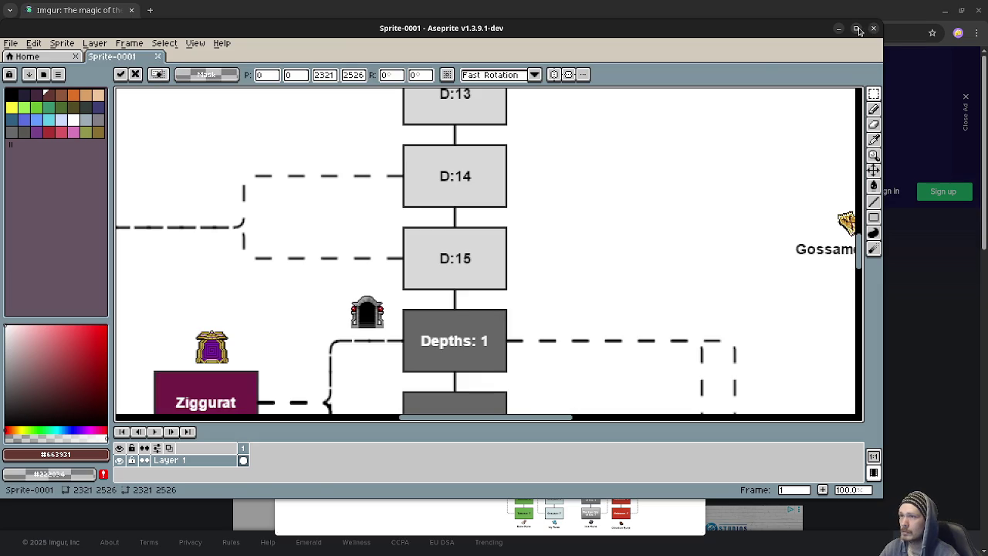
{"action": "left_click", "coordinate": [858, 29]}
- Pan and zoom around the pasted 2321×2526 map, then minimize Aseprite
{"action": "scroll", "coordinate": [614, 254], "scroll_direction": "up", "scroll_amount": 2}
{"action": "scroll", "coordinate": [633, 252], "scroll_direction": "down", "scroll_amount": 1}
{"action": "scroll", "coordinate": [643, 236], "scroll_direction": "up", "scroll_amount": 3}
{"action": "scroll", "coordinate": [642, 235], "scroll_direction": "right", "scroll_amount": 4}
{"action": "scroll", "coordinate": [704, 277], "scroll_direction": "down", "scroll_amount": 1}
{"action": "scroll", "coordinate": [705, 278], "scroll_direction": "right", "scroll_amount": 1}
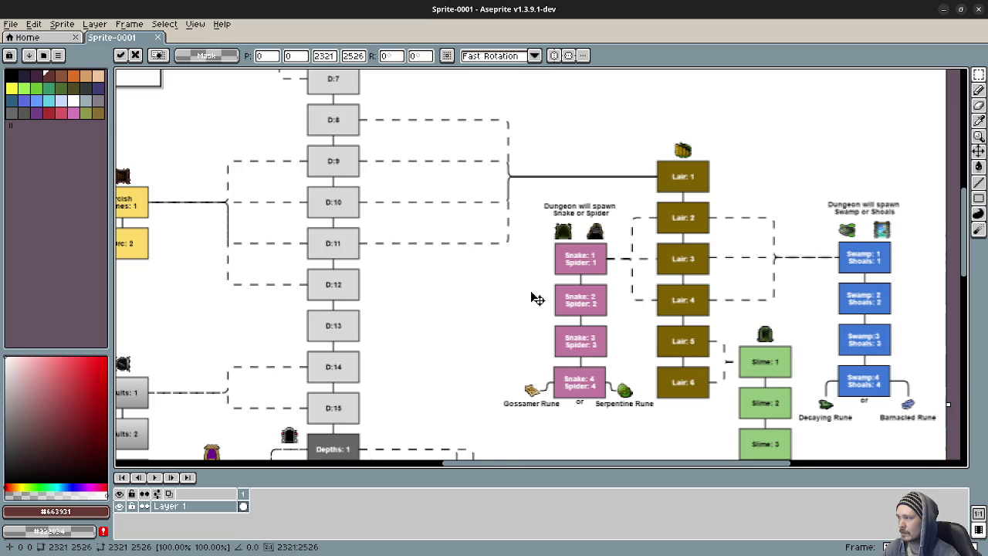
{"action": "scroll", "coordinate": [444, 291], "scroll_direction": "left", "scroll_amount": 4}
{"action": "scroll", "coordinate": [444, 290], "scroll_direction": "up", "scroll_amount": 1}
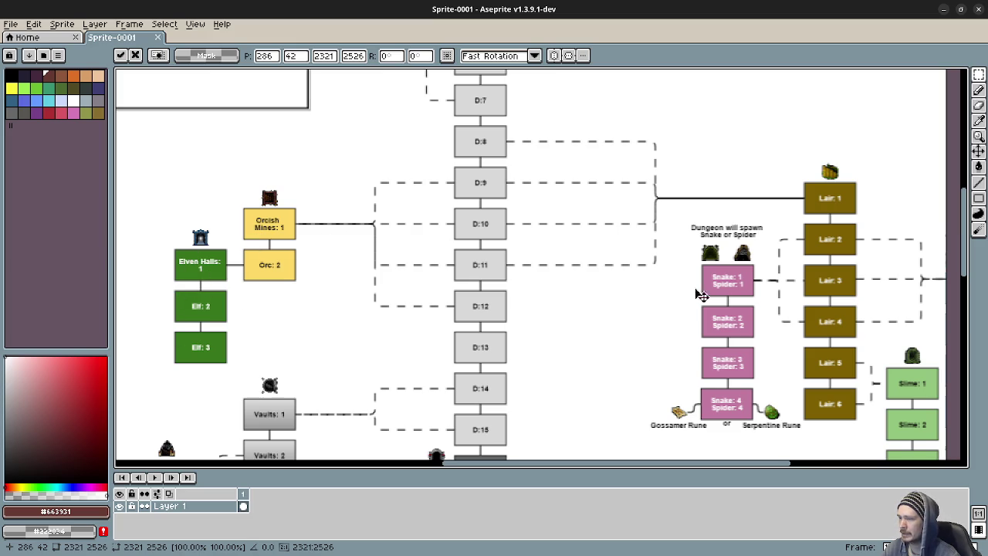
{"action": "scroll", "coordinate": [825, 306], "scroll_direction": "up", "scroll_amount": 4}
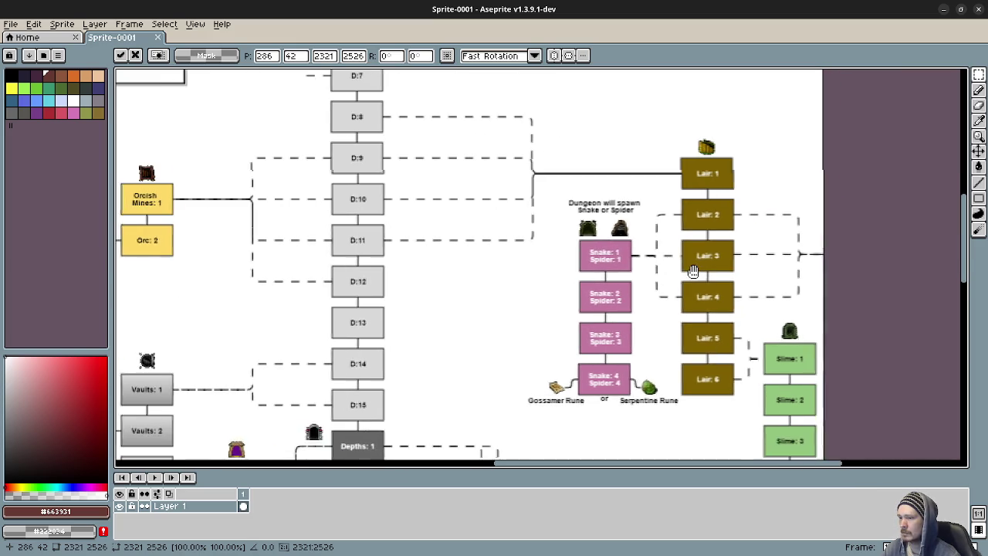
{"action": "scroll", "coordinate": [576, 262], "scroll_direction": "down", "scroll_amount": 4}
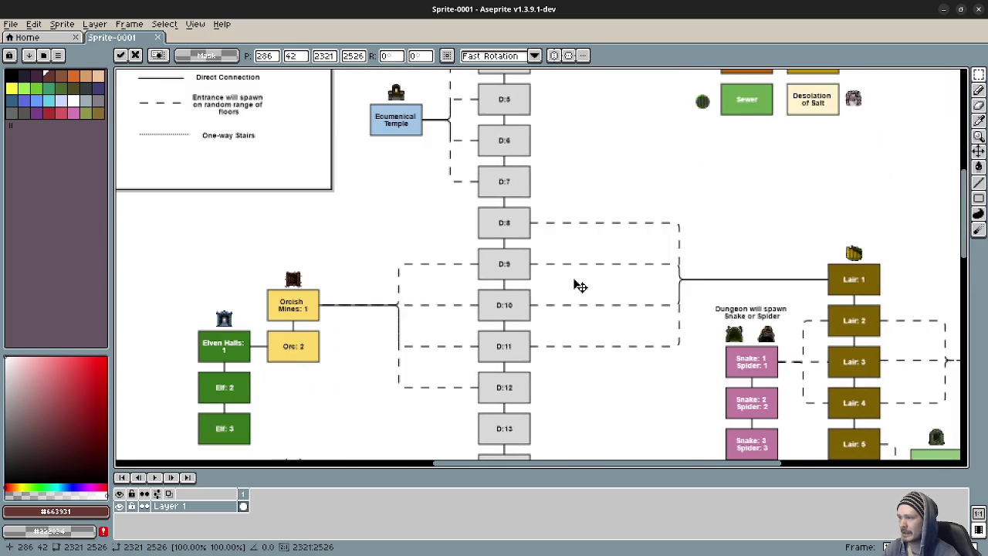
{"action": "scroll", "coordinate": [570, 311], "scroll_direction": "up", "scroll_amount": 1}
{"action": "scroll", "coordinate": [569, 310], "scroll_direction": "down", "scroll_amount": 1}
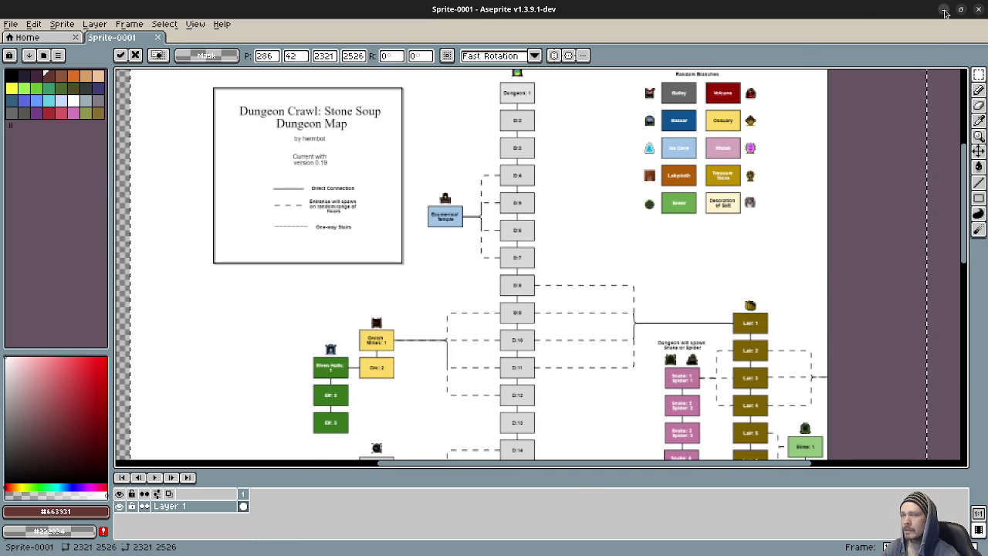
{"action": "left_click", "coordinate": [942, 9]}
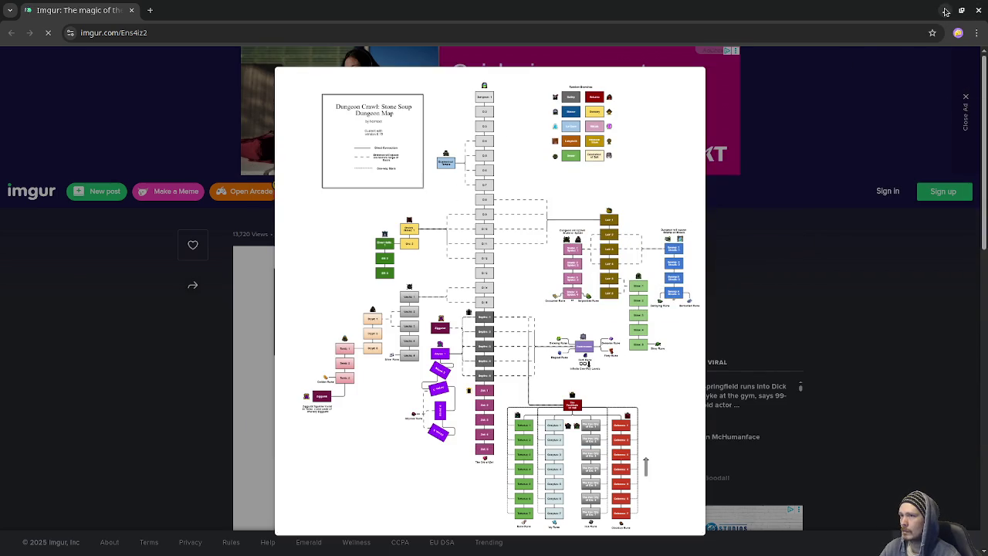
- Minimize the Imgur browser window to bring the Godot editor back into view
{"action": "left_click", "coordinate": [945, 10]}
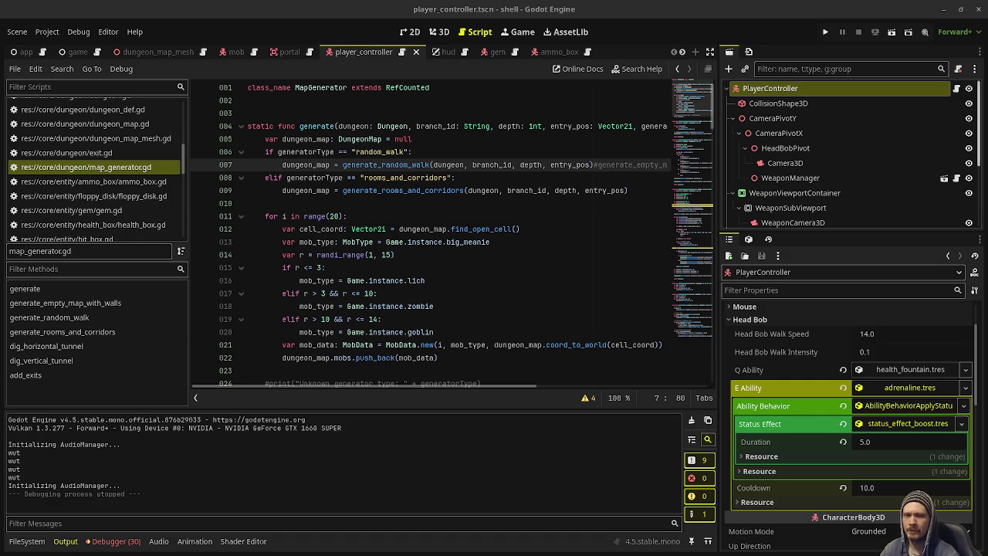
{"action": "left_click", "coordinate": [414, 165]}
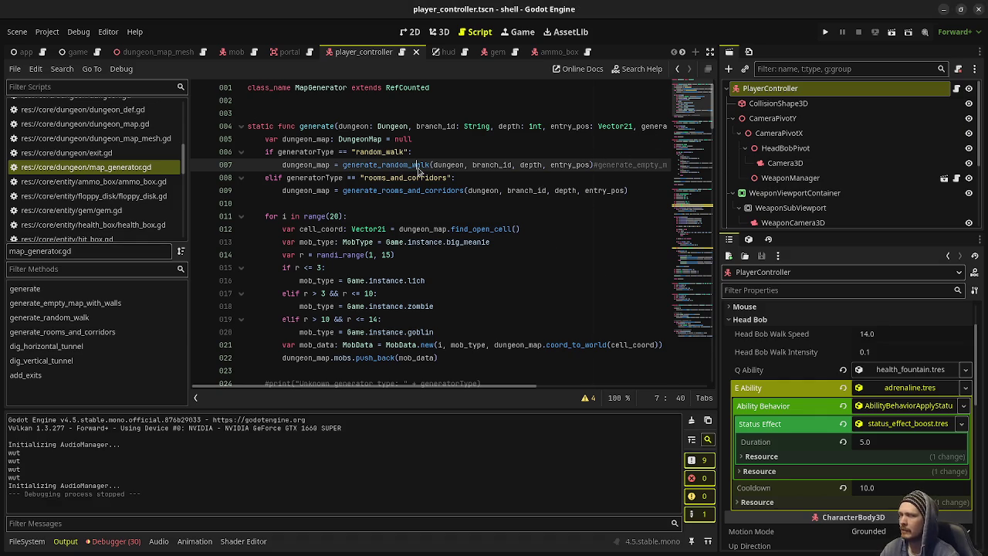
{"action": "left_click", "coordinate": [108, 32]}
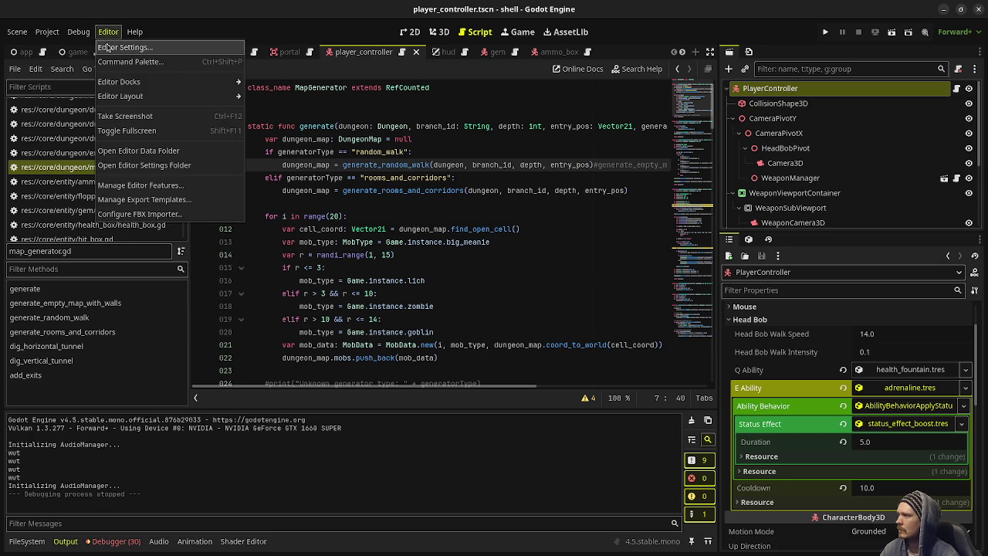
{"action": "left_click", "coordinate": [123, 47]}
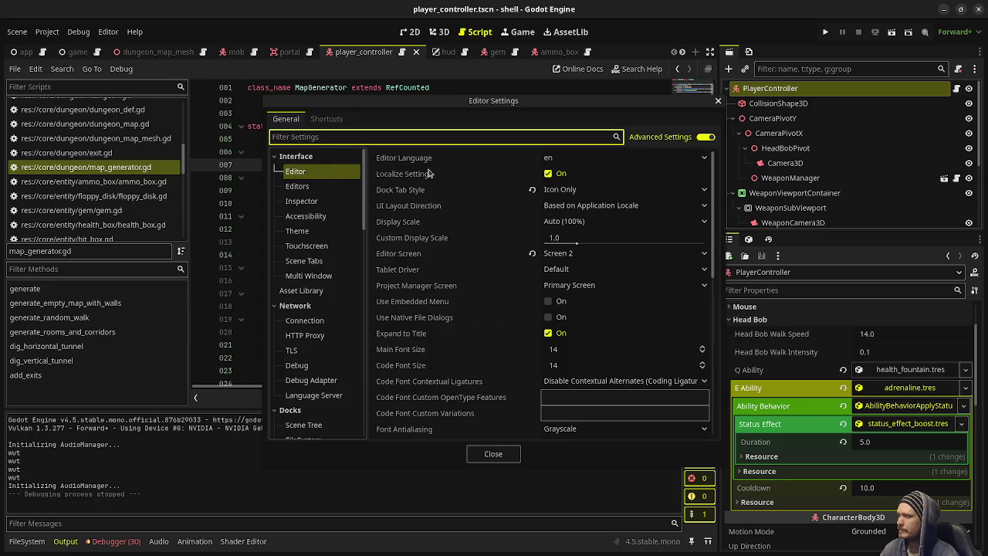
{"action": "scroll", "coordinate": [417, 274], "scroll_direction": "down", "scroll_amount": 8}
{"action": "scroll", "coordinate": [417, 274], "scroll_direction": "up", "scroll_amount": 8}
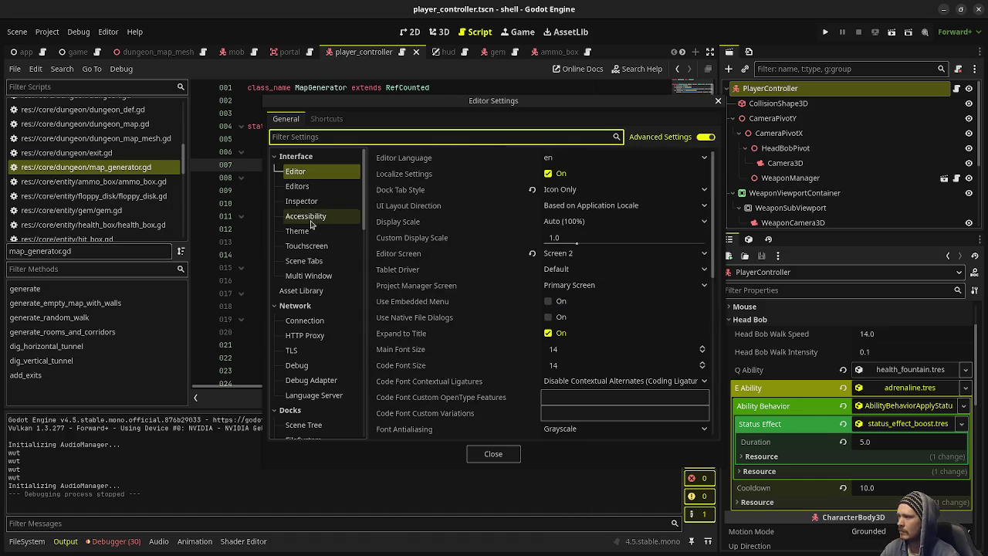
{"action": "scroll", "coordinate": [328, 371], "scroll_direction": "down", "scroll_amount": 5}
{"action": "scroll", "coordinate": [327, 375], "scroll_direction": "down", "scroll_amount": 5}
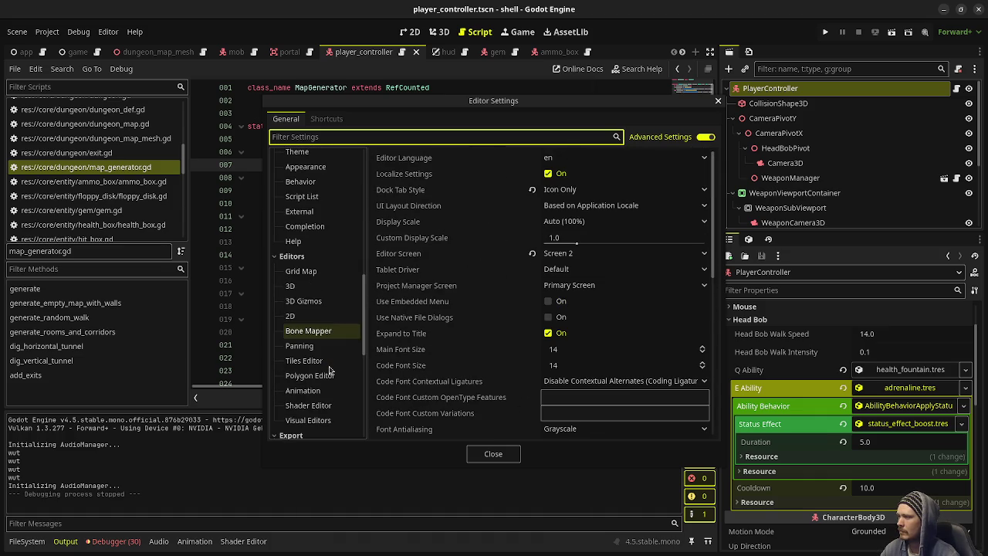
{"action": "type", "text": "jolt"}
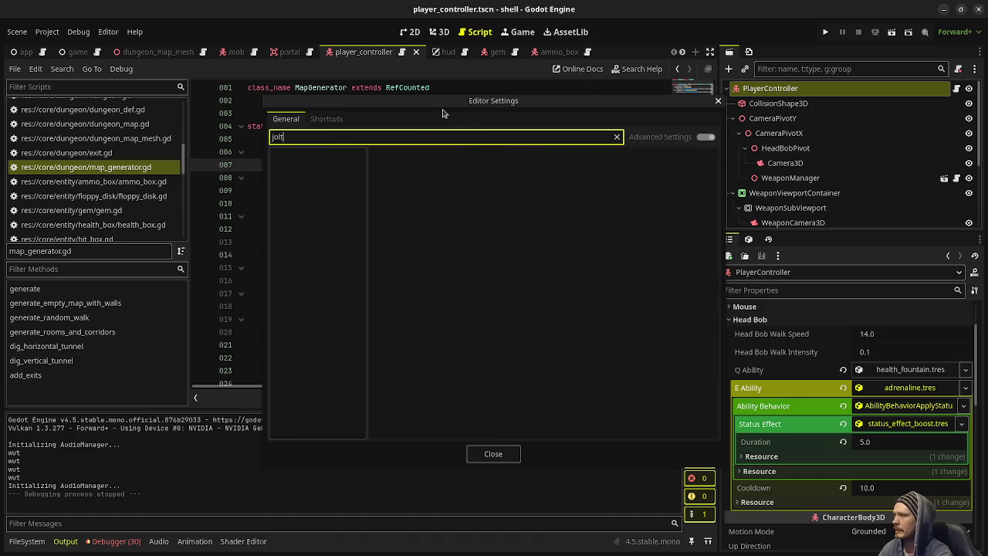
{"action": "left_click", "coordinate": [494, 454]}
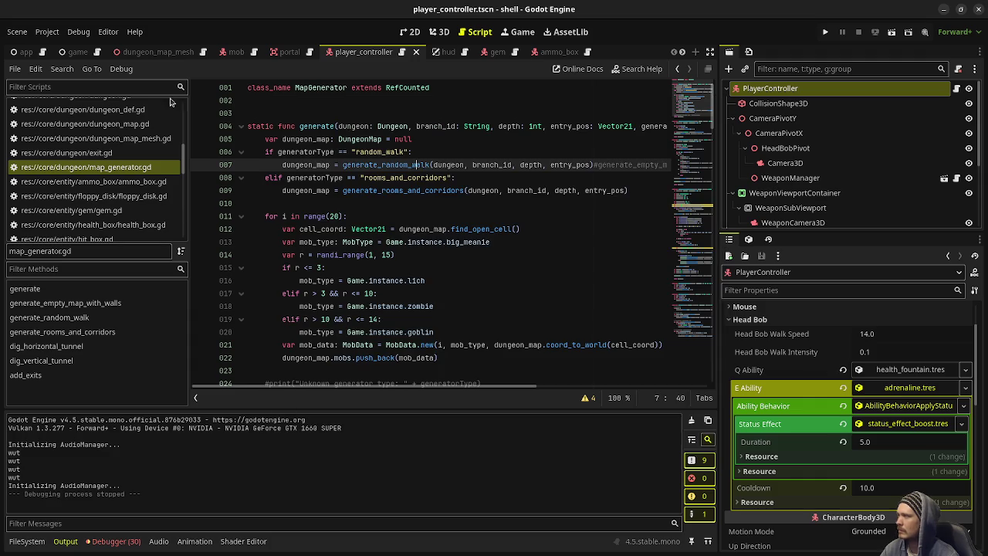
{"action": "left_click", "coordinate": [51, 35]}
{"action": "left_click", "coordinate": [60, 46]}
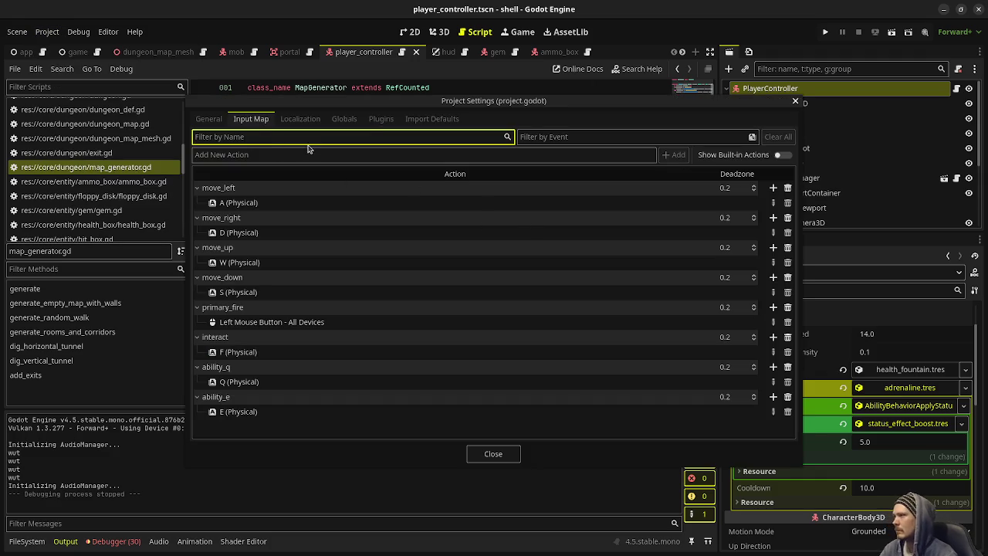
- Filter General project settings by 'jolt' and review Physics > Jolt Physics 3D values like Velocity Steps 10
{"action": "left_click", "coordinate": [210, 120]}
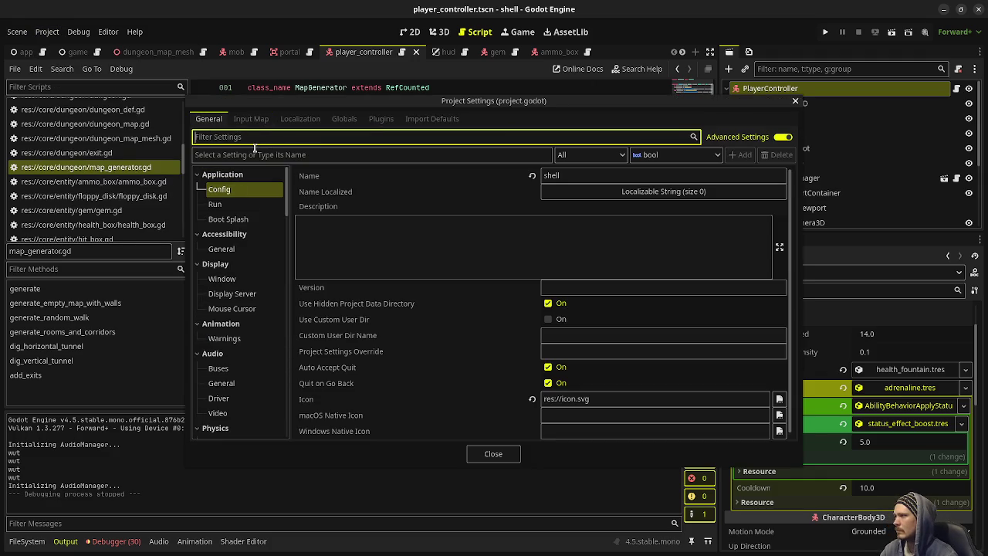
{"action": "type", "text": "jolt"}
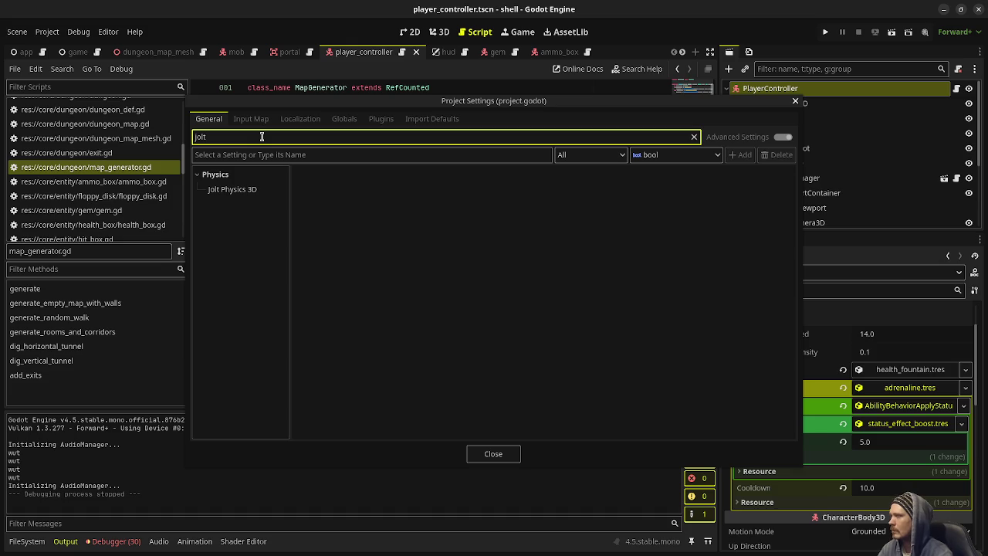
{"action": "left_click", "coordinate": [236, 178]}
{"action": "left_click", "coordinate": [237, 178]}
{"action": "left_click", "coordinate": [232, 190]}
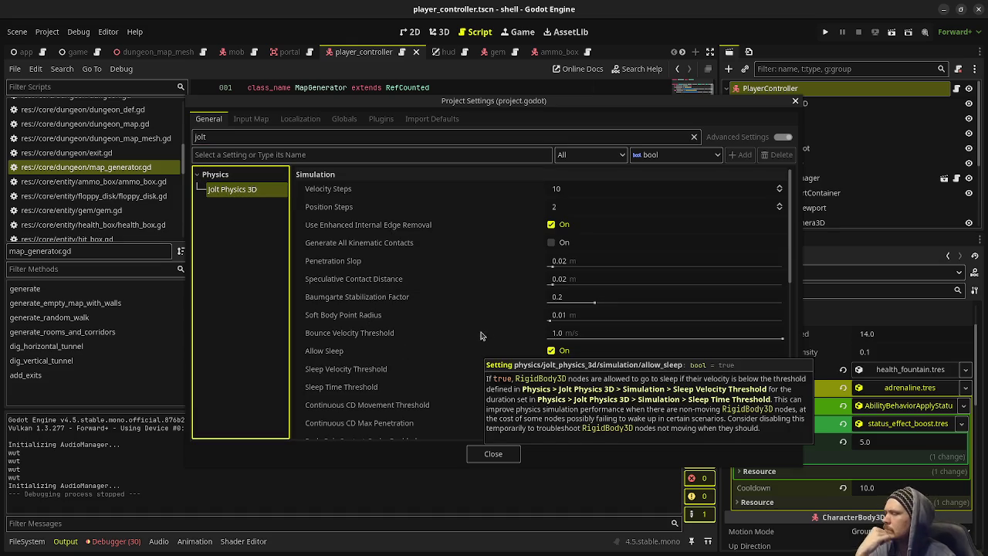
{"action": "scroll", "coordinate": [449, 259], "scroll_direction": "down", "scroll_amount": 10}
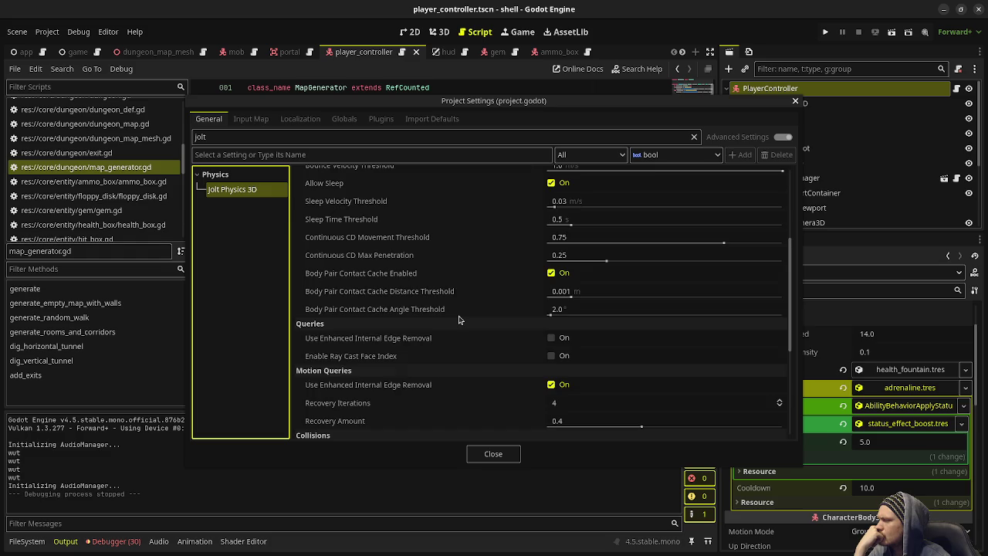
{"action": "scroll", "coordinate": [459, 320], "scroll_direction": "down", "scroll_amount": 2}
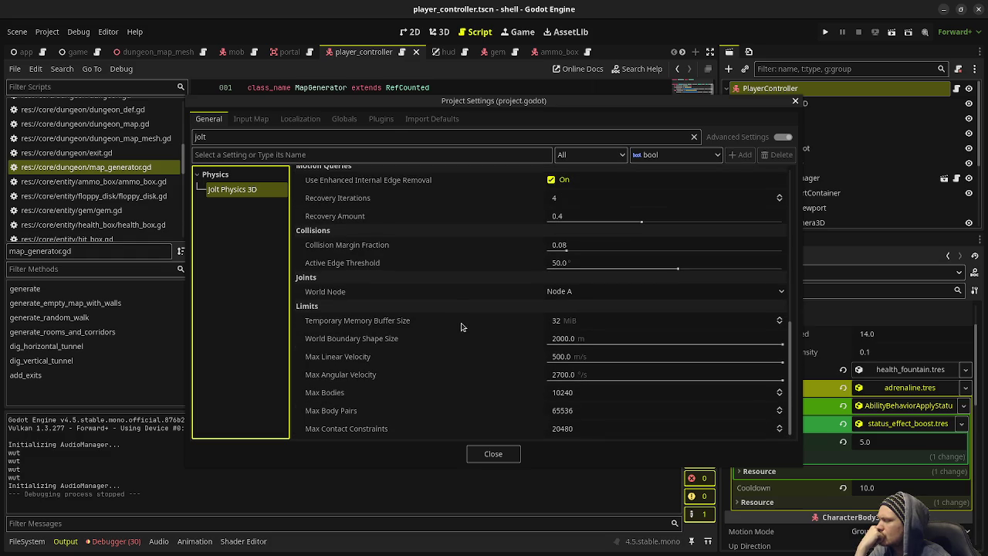
{"action": "scroll", "coordinate": [461, 327], "scroll_direction": "up", "scroll_amount": 14}
{"action": "scroll", "coordinate": [462, 328], "scroll_direction": "up", "scroll_amount": 5}
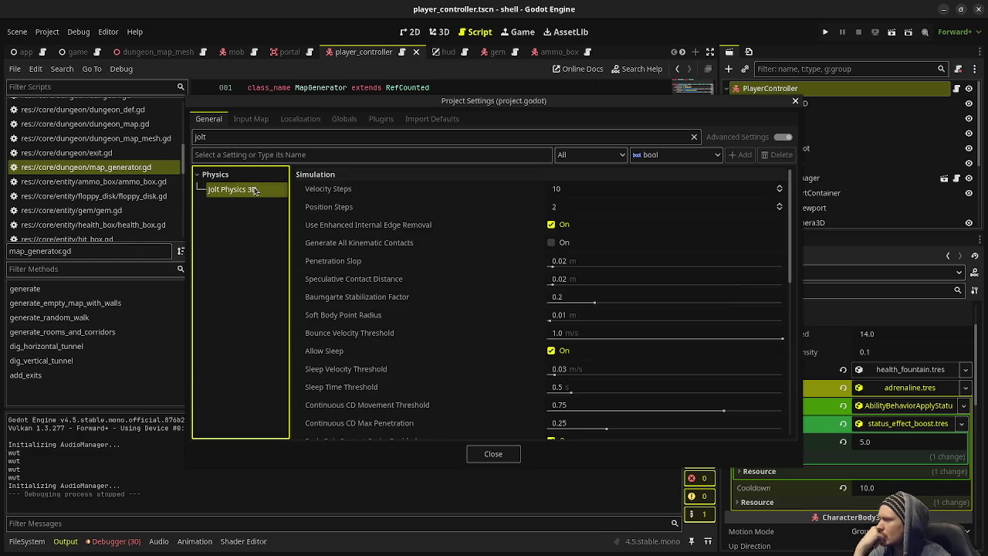
{"action": "double_click", "coordinate": [261, 137]}
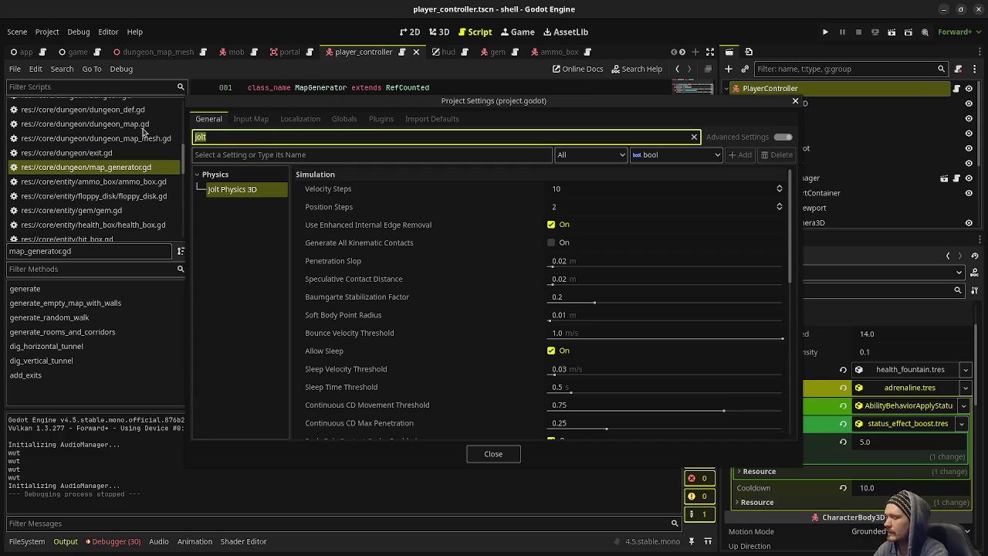
- Under Physics > 3D, try Jolt, revert the engine to DEFAULT, and enable Run on Separate Thread
{"action": "type", "text": "physics"}
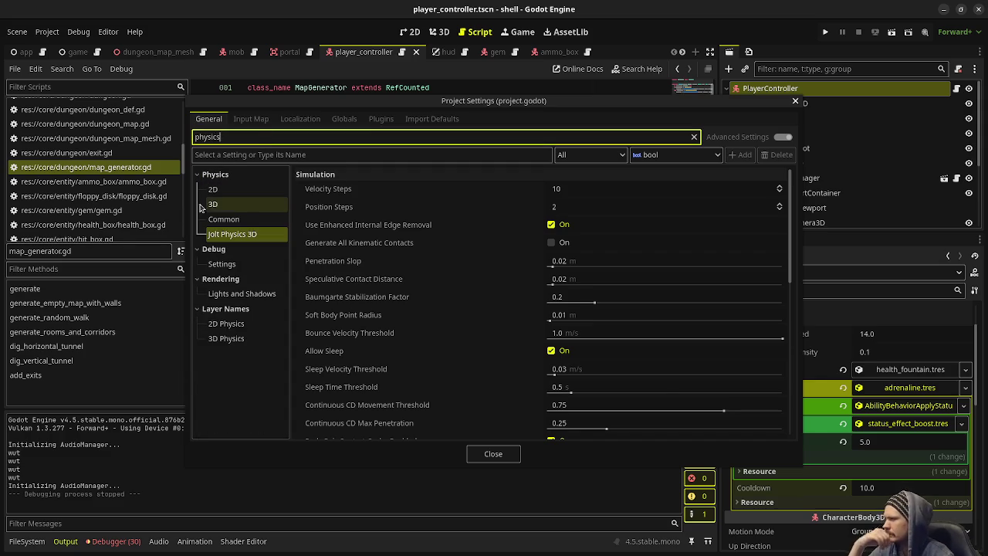
{"action": "left_click", "coordinate": [212, 205]}
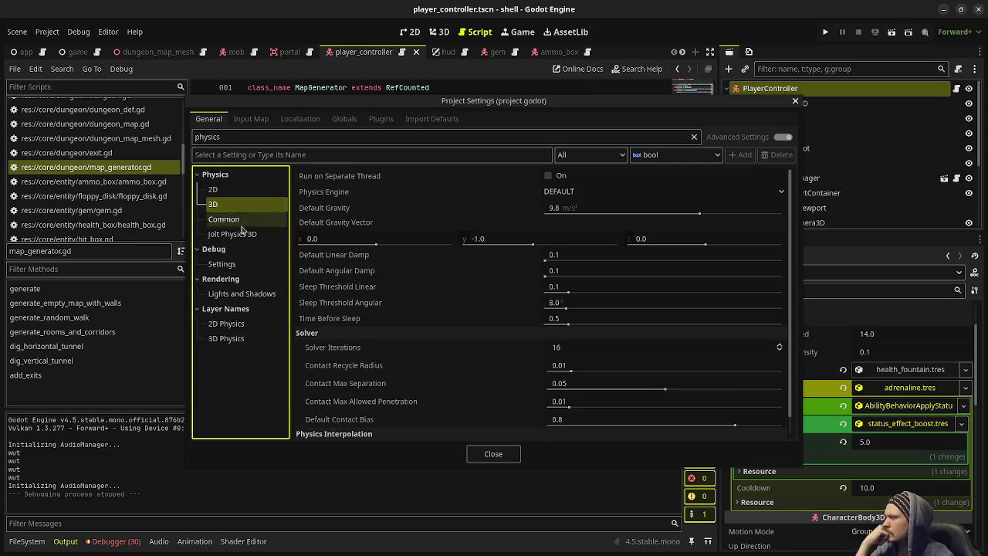
{"action": "left_click", "coordinate": [577, 192]}
{"action": "left_click", "coordinate": [571, 222]}
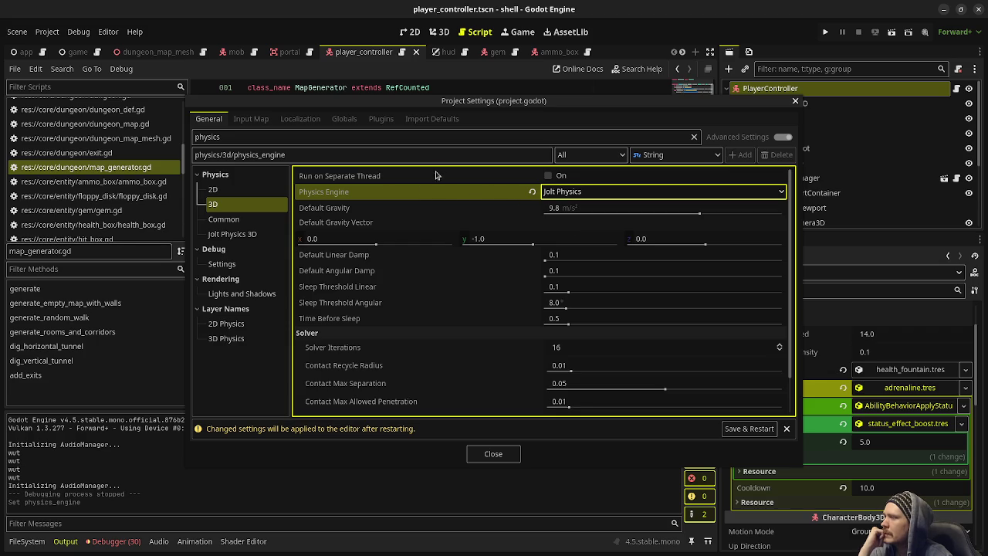
{"action": "mouse_move", "coordinate": [435, 175]}
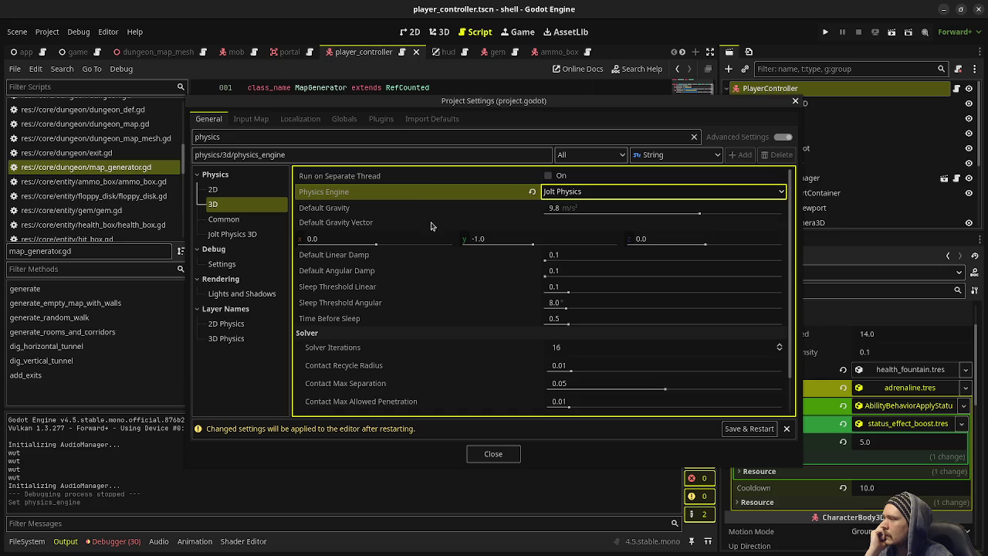
{"action": "left_click", "coordinate": [533, 192]}
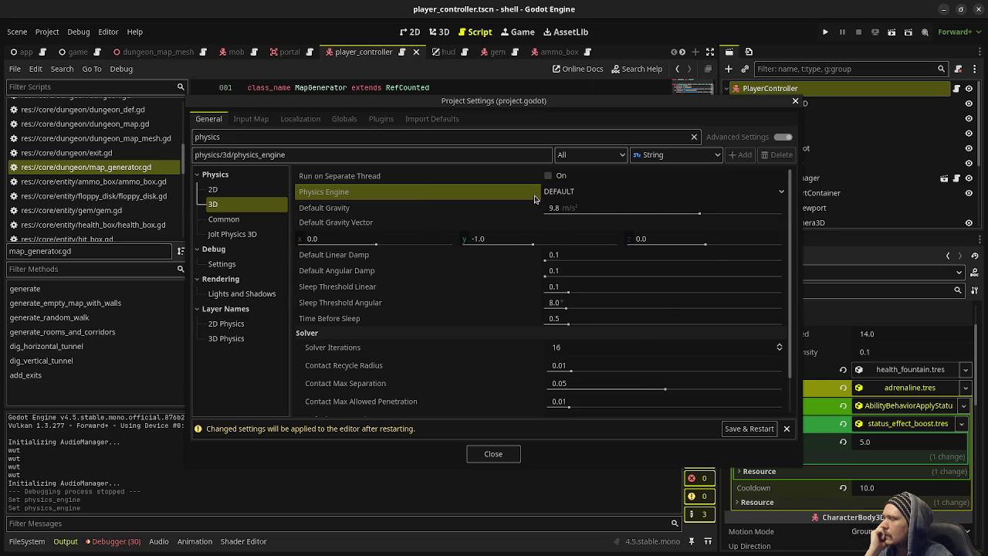
{"action": "left_click", "coordinate": [546, 177]}
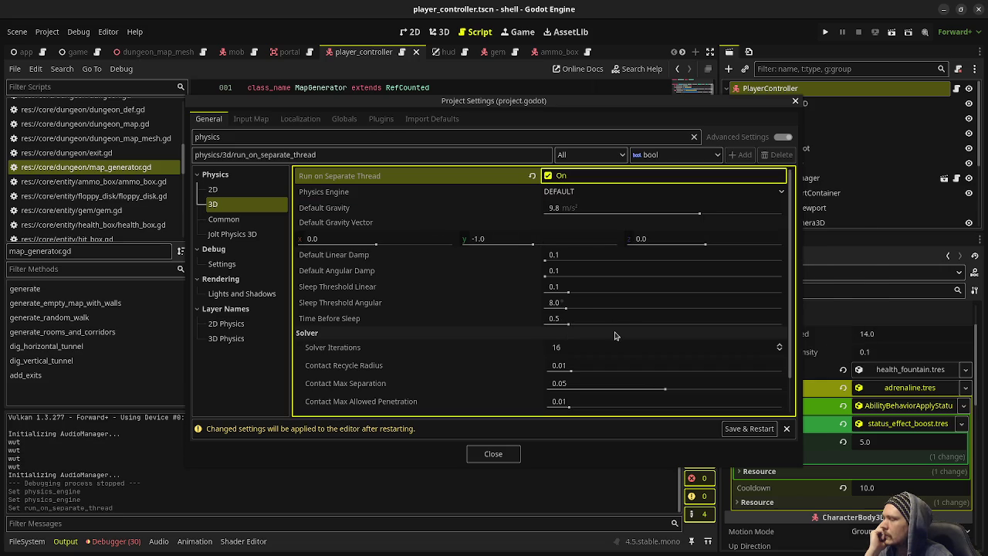
{"action": "left_click", "coordinate": [494, 454]}
- Recheck Project Settings, then follow the Debugger error to game.gd line 570
{"action": "left_click", "coordinate": [49, 32]}
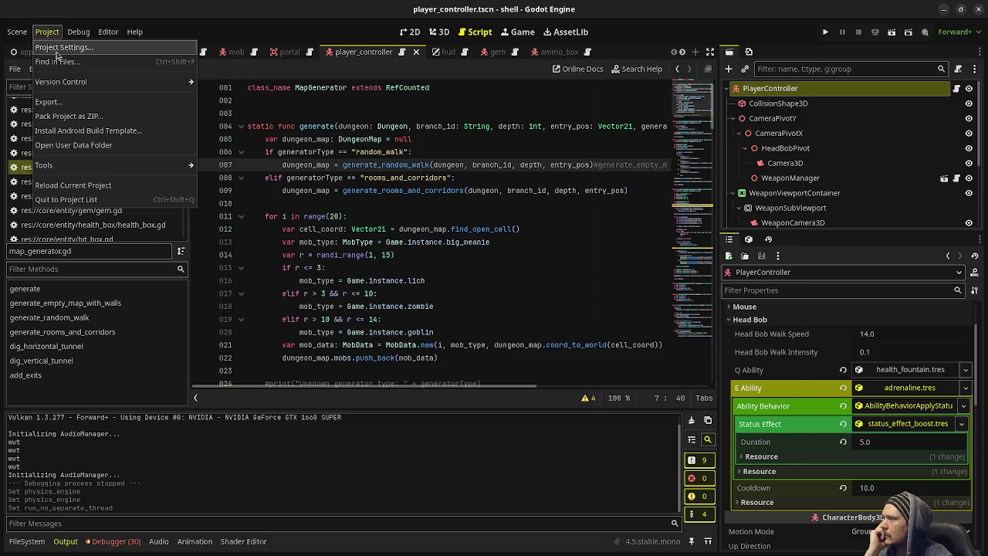
{"action": "left_click", "coordinate": [62, 47]}
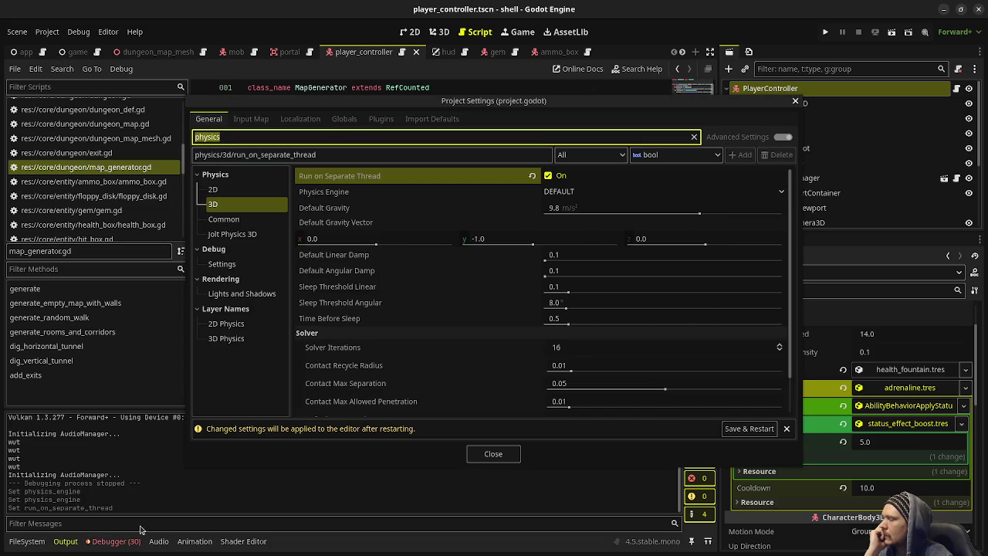
{"action": "left_click", "coordinate": [472, 455]}
{"action": "left_click", "coordinate": [131, 542]}
{"action": "left_click", "coordinate": [73, 415]}
{"action": "scroll", "coordinate": [133, 504], "scroll_direction": "down", "scroll_amount": 2}
{"action": "scroll", "coordinate": [145, 486], "scroll_direction": "down", "scroll_amount": 10}
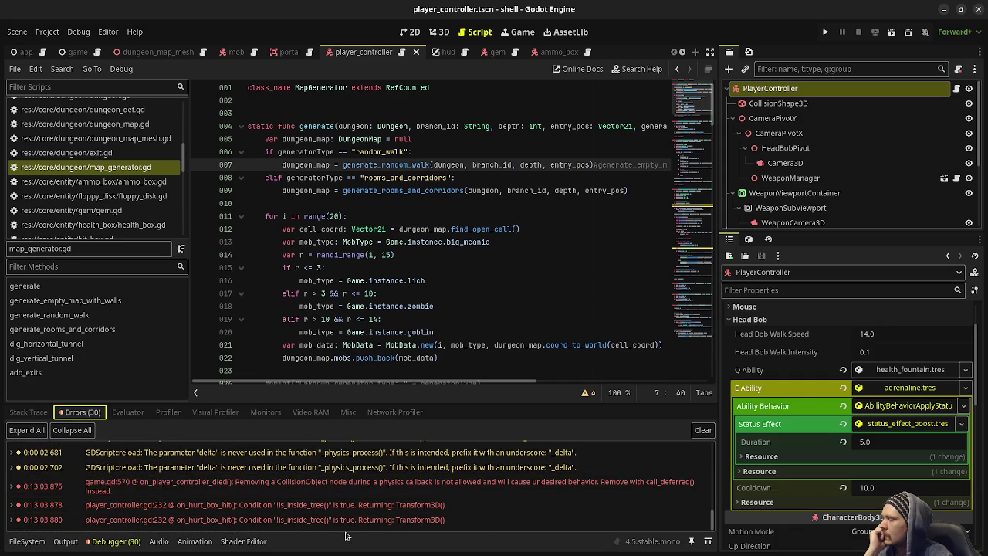
{"action": "left_click", "coordinate": [344, 494]}
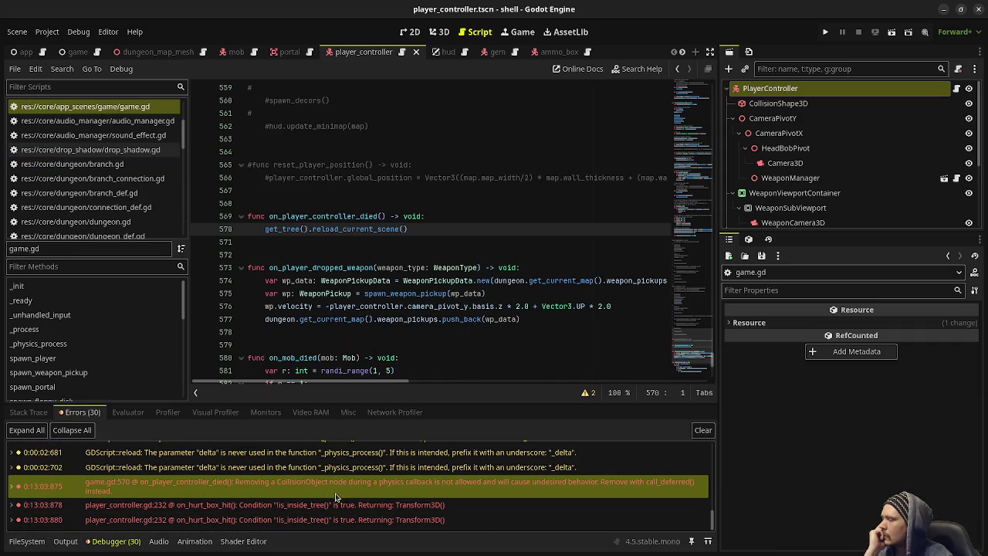
- Clear the logged debugger errors and save game.gd with Ctrl+S
{"action": "left_click", "coordinate": [702, 431]}
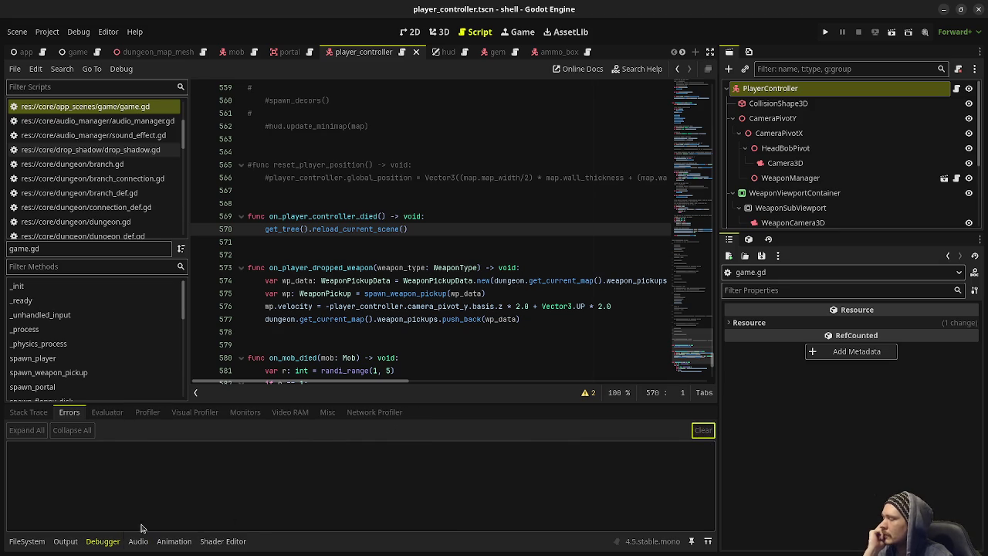
{"action": "left_click", "coordinate": [38, 541]}
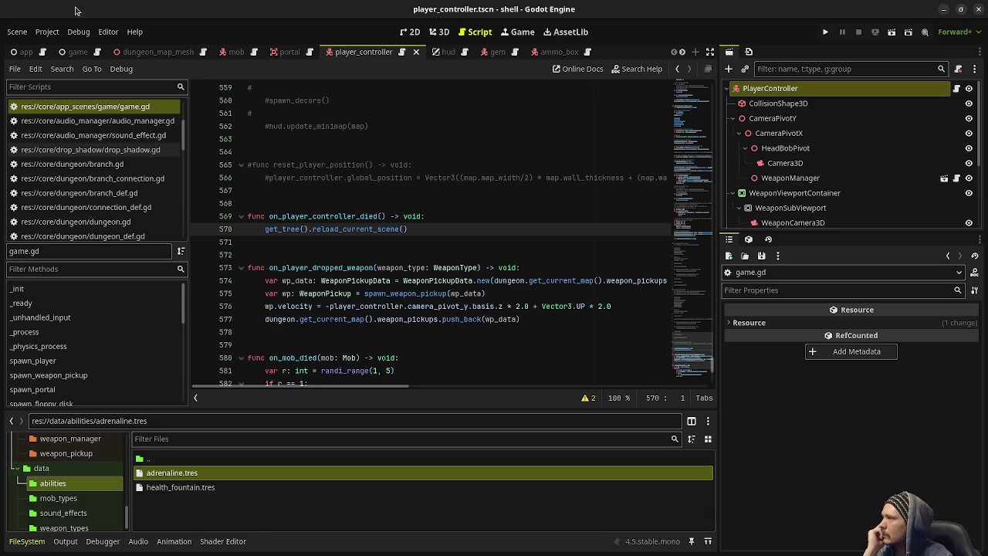
{"action": "left_click", "coordinate": [348, 152]}
{"action": "key", "text": "ctrl+s"}
- Use Save & Restart in Project Settings, then run the game to test it
{"action": "left_click", "coordinate": [49, 34]}
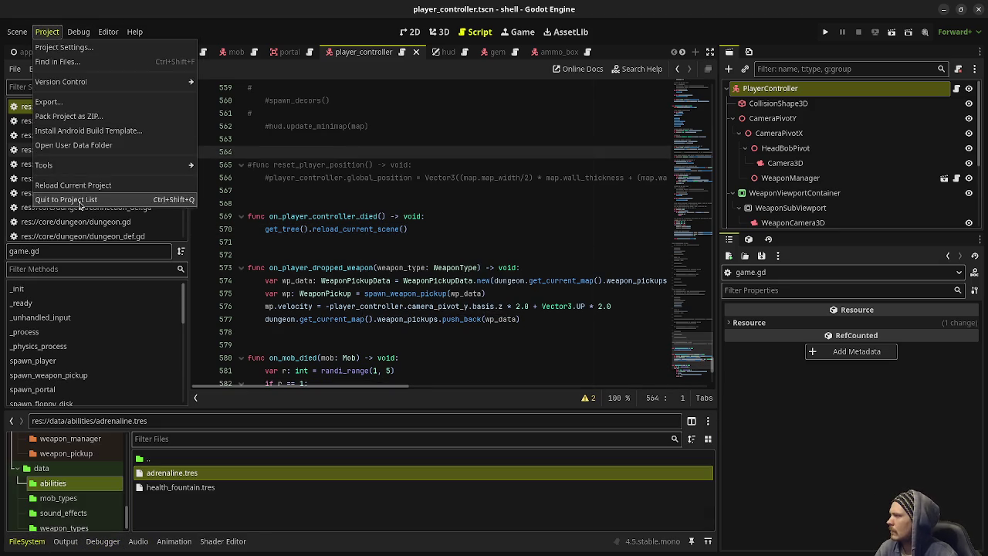
{"action": "left_click", "coordinate": [66, 48]}
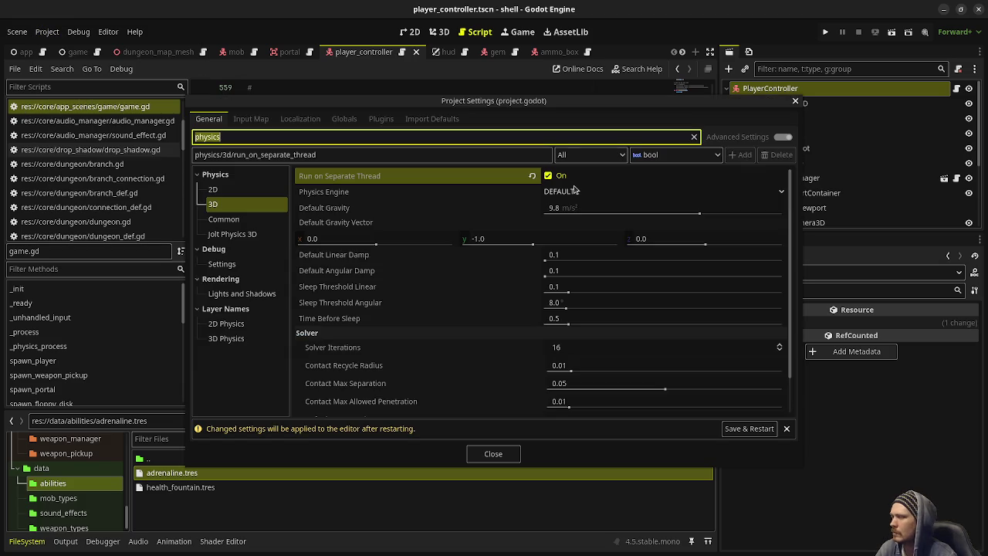
{"action": "left_click", "coordinate": [749, 429]}
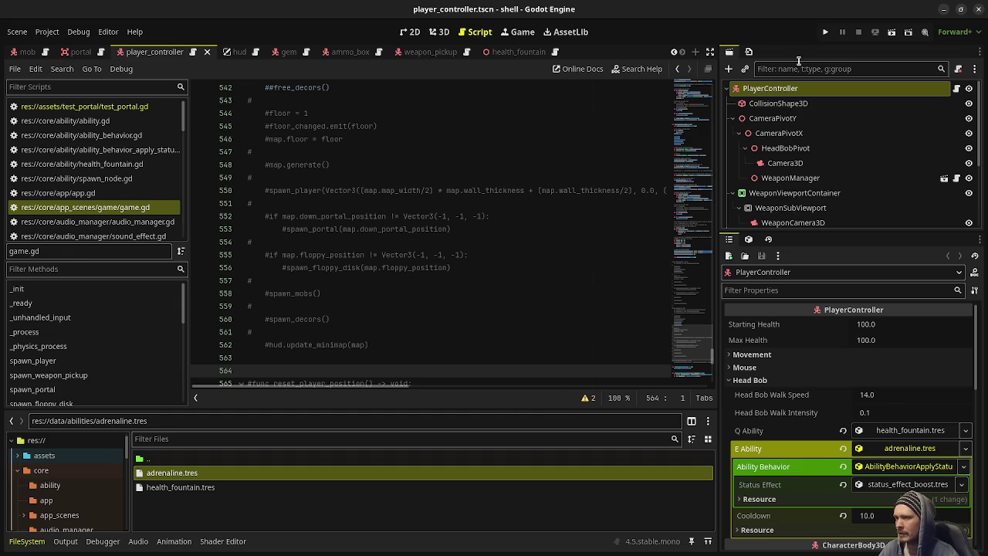
{"action": "left_click", "coordinate": [825, 32]}
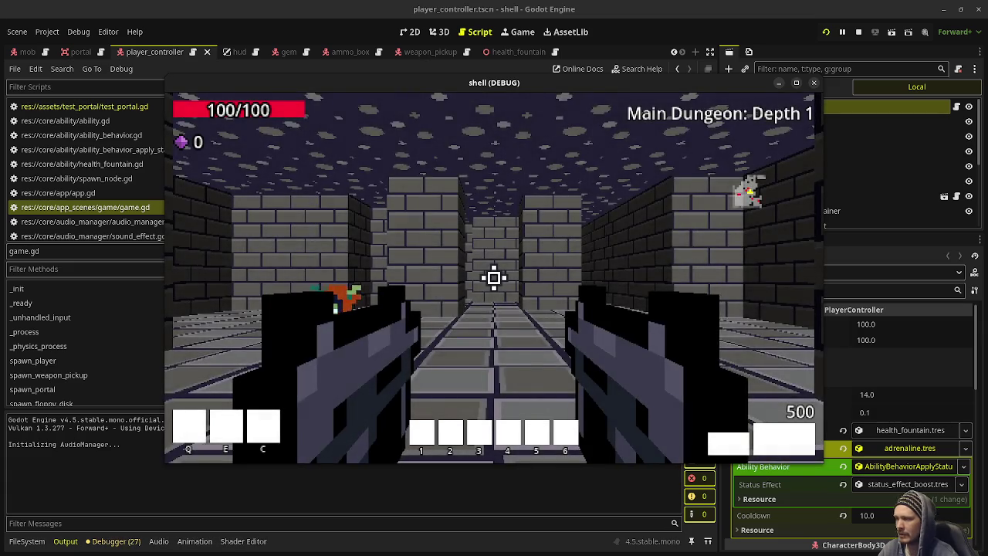
{"action": "left_click", "coordinate": [494, 278]}
{"action": "left_click", "coordinate": [494, 278]}
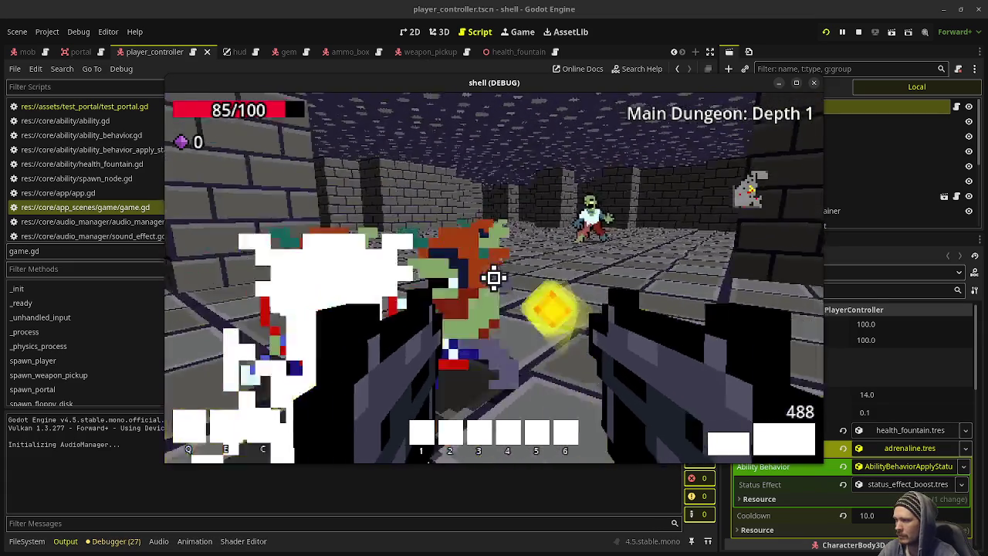
{"action": "left_click", "coordinate": [494, 278]}
{"action": "left_click", "coordinate": [494, 278]}
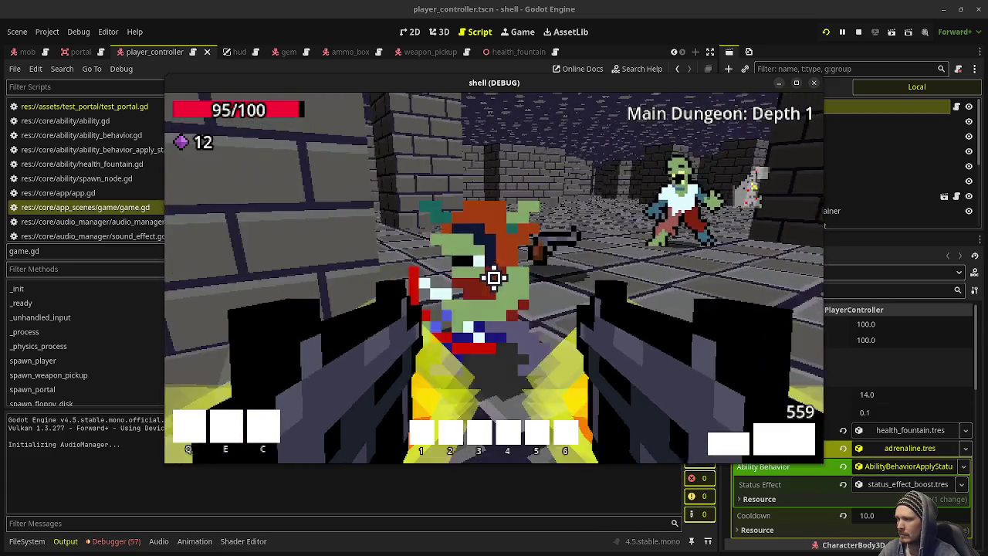
{"action": "left_click", "coordinate": [495, 278]}
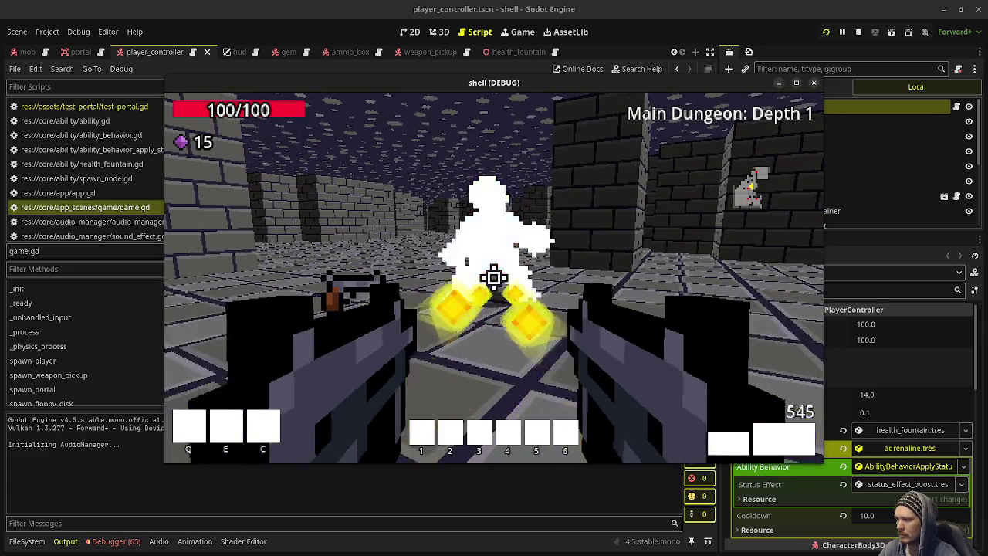
{"action": "left_click", "coordinate": [494, 278]}
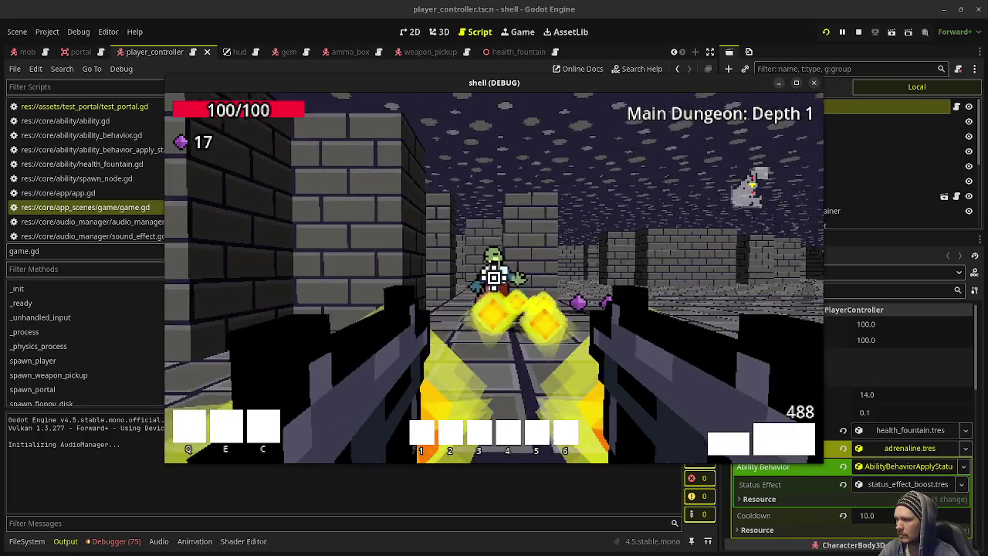
{"action": "left_click", "coordinate": [495, 278]}
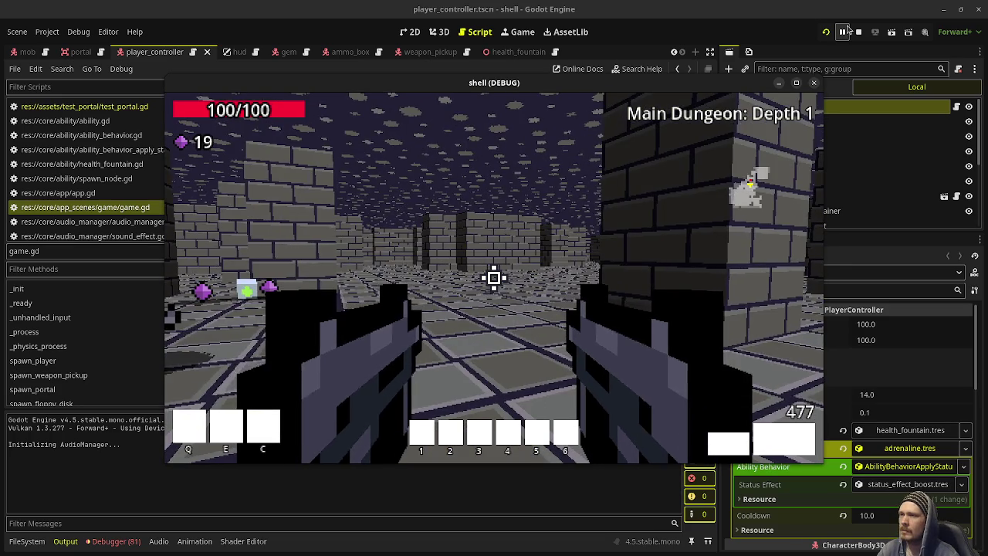
{"action": "left_click", "coordinate": [859, 31]}
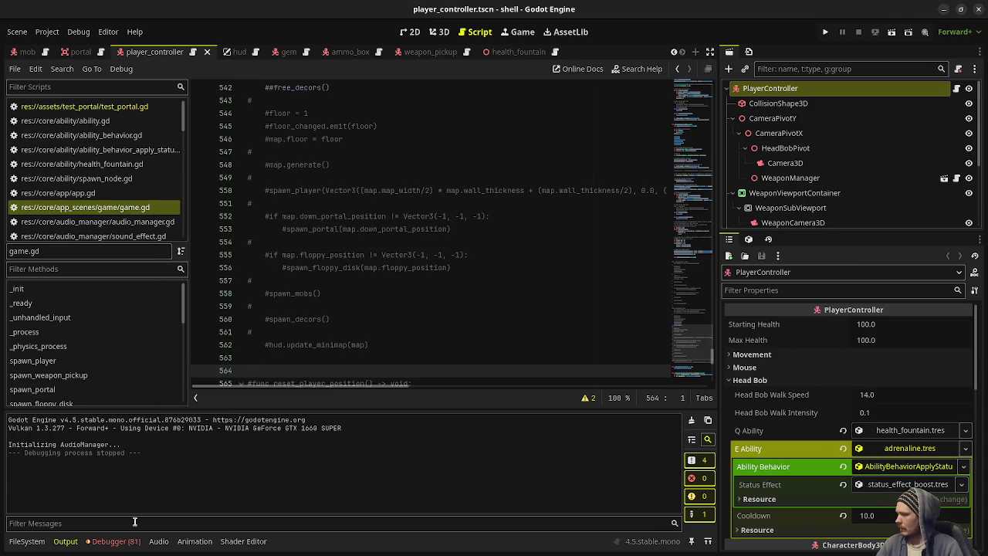
- Review the Debugger errors, jump to the gem.gd line 44 error, and clear the log
{"action": "left_click", "coordinate": [114, 542]}
{"action": "scroll", "coordinate": [146, 521], "scroll_direction": "down", "scroll_amount": 8}
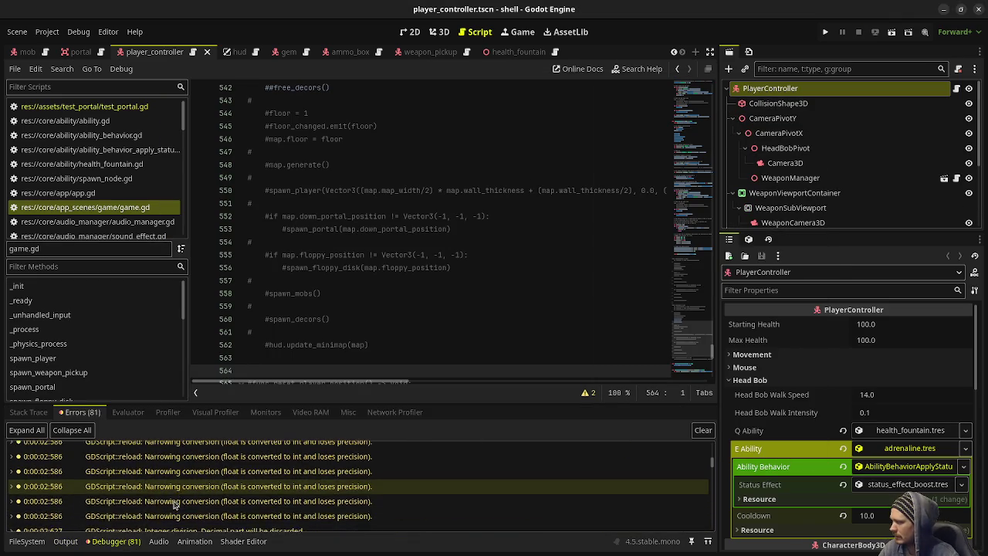
{"action": "scroll", "coordinate": [185, 495], "scroll_direction": "down", "scroll_amount": 5}
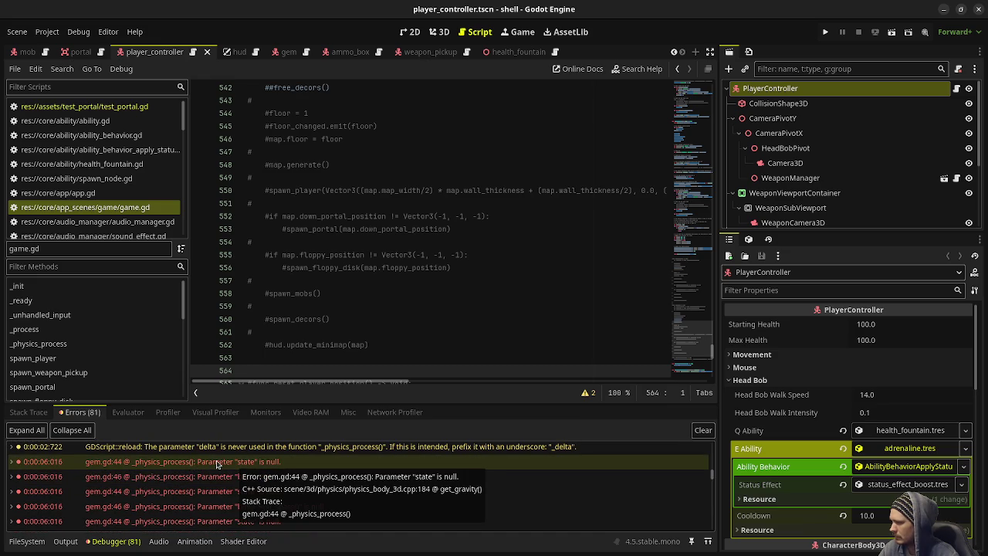
{"action": "left_click", "coordinate": [217, 463]}
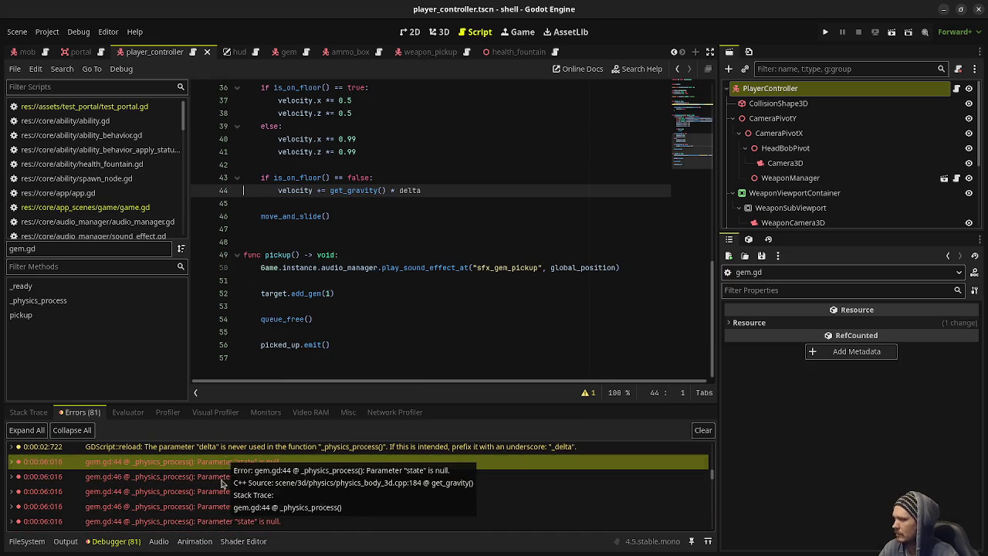
{"action": "scroll", "coordinate": [219, 506], "scroll_direction": "down", "scroll_amount": 8}
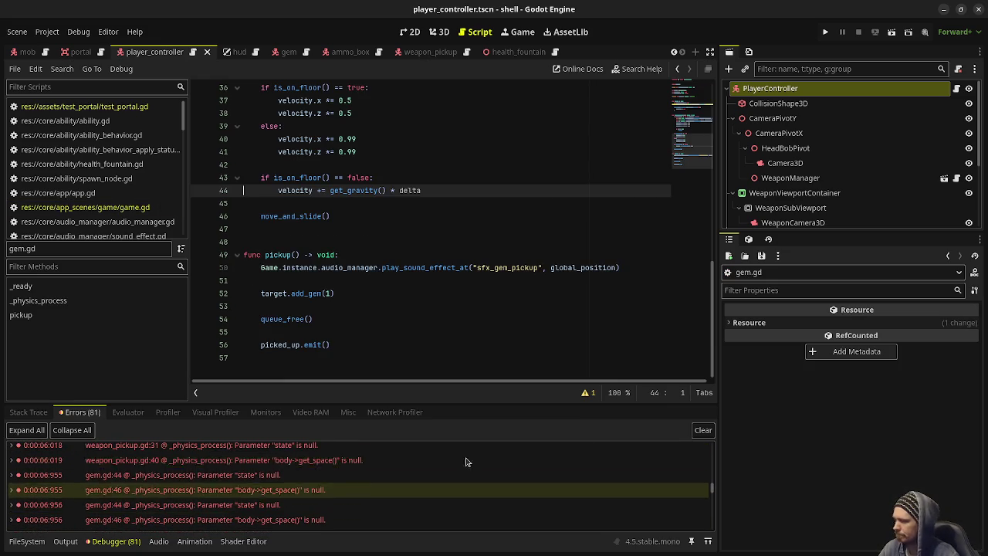
{"action": "left_click", "coordinate": [703, 431]}
- Uncheck Run on Separate Thread under Physics > 3D in Project Settings
{"action": "left_click", "coordinate": [47, 31]}
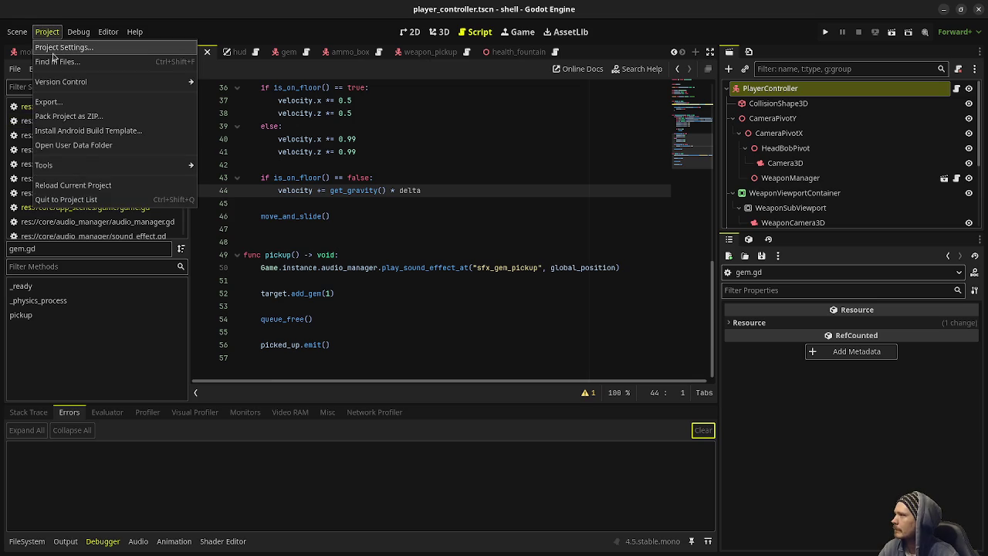
{"action": "left_click", "coordinate": [64, 47]}
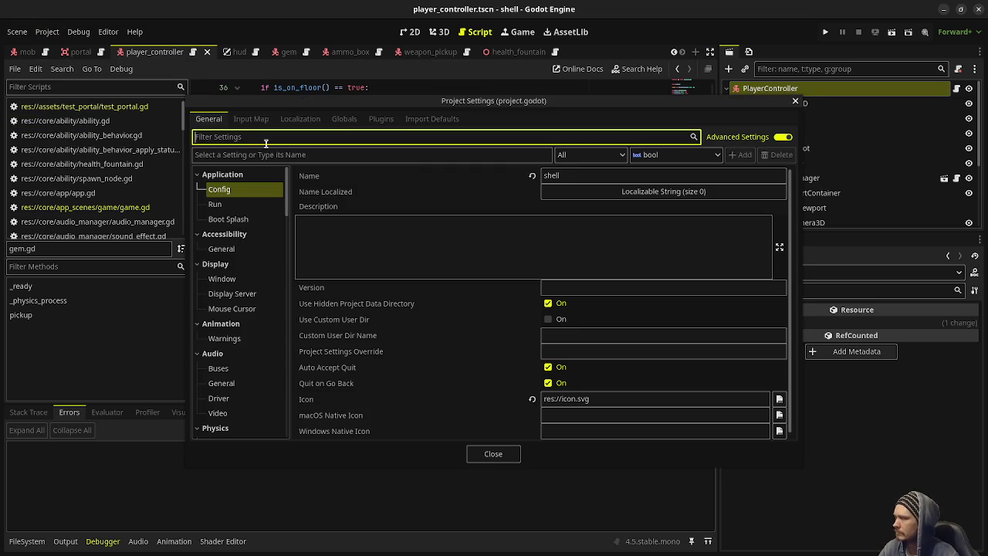
{"action": "type", "text": "physics"}
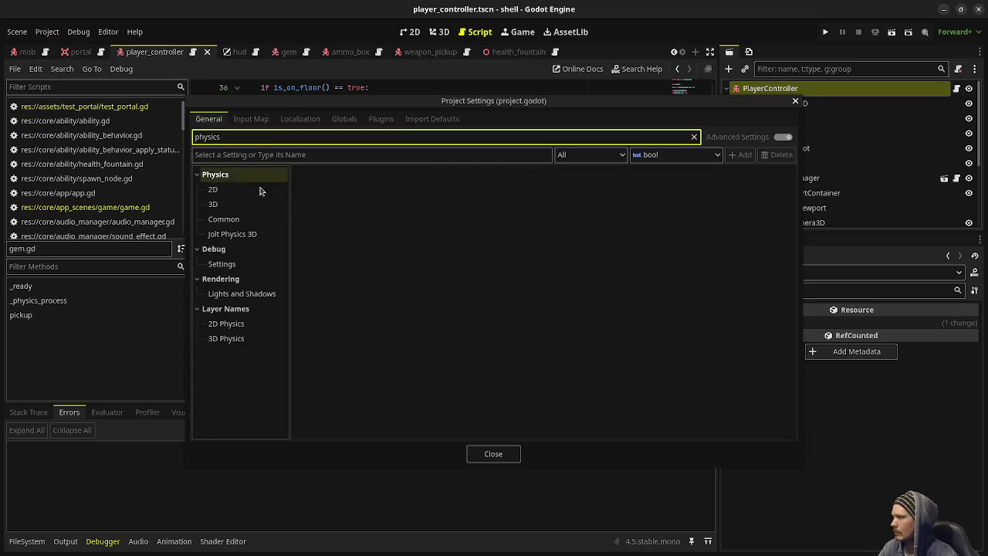
{"action": "left_click", "coordinate": [268, 204]}
{"action": "left_click", "coordinate": [533, 176]}
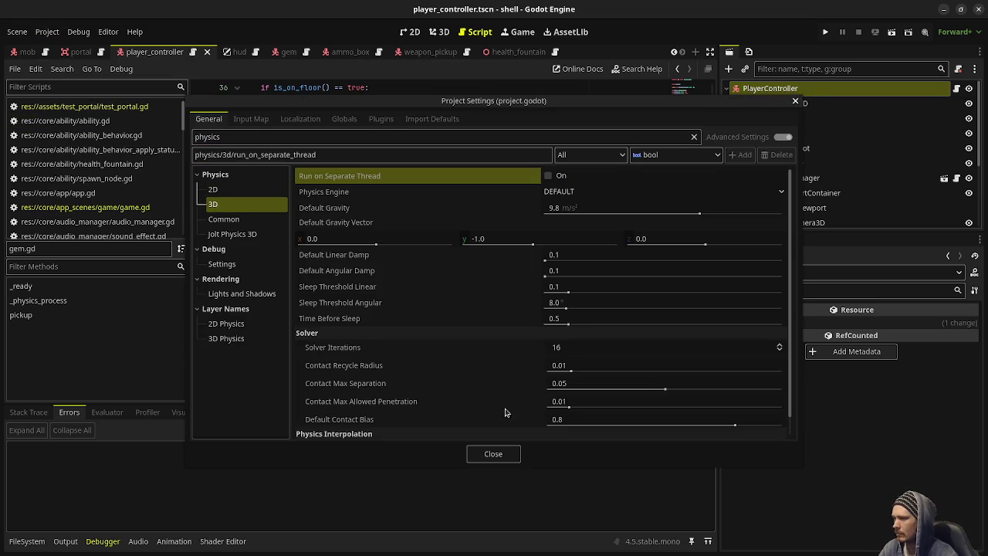
{"action": "left_click", "coordinate": [486, 455]}
- Save gem.gd, reload the current project, and launch the game with F5
{"action": "left_click", "coordinate": [454, 239]}
{"action": "key", "text": "ctrl+s"}
{"action": "left_click", "coordinate": [47, 32]}
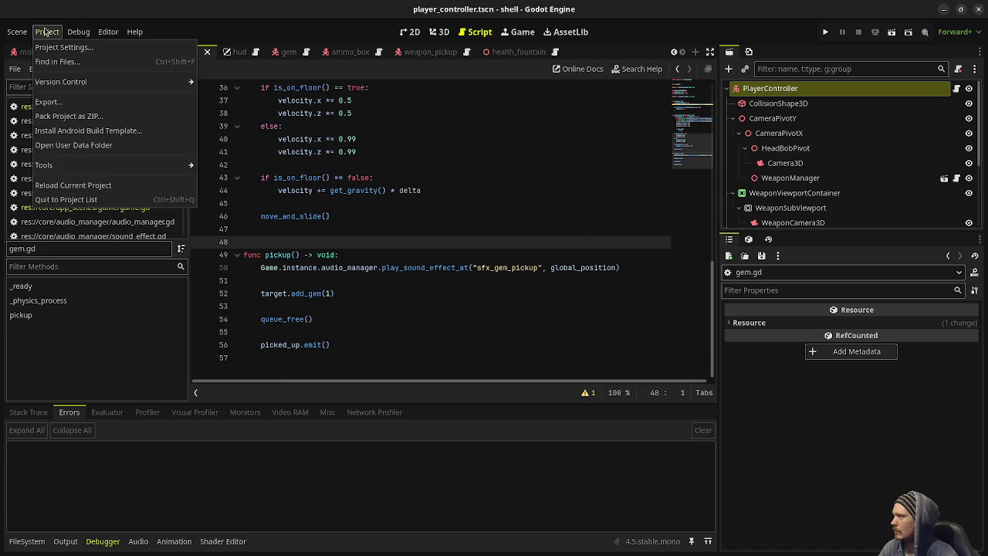
{"action": "left_click", "coordinate": [88, 189]}
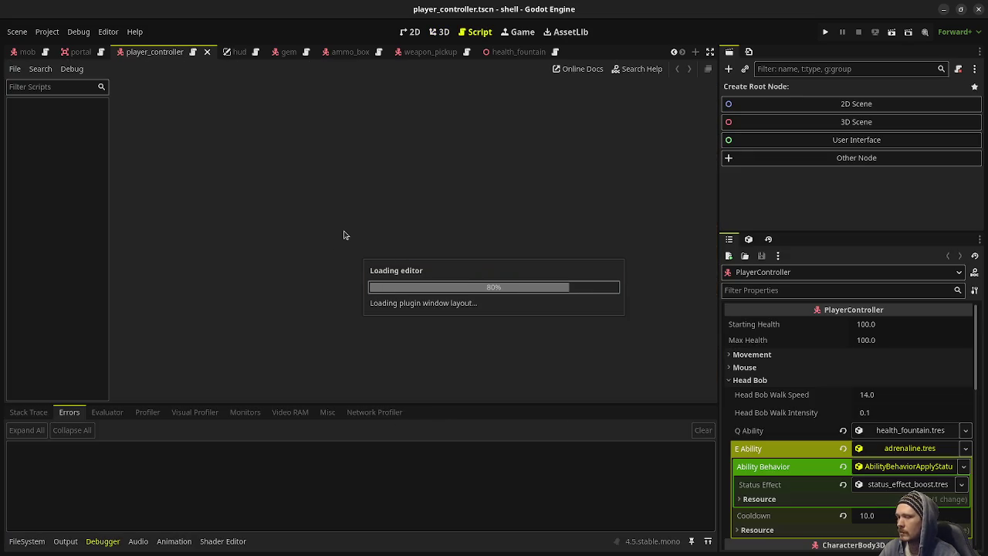
{"action": "key", "text": "F5"}
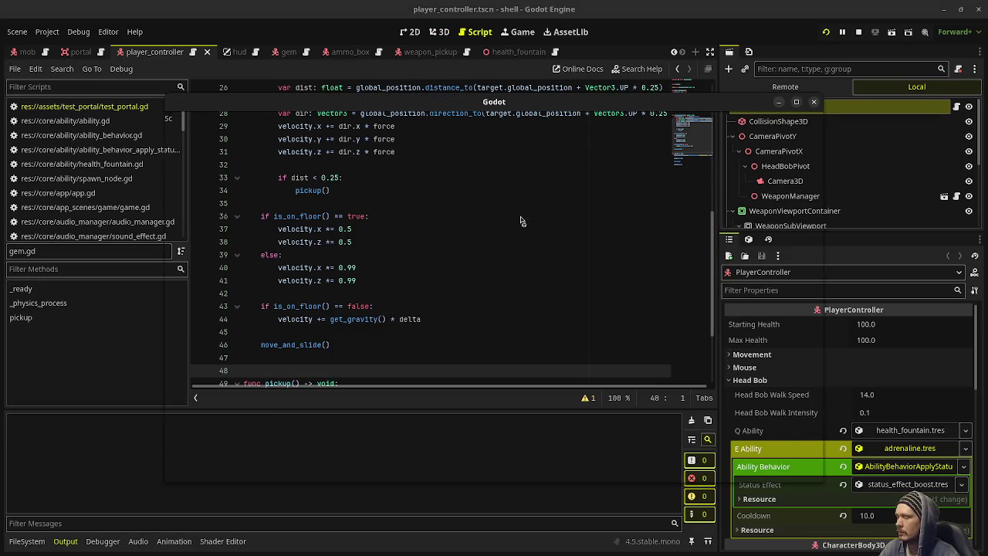